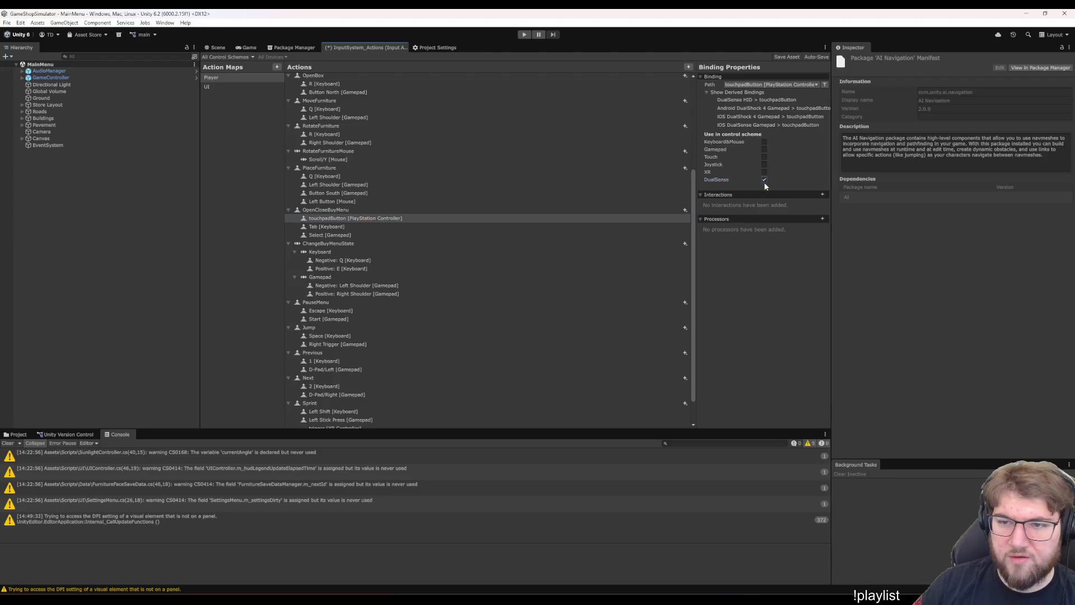
# - Step through the OpenCloseBuyMenu bindings: Select, touchpadButton and Tab [Keyboard]
pyautogui.click(363, 235)
pyautogui.press('Up')
pyautogui.press('Up')
pyautogui.press('Down')
pyautogui.press('Up')
pyautogui.press('Up')
pyautogui.press('Down')
pyautogui.press('Up')
pyautogui.press('Down')
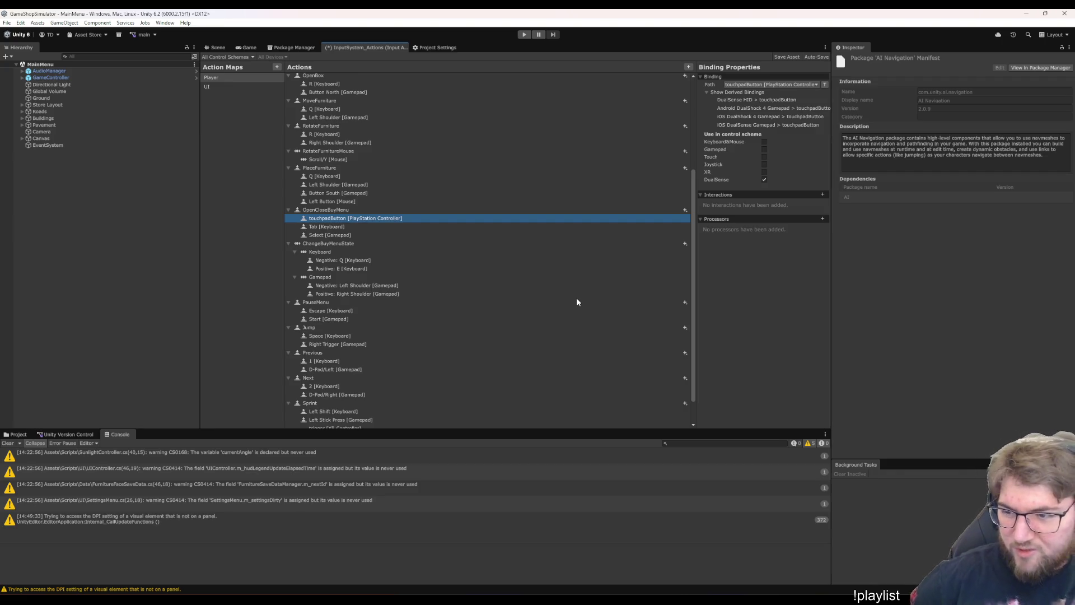
pyautogui.press('Down')
pyautogui.press('Up')
pyautogui.press('Down')
pyautogui.press('Up')
pyautogui.press('Down')
pyautogui.press('Down')
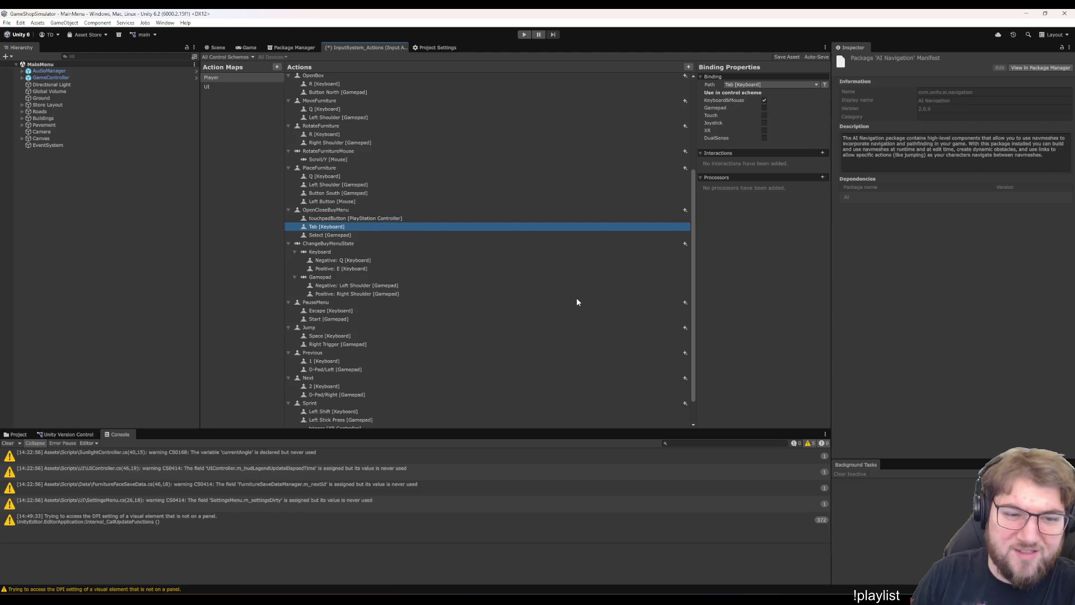
pyautogui.press('Up')
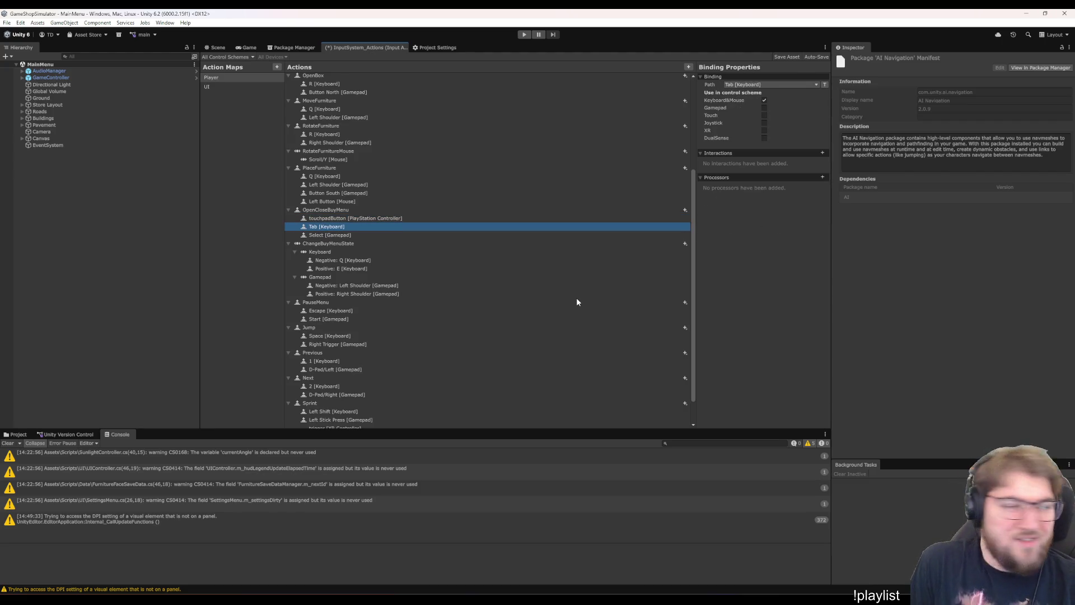
# - Enable DualSense on the ChangeBuyMenuState negative Left Shoulder binding
pyautogui.press('Down')
pyautogui.press('Up')
pyautogui.press('Down')
pyautogui.press('Up')
pyautogui.press('Down')
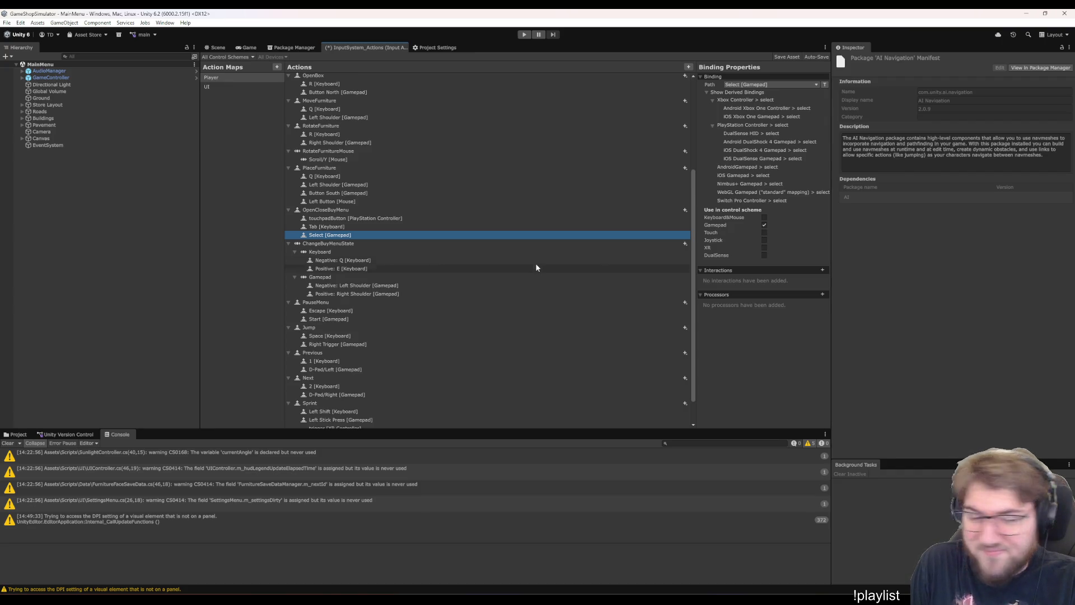
pyautogui.press('Up')
pyautogui.press('Up')
pyautogui.press('Down')
pyautogui.press('Down')
pyautogui.press('Down')
pyautogui.press('Down')
pyautogui.press('Down')
pyautogui.press('Down')
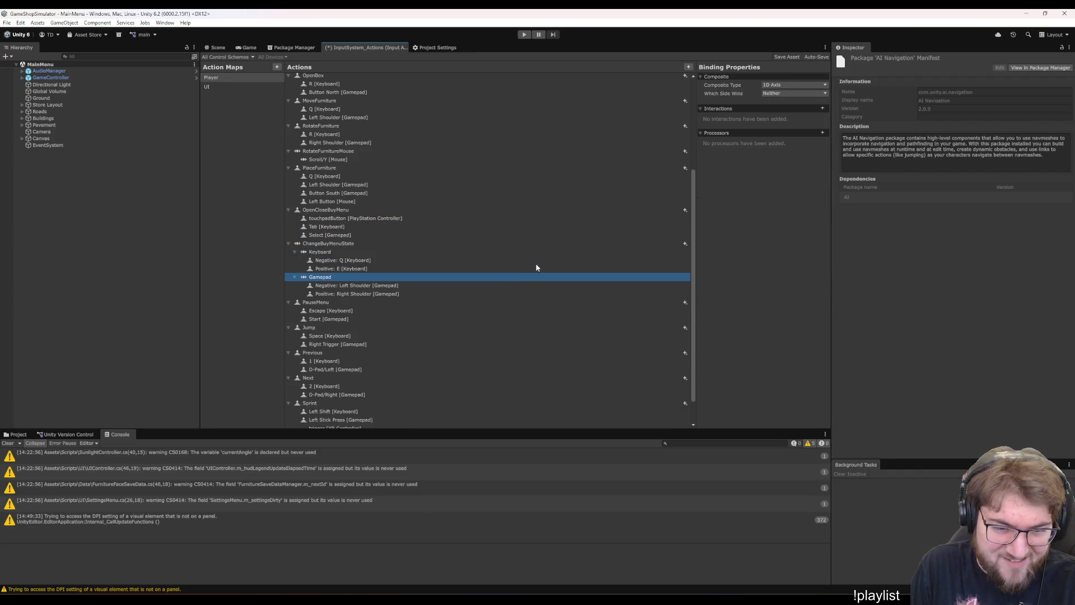
pyautogui.click(763, 263)
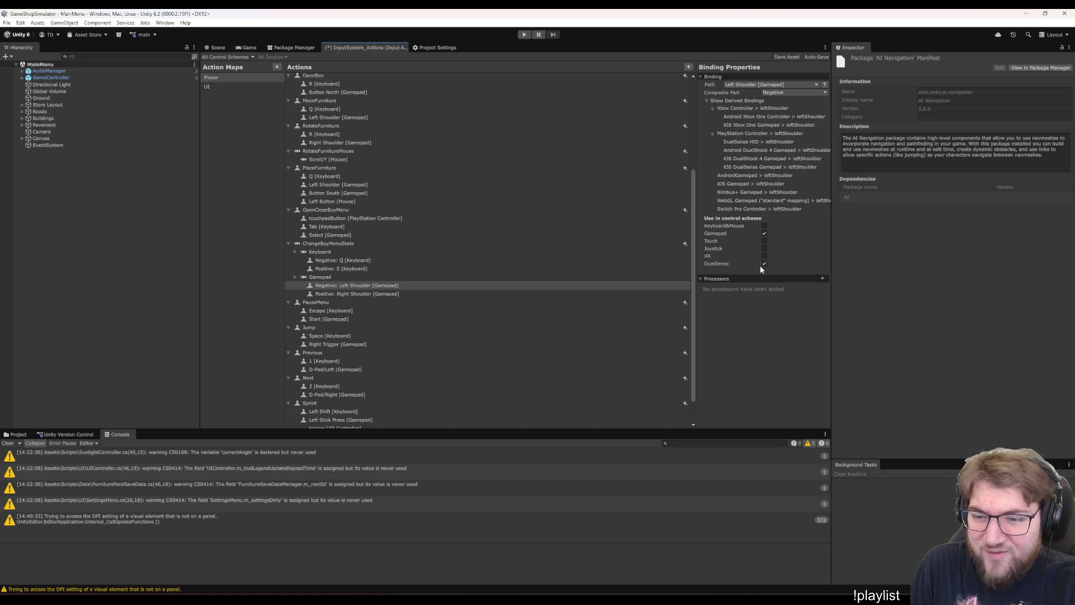
# - Enable DualSense on the PauseMenu Start [Gamepad] binding after checking Right Shoulder
pyautogui.click(361, 295)
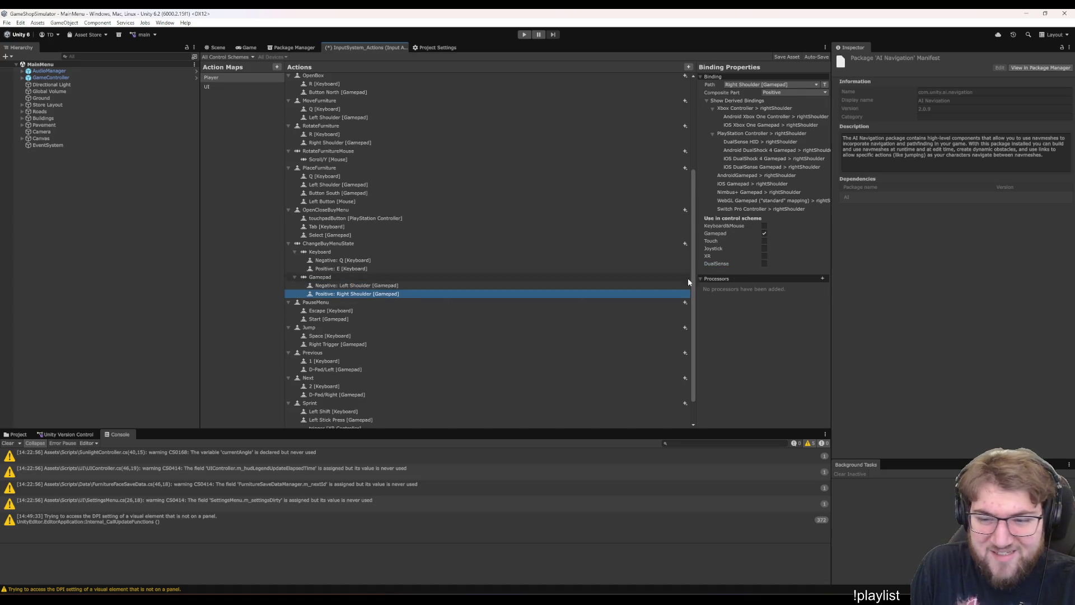
pyautogui.scroll(-1, 476, 281)
pyautogui.click(391, 288)
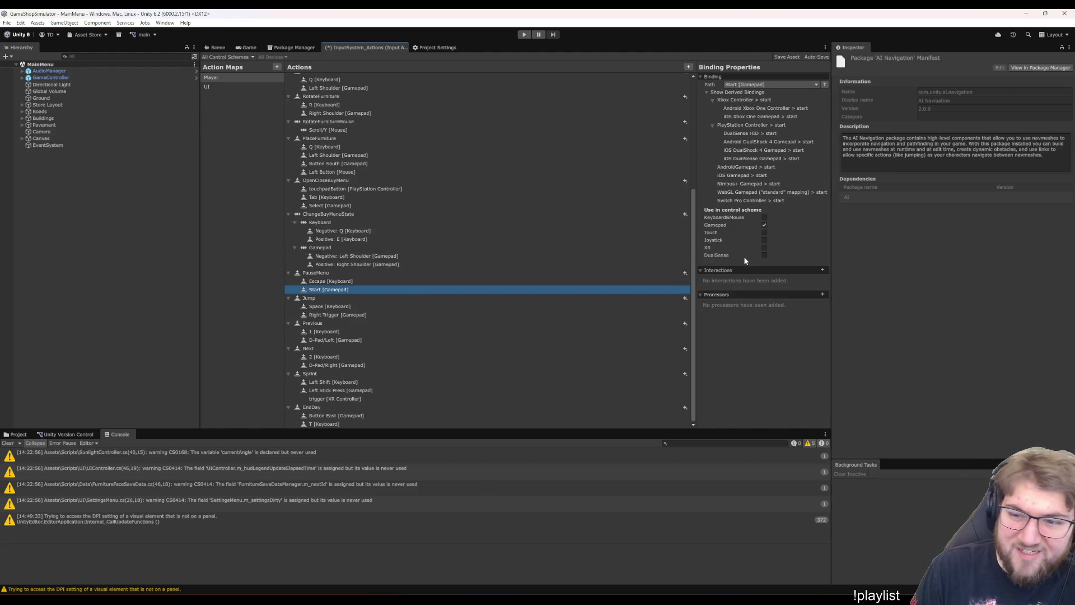
pyautogui.click(765, 255)
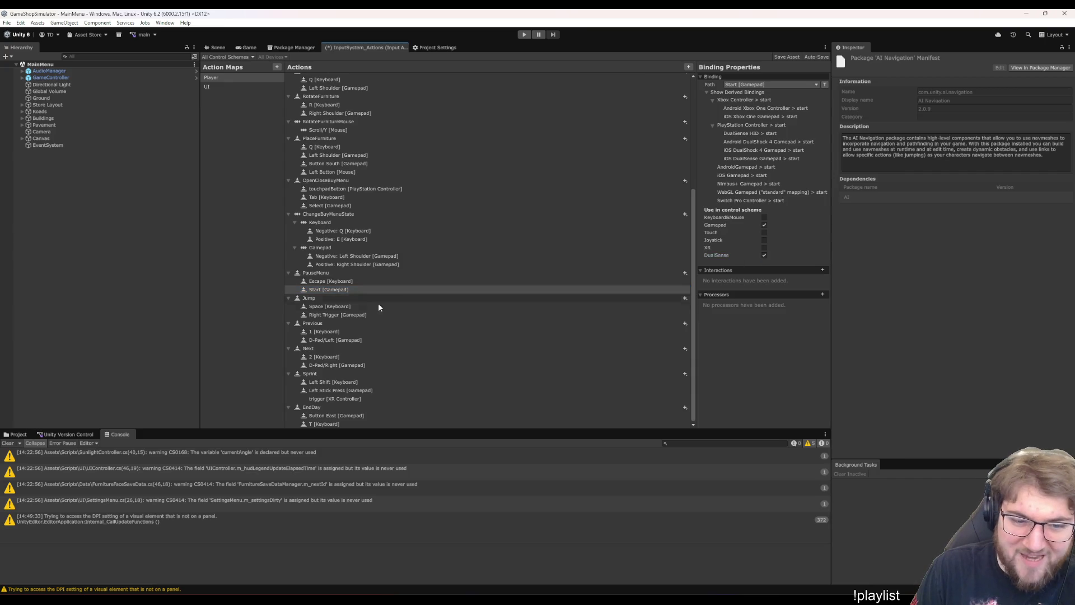
# - Check the Right Trigger jump binding and try enabling DualSense on D-Pad/Left
pyautogui.click(368, 315)
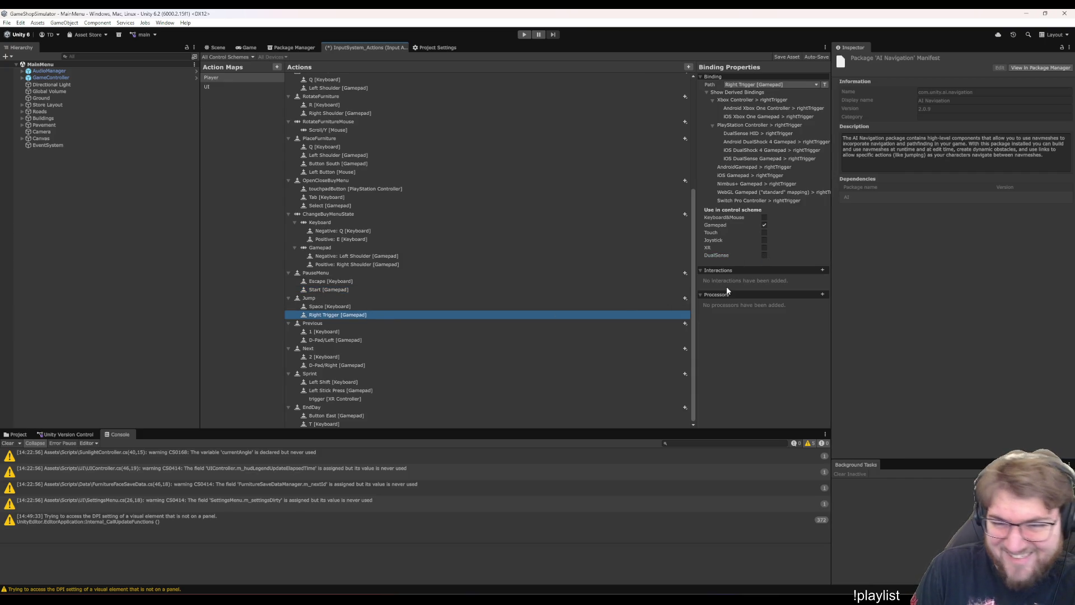
pyautogui.click(374, 340)
pyautogui.click(766, 257)
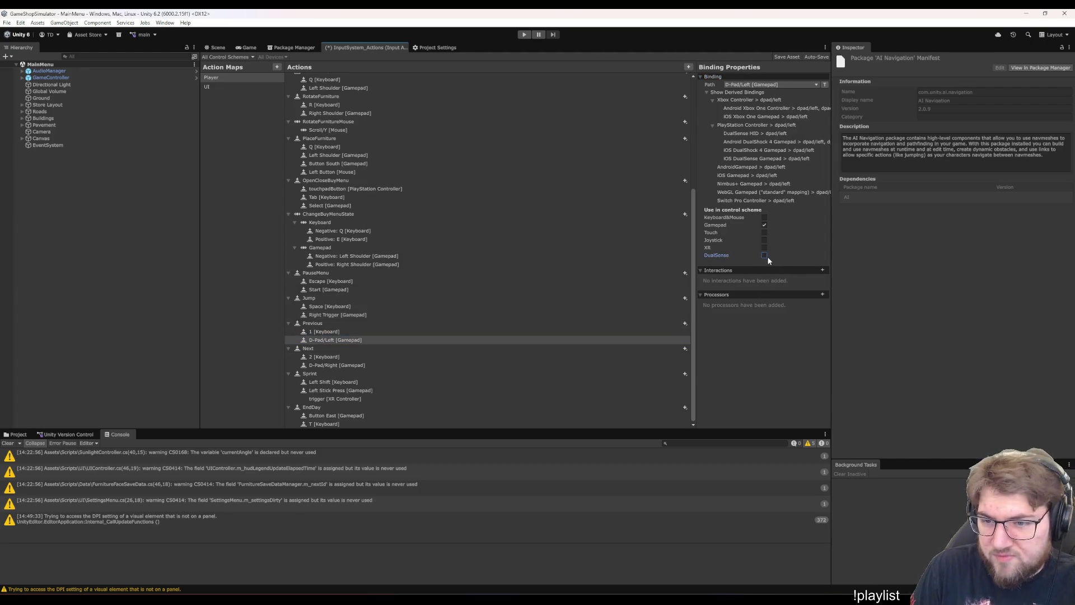
# - Enable DualSense on the Left Stick Press binding after trying D-Pad/Right
pyautogui.click(344, 366)
pyautogui.click(763, 256)
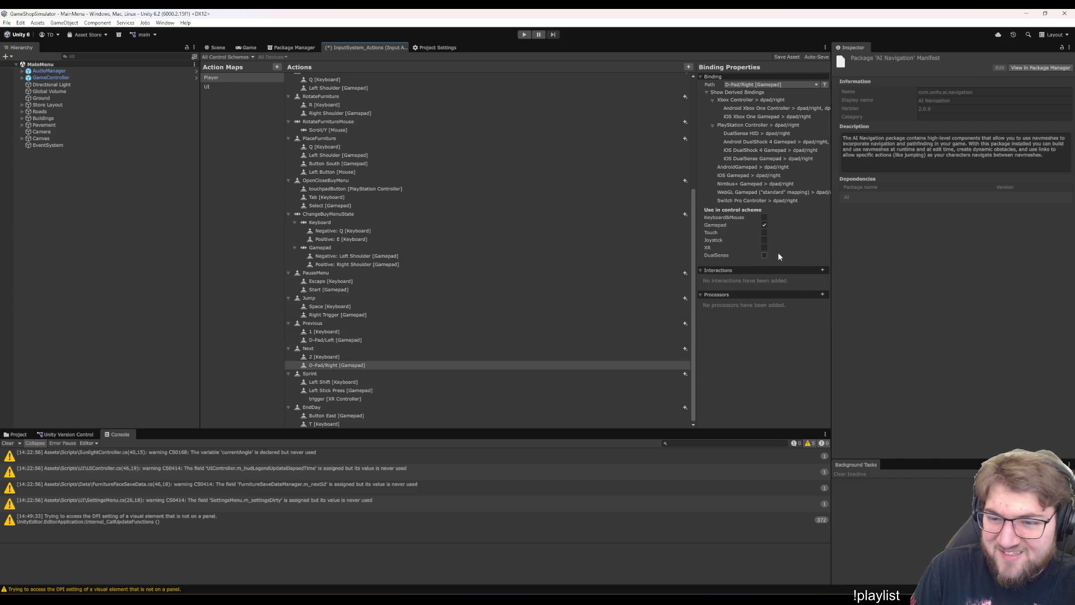
pyautogui.click(367, 390)
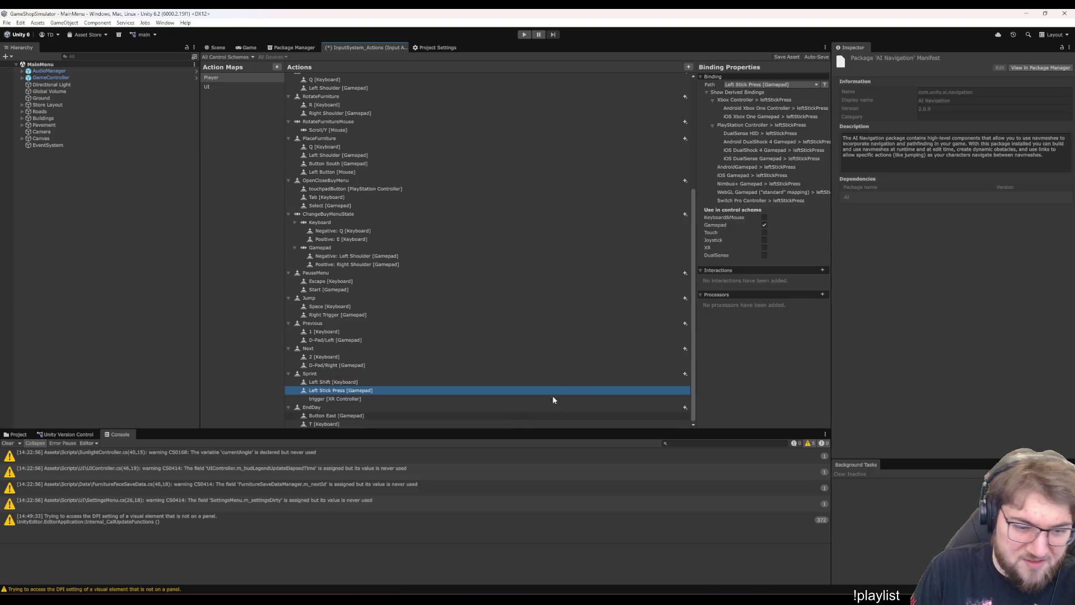
pyautogui.click(763, 255)
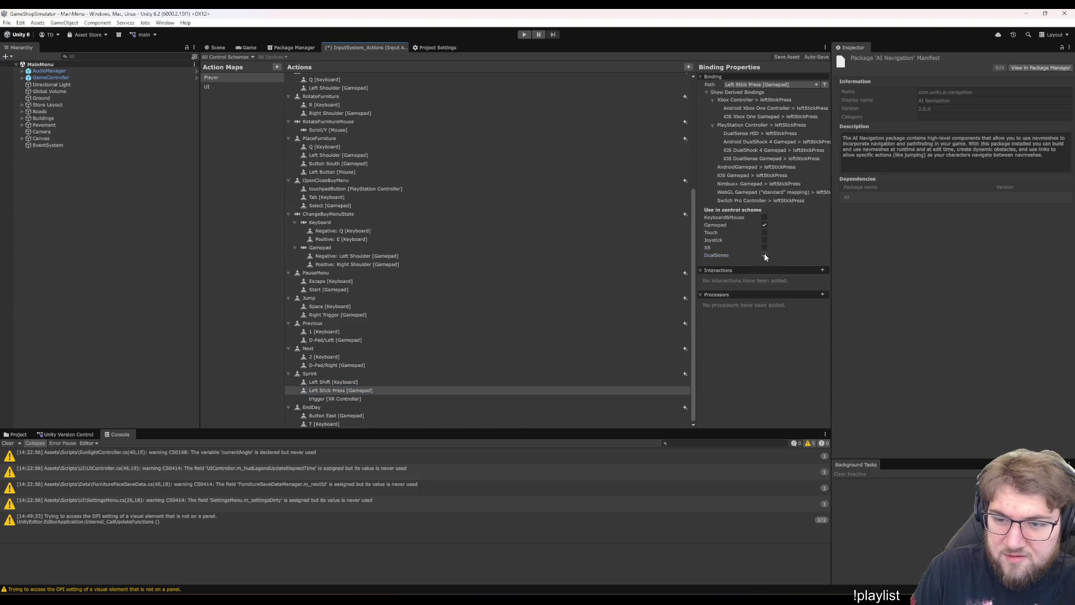
# - Delete Sprint's trigger [XR Controller] binding
pyautogui.click(356, 398)
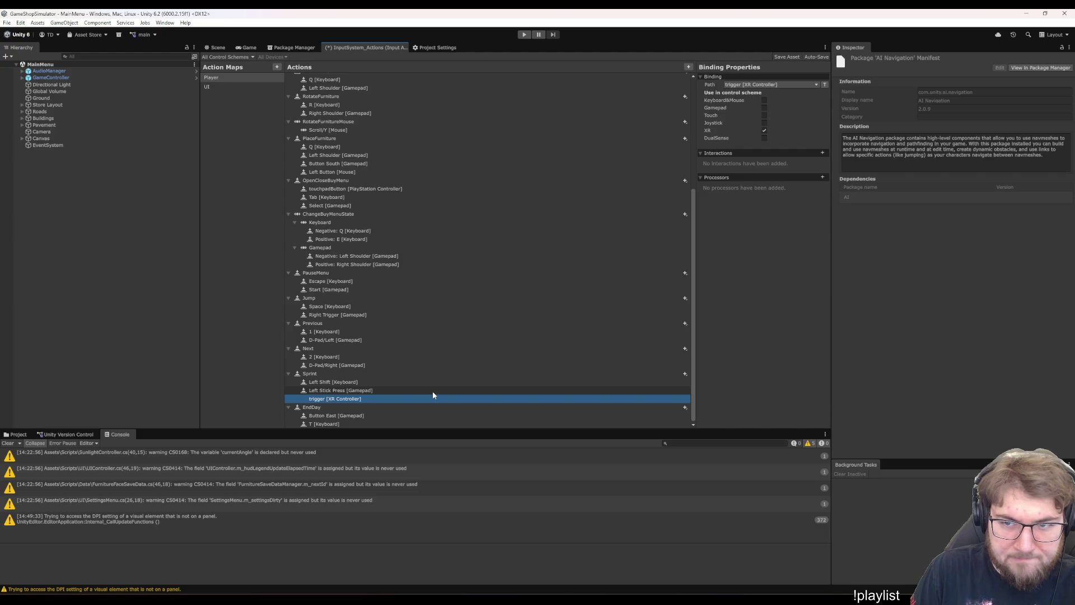
pyautogui.click(432, 391)
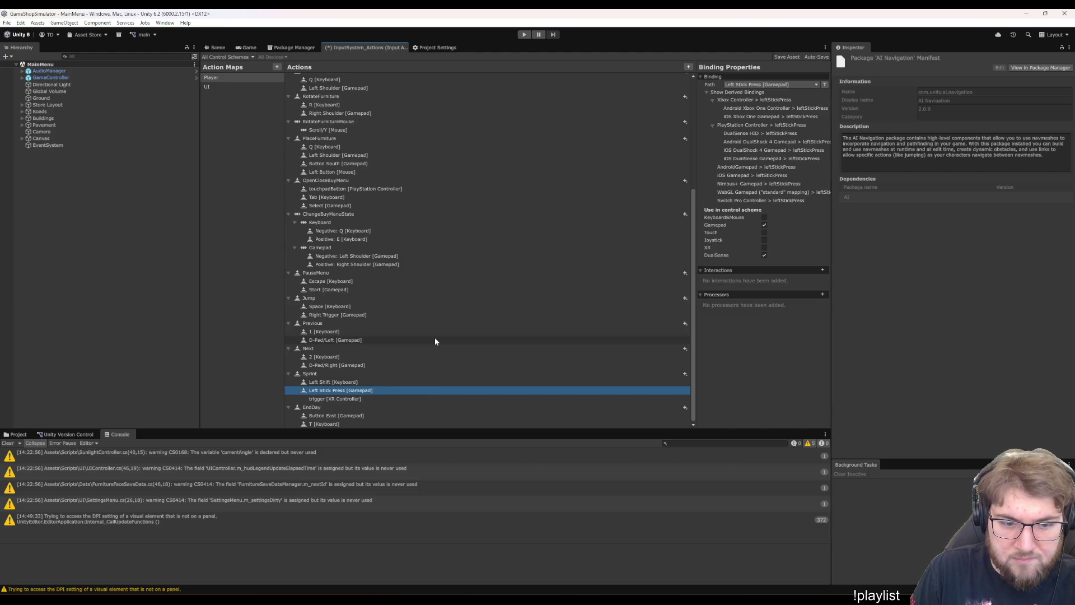
pyautogui.press('Down')
pyautogui.press('Delete')
# - Check the EndDay T and Button East bindings, save the asset and show the Game view
pyautogui.press('Down')
pyautogui.press('Down')
pyautogui.press('Up')
pyautogui.press('Down')
pyautogui.press('Up')
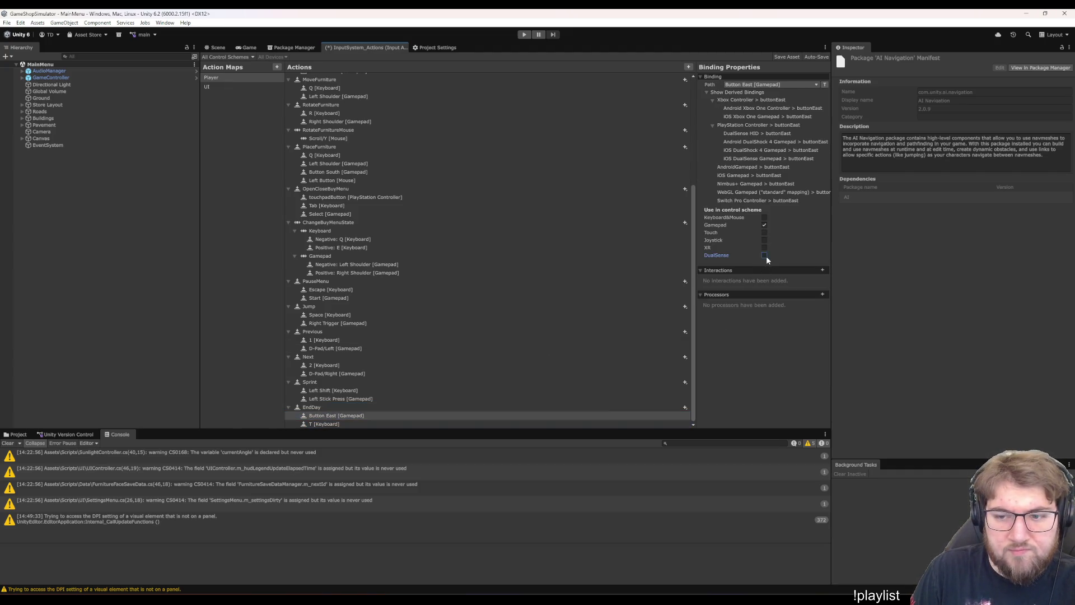
pyautogui.click(379, 424)
pyautogui.click(409, 416)
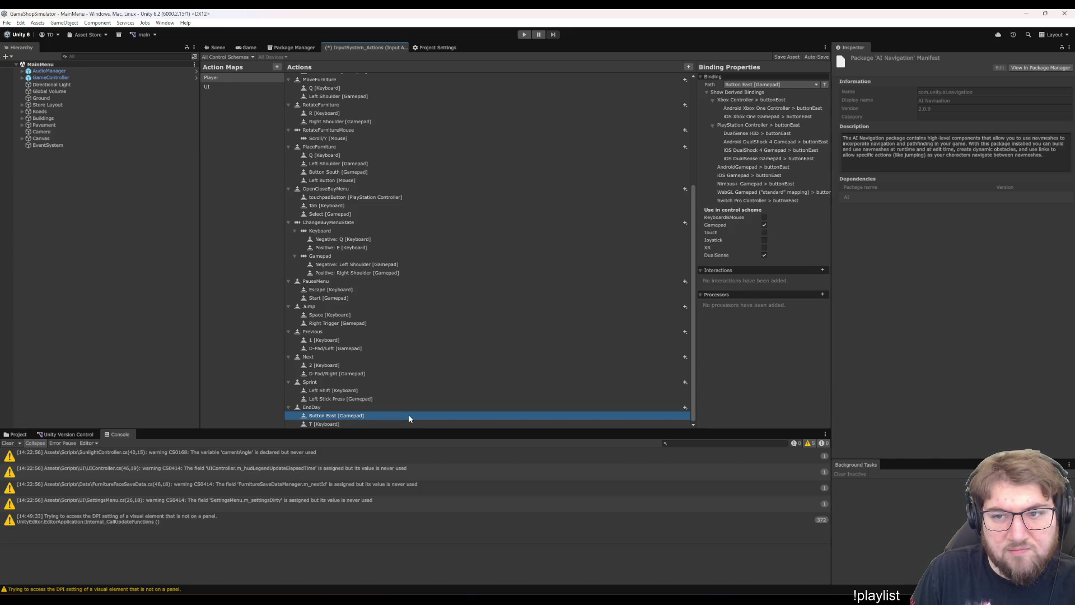
pyautogui.click(415, 436)
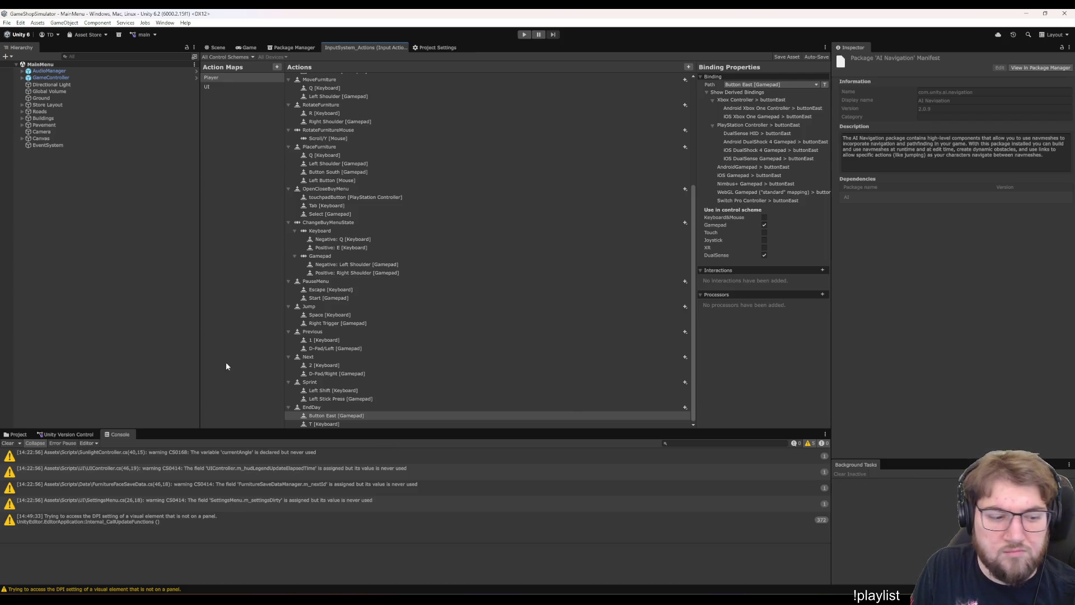
pyautogui.click(247, 47)
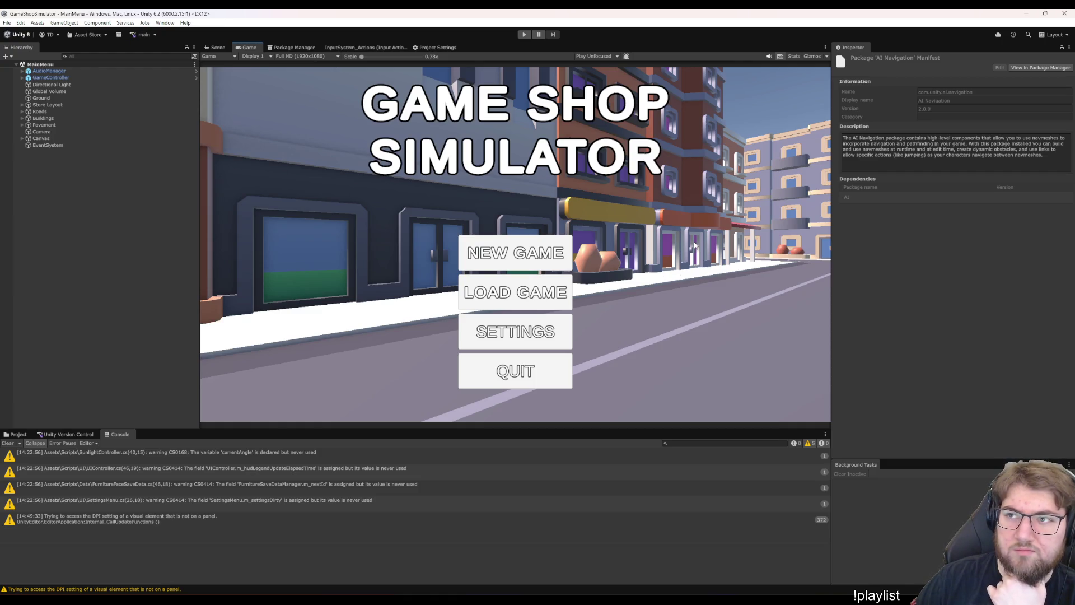
# - Deselect all objects so the Inspector no longer shows the AI Navigation manifest
pyautogui.click(966, 292)
pyautogui.click(794, 296)
pyautogui.click(883, 333)
pyautogui.click(186, 562)
pyautogui.click(117, 373)
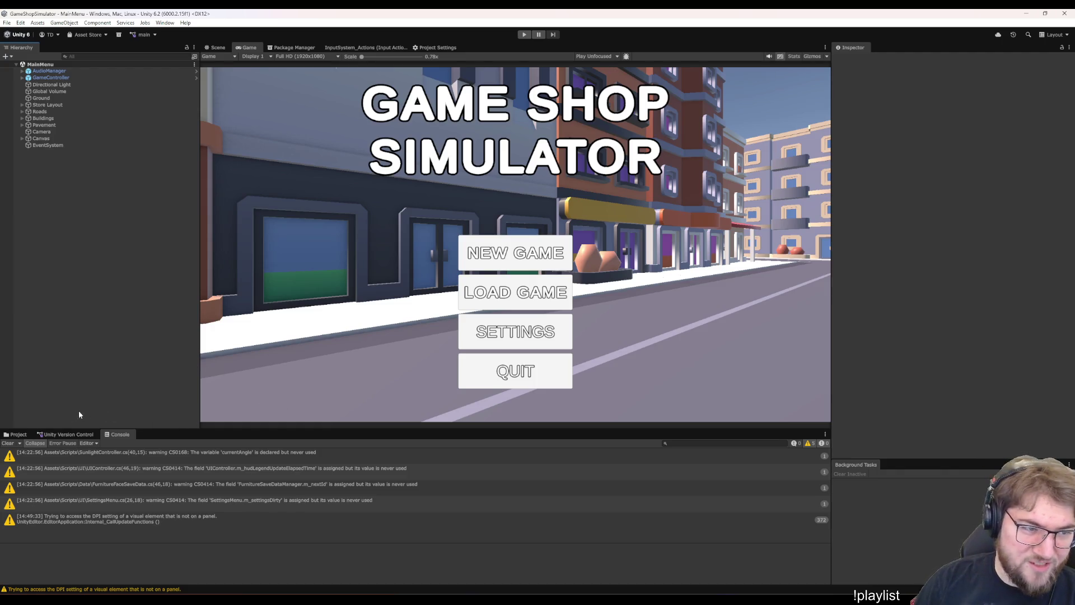
# - Show Assets > Data > Input in the Project browser, enter Play mode and choose New Game
pyautogui.click(17, 434)
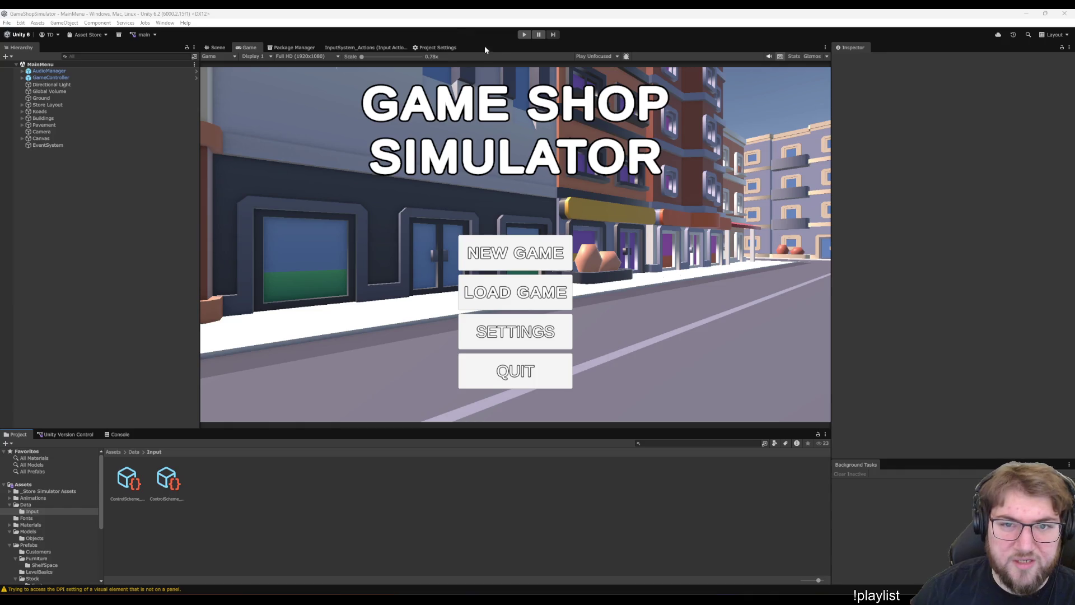
pyautogui.click(524, 34)
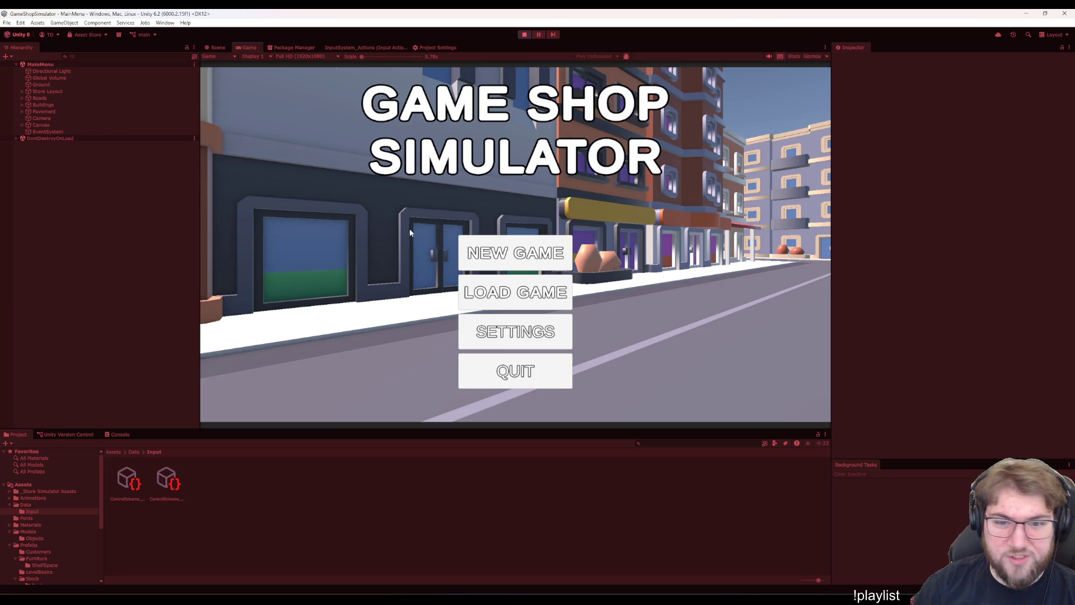
pyautogui.click(536, 259)
# - Name the new shop 'gyui', start it, and press Space so keyboard input is detected
pyautogui.click(536, 259)
pyautogui.write('gyui')
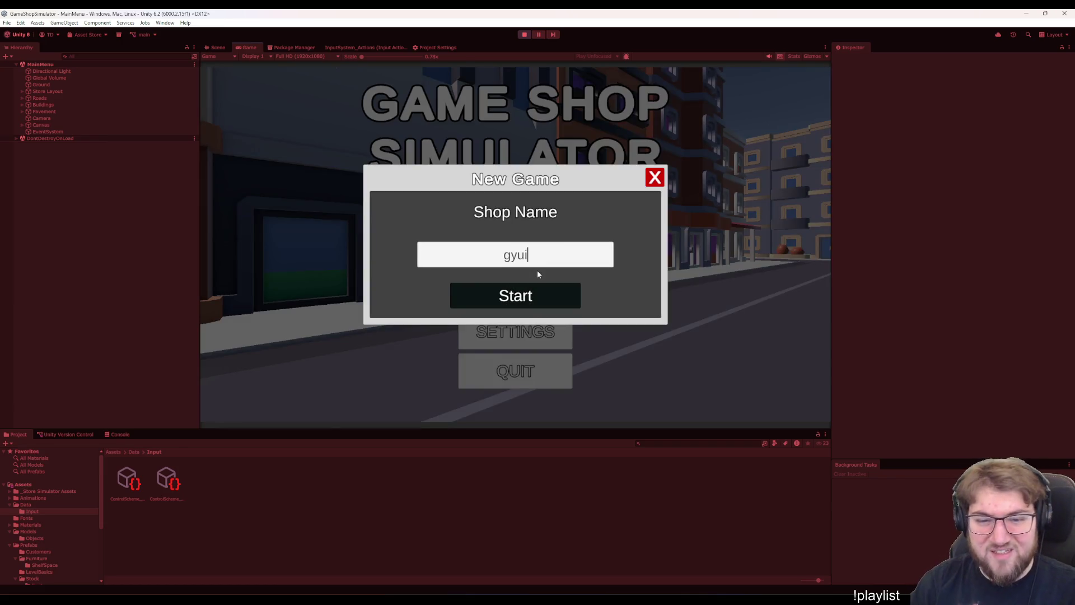
pyautogui.click(509, 303)
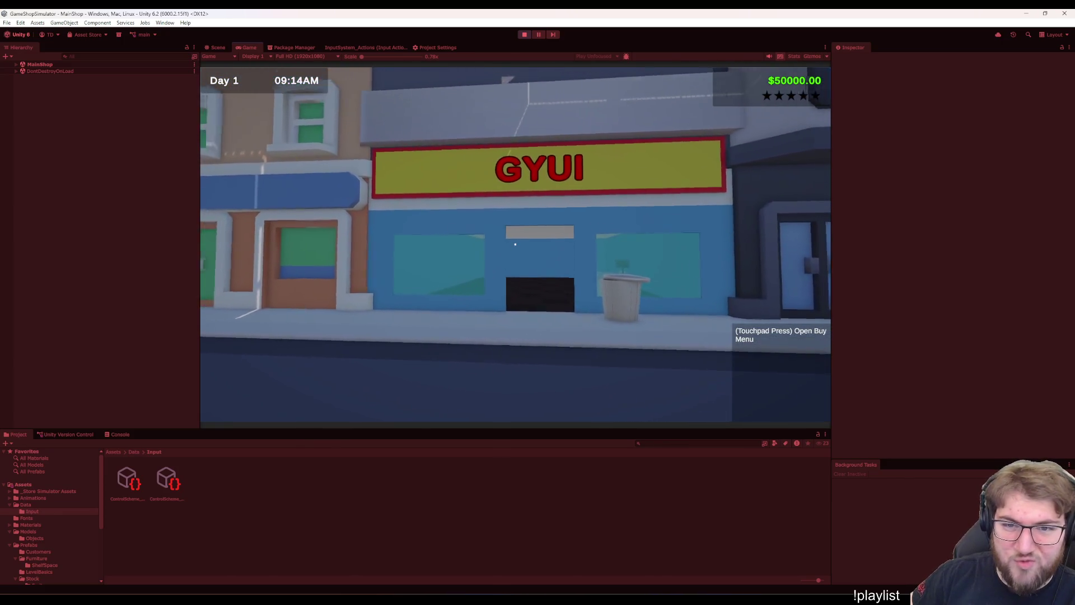
pyautogui.press('space')
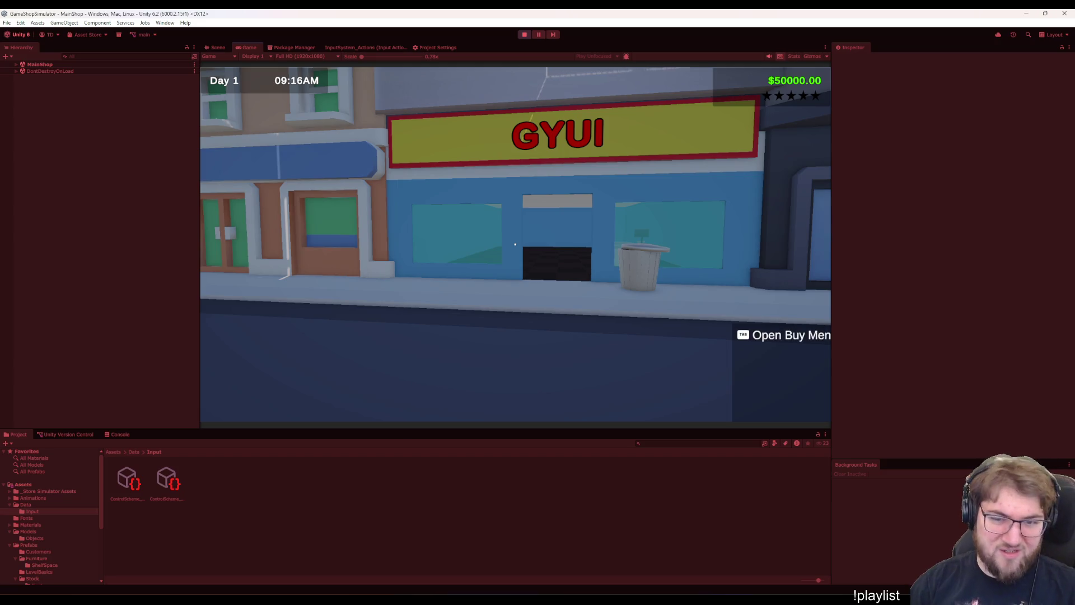
# - Toggle the Purchase Items buy menu with Tab, then pause the game with Escape
pyautogui.press('Tab')
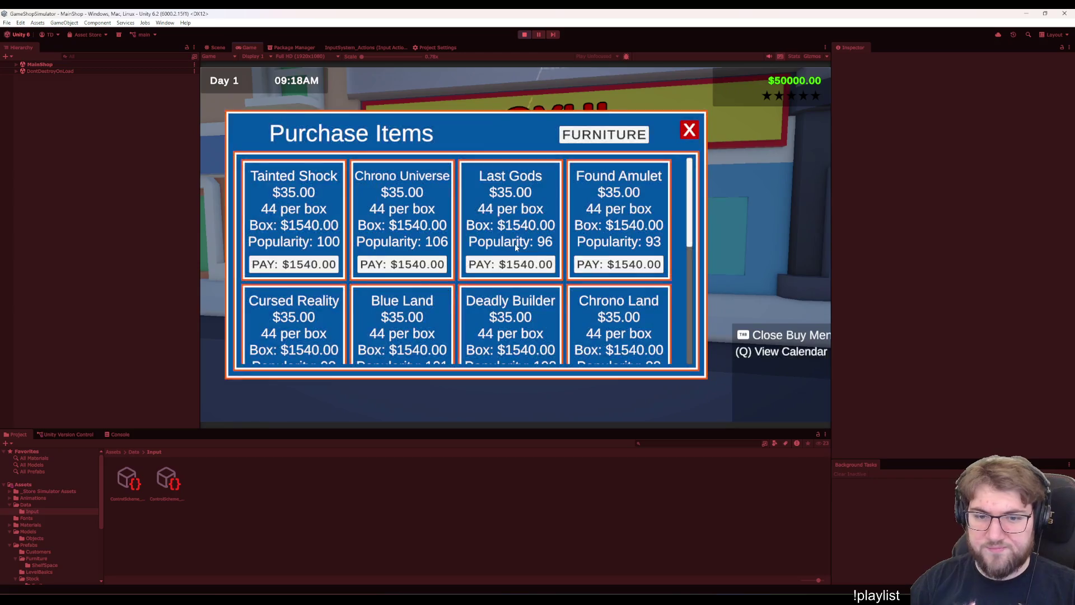
pyautogui.press('Tab')
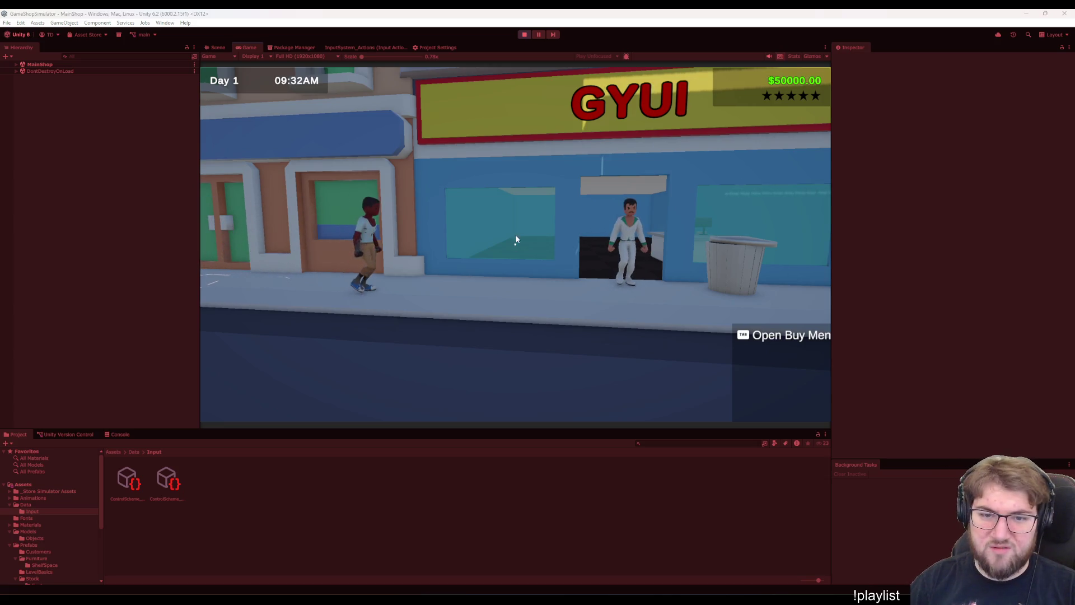
pyautogui.click(514, 245)
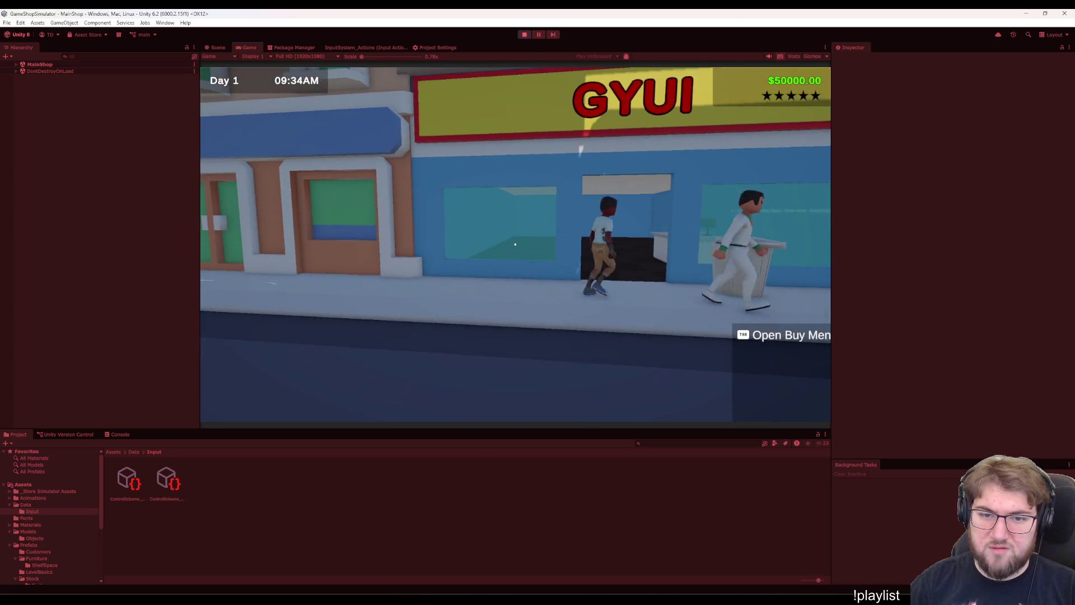
pyautogui.press('Tab')
pyautogui.press('Tab')
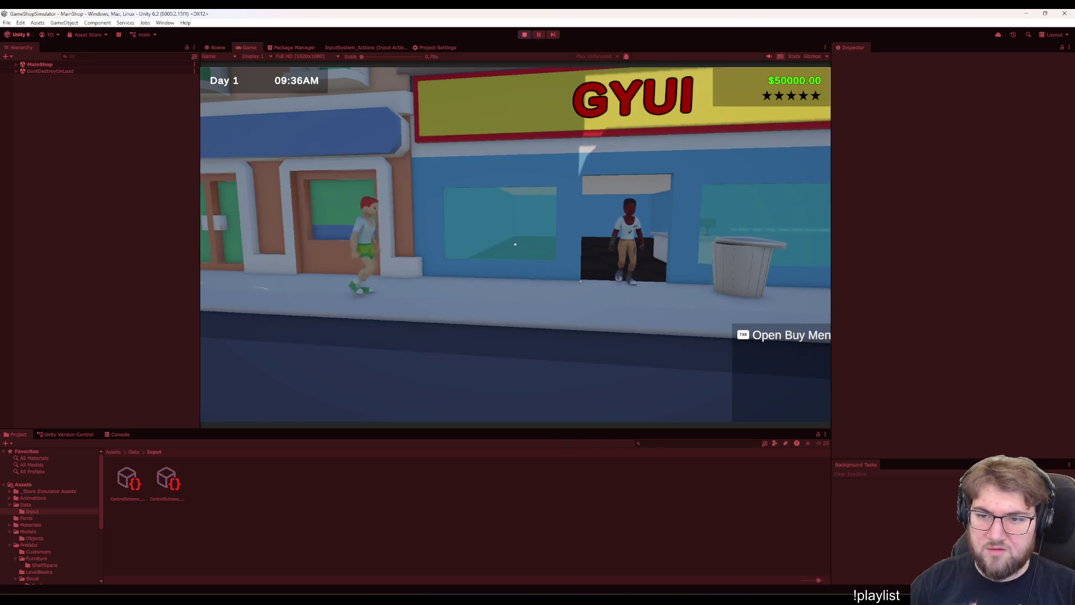
pyautogui.press('Escape')
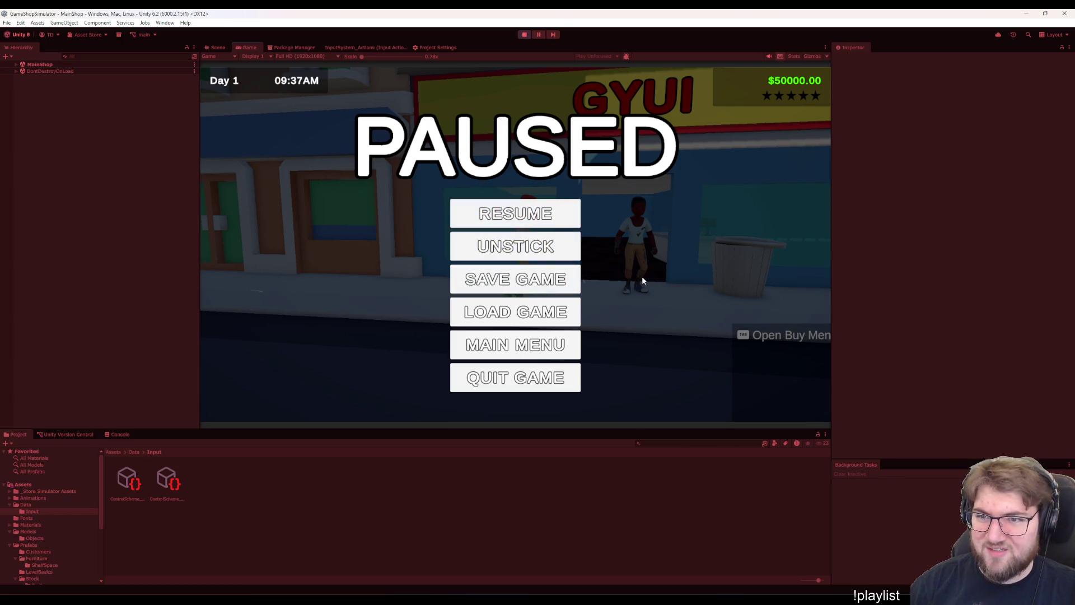
# - Resume and re-pause the game with Escape, then select MainShop in the Hierarchy
pyautogui.press('Escape')
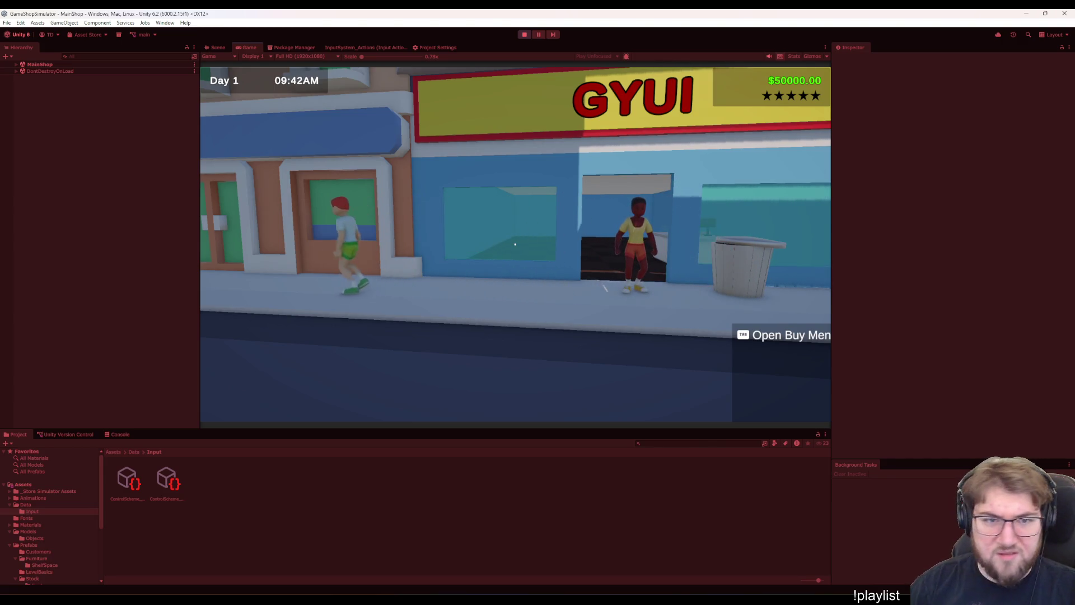
pyautogui.press('Escape')
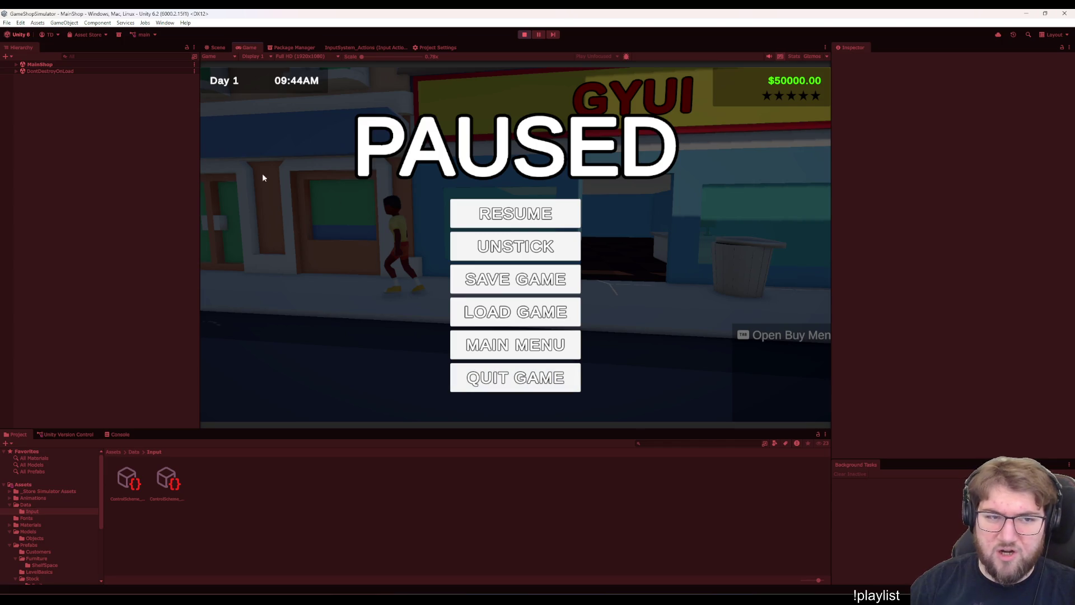
pyautogui.click(73, 65)
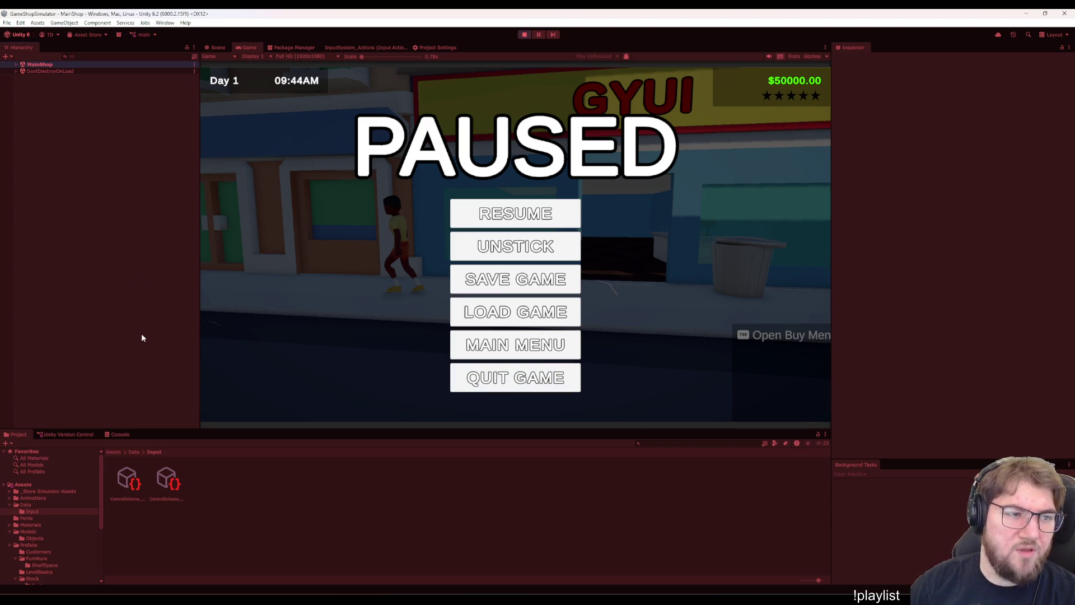
# - Expand MainShop > UI Canvas > HUDLegend > UI_LegendDisplay(Clone) and select HUDLegend
pyautogui.press('Right')
pyautogui.click(68, 139)
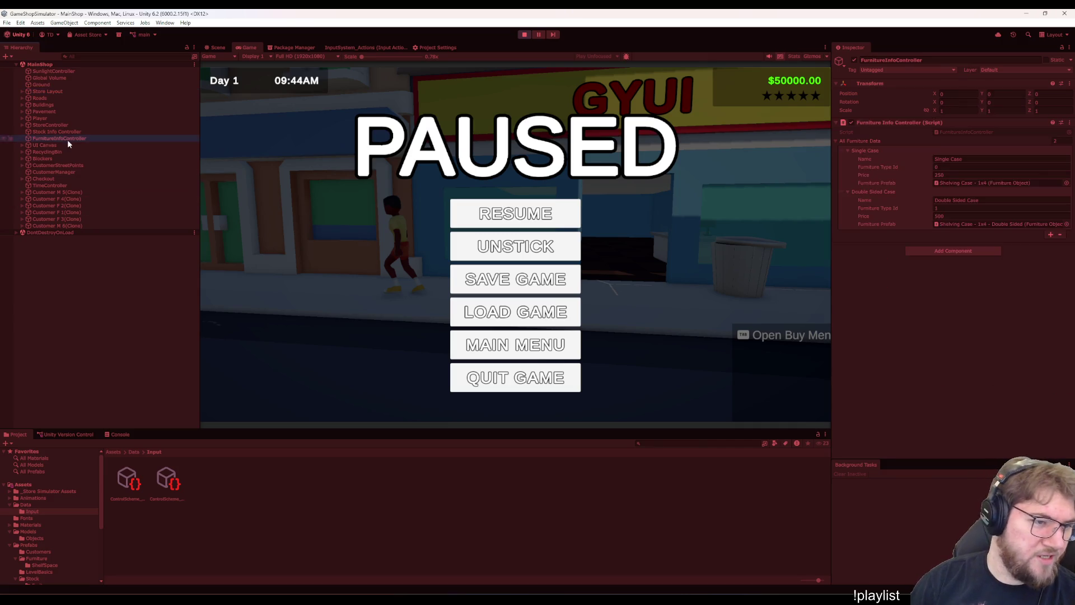
pyautogui.press('Down')
pyautogui.press('Right')
pyautogui.press('Down')
pyautogui.press('Down')
pyautogui.press('Down')
pyautogui.press('Right')
pyautogui.press('Down')
pyautogui.press('Right')
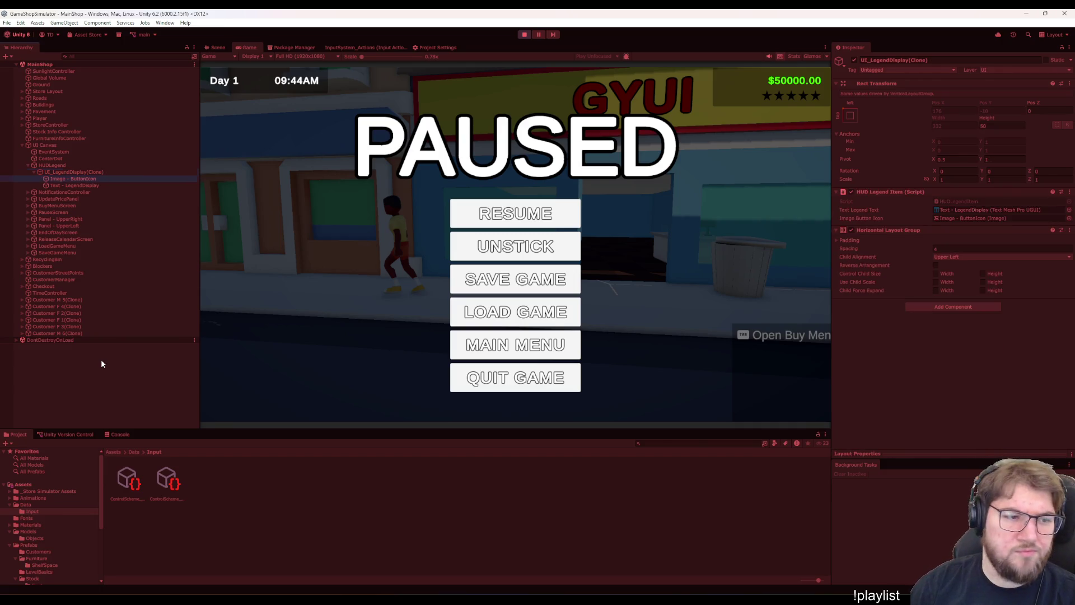
pyautogui.press('Up')
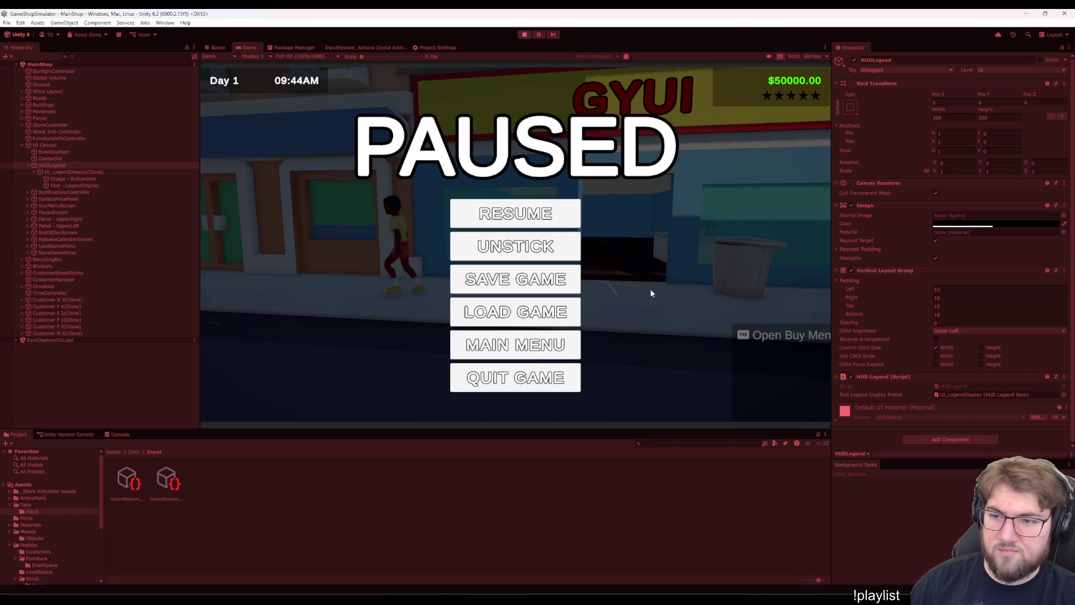
# - Resume and re-pause the game, then bring up the InputSystem_Actions editor
pyautogui.click(515, 214)
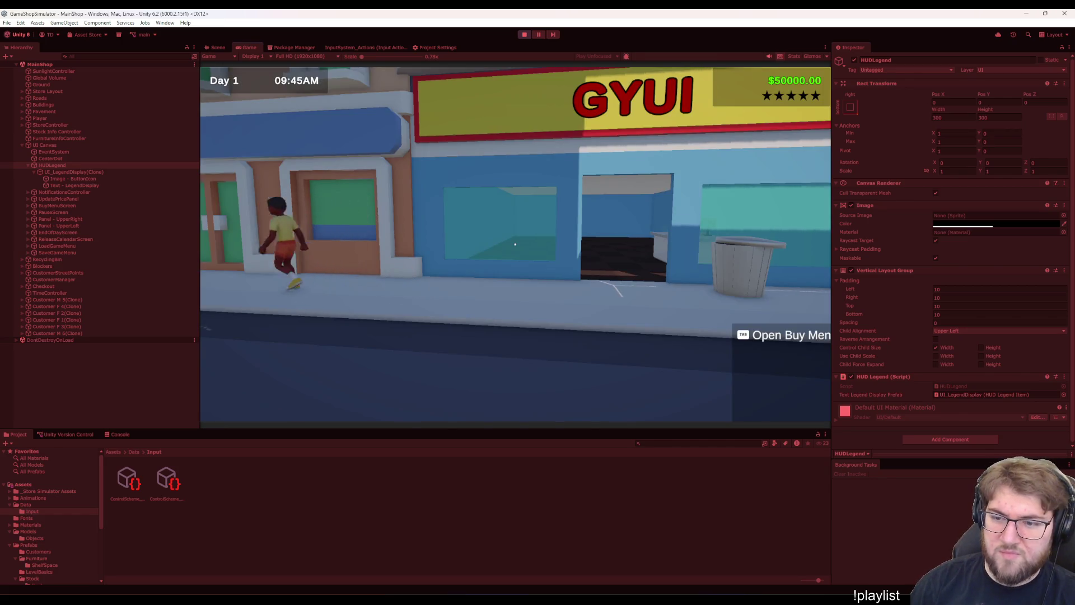
pyautogui.press('Escape')
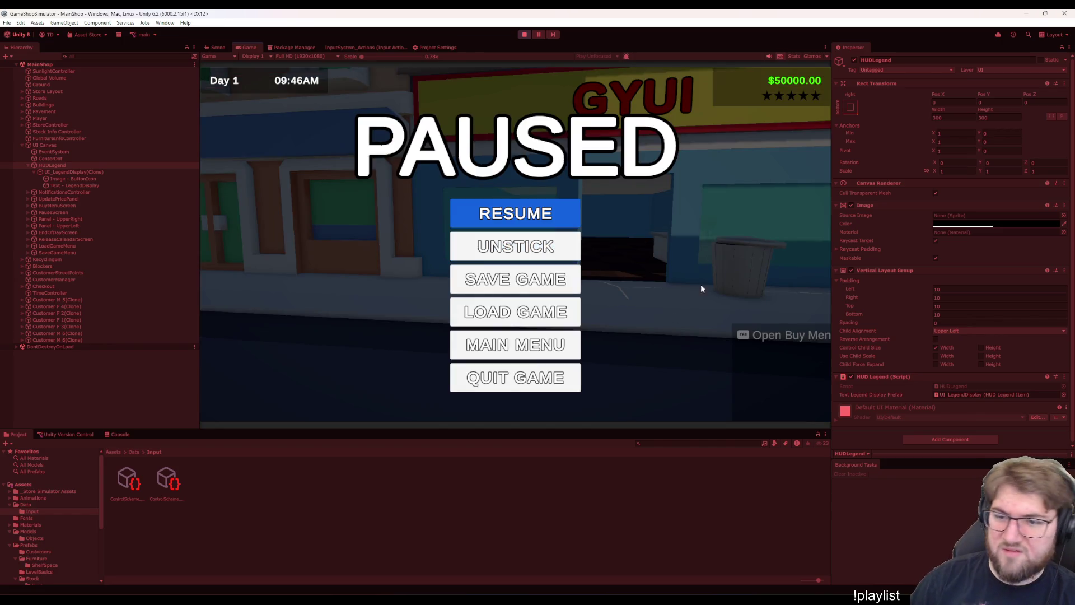
pyautogui.click(371, 46)
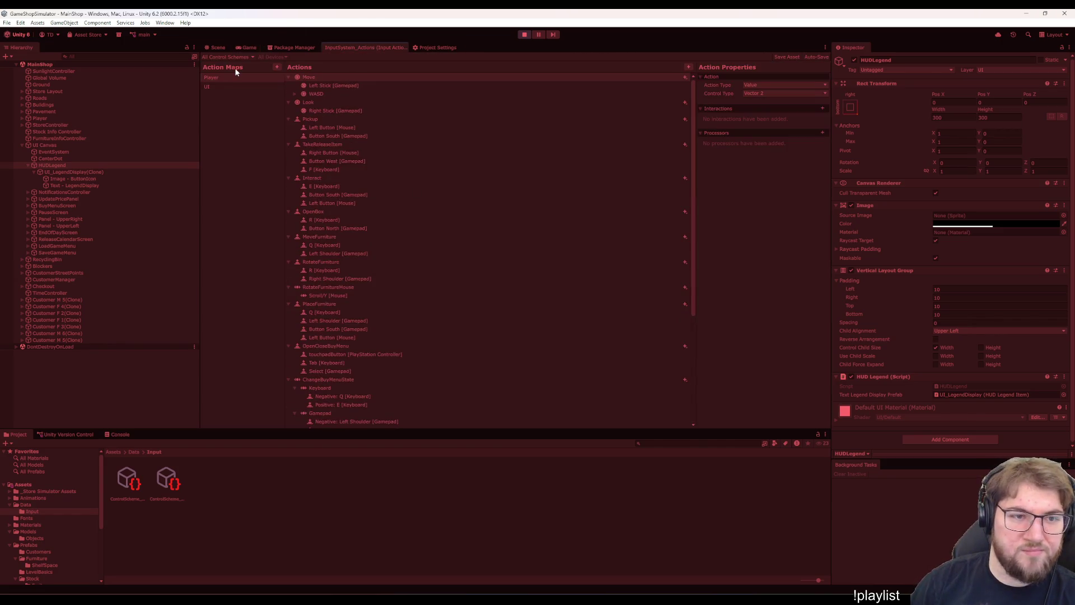
# - Review the Look Right Stick and Move Left Stick bindings, then return to the Game view
pyautogui.scroll(-5, 387, 314)
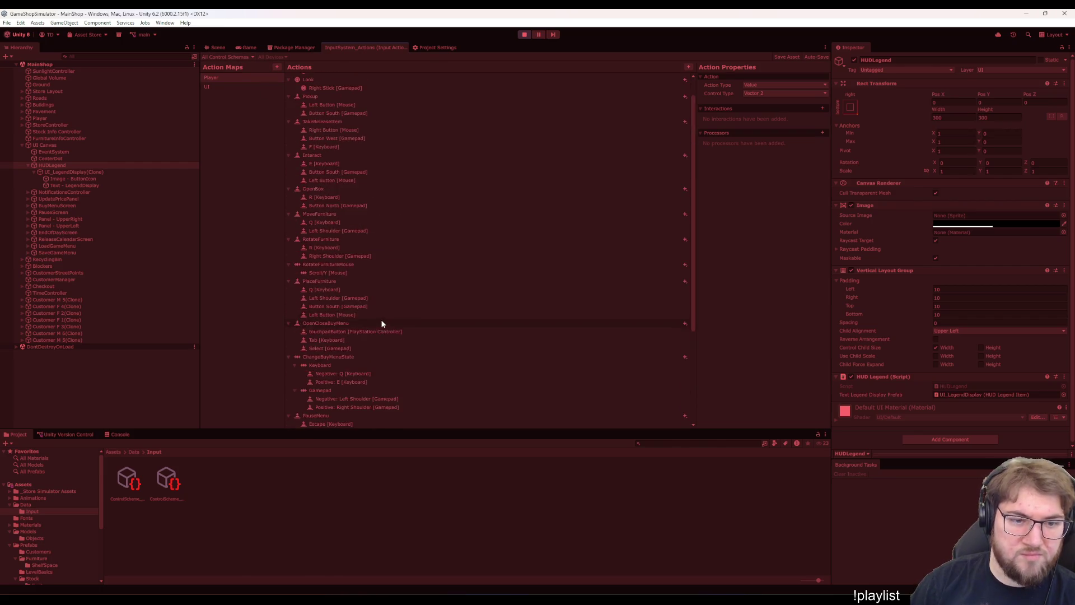
pyautogui.scroll(5, 381, 319)
pyautogui.click(313, 110)
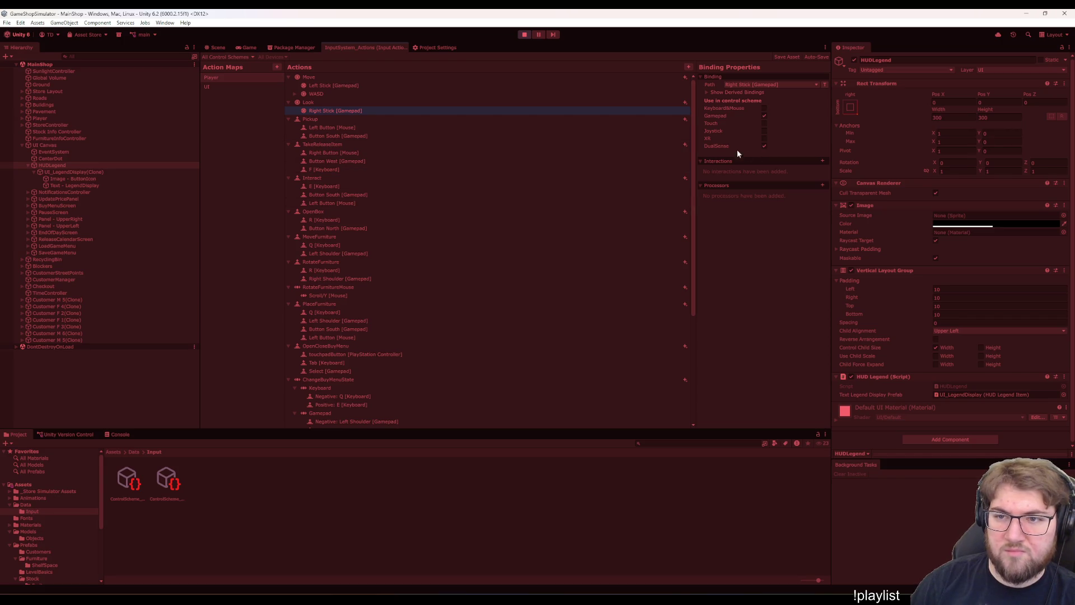
pyautogui.click(307, 87)
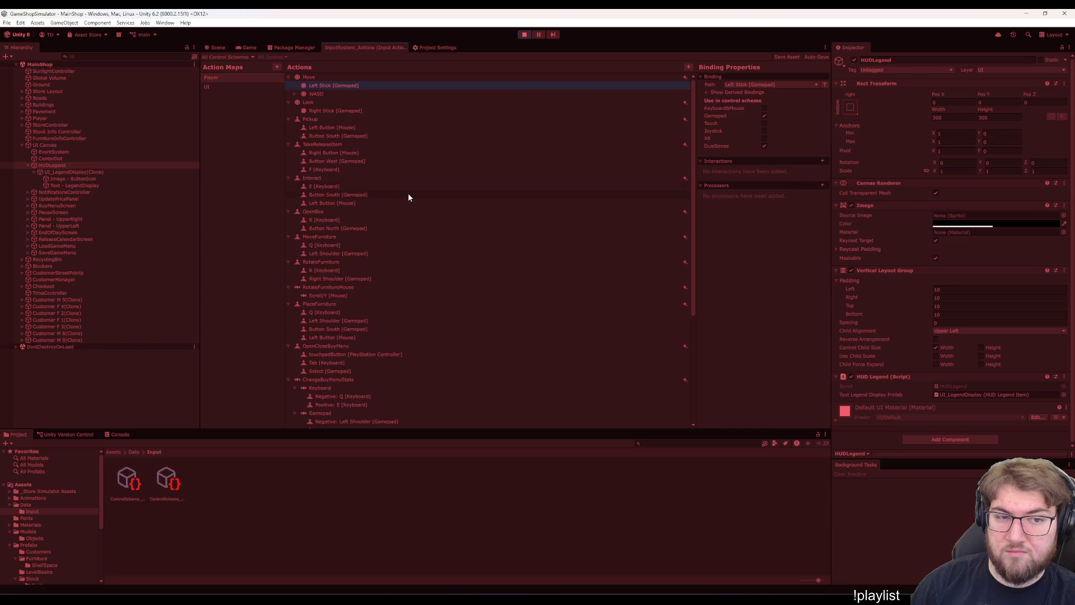
pyautogui.click(331, 111)
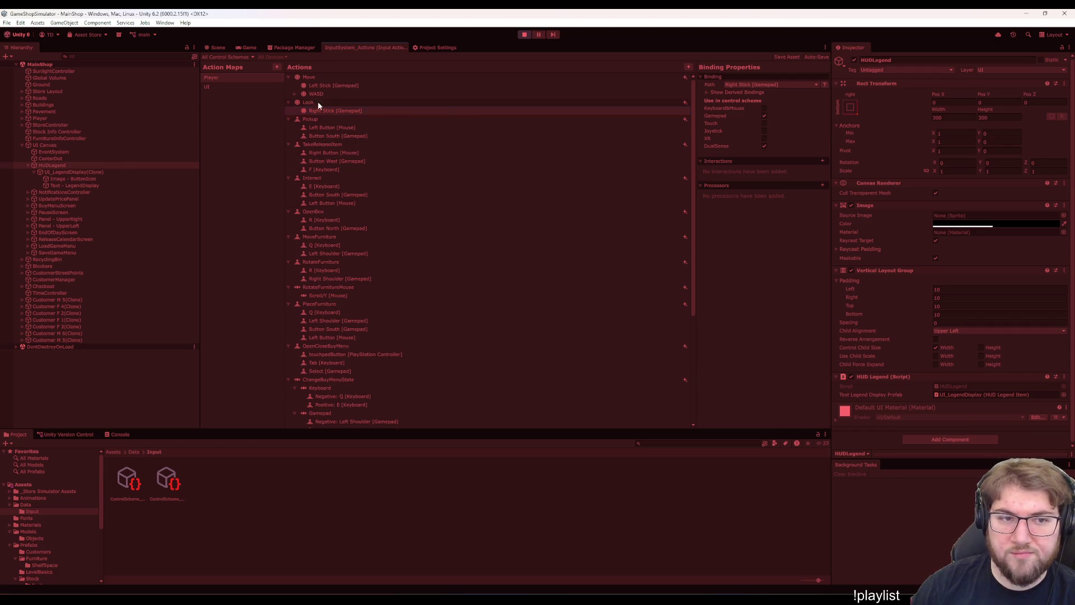
pyautogui.click(249, 47)
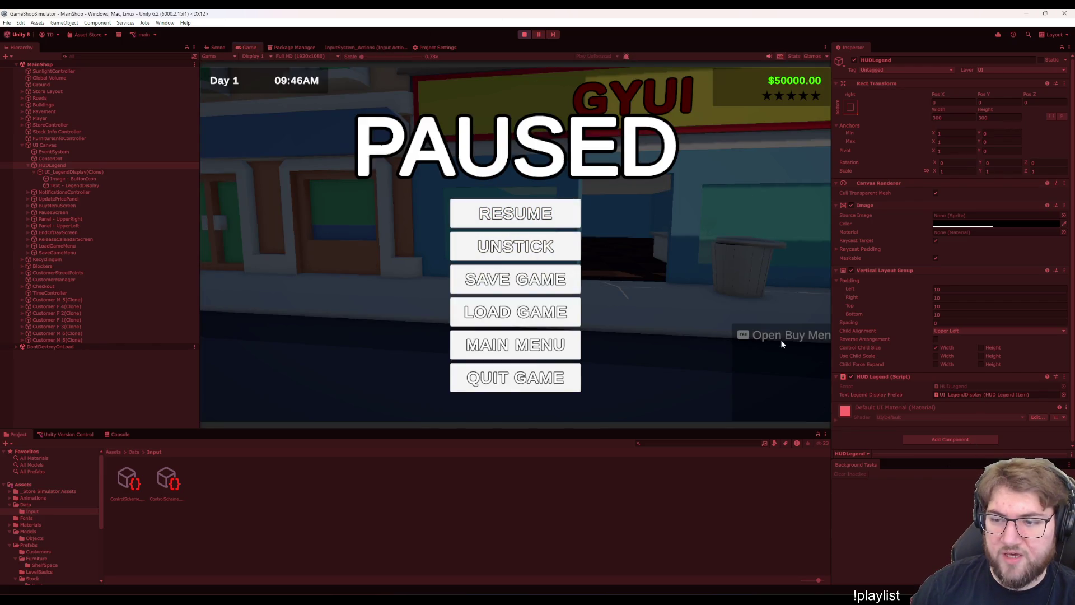
# - Toggle child width control on UI_LegendDisplay(Clone)'s layout group on and off
pyautogui.click(80, 173)
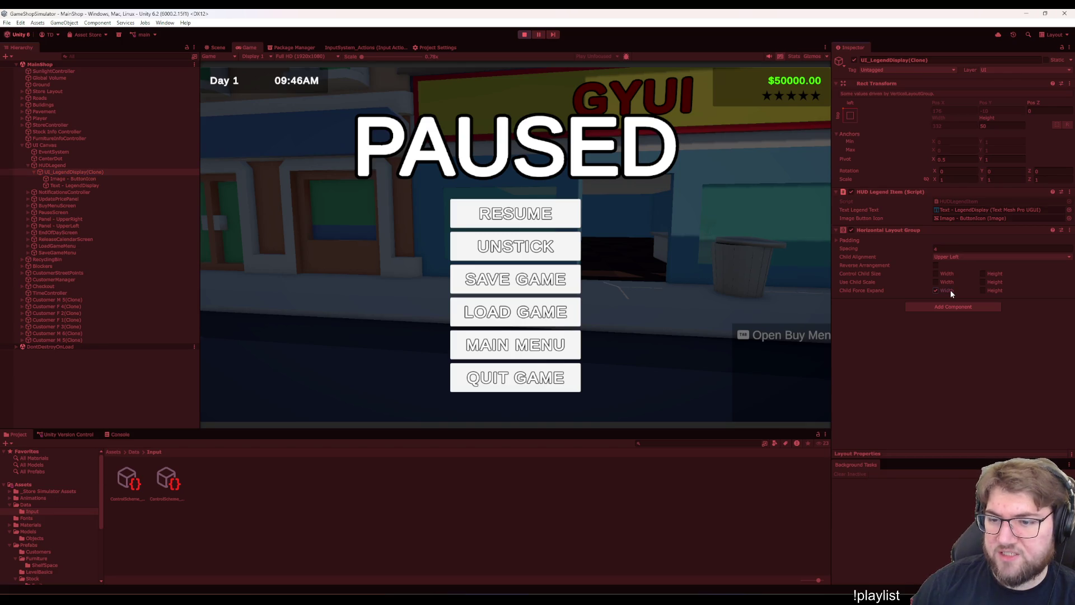
pyautogui.click(945, 274)
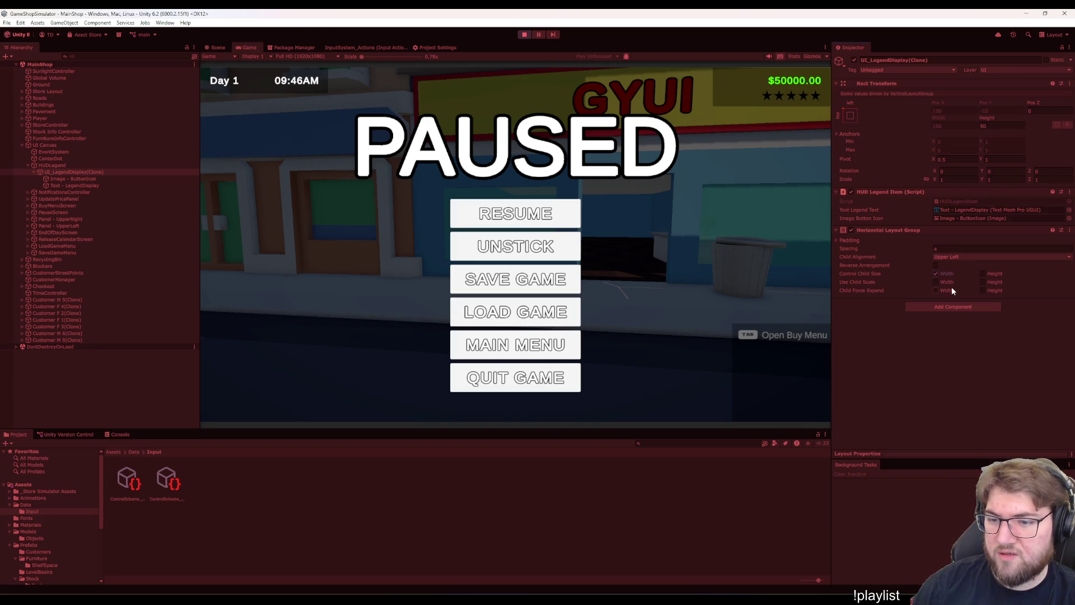
pyautogui.click(941, 274)
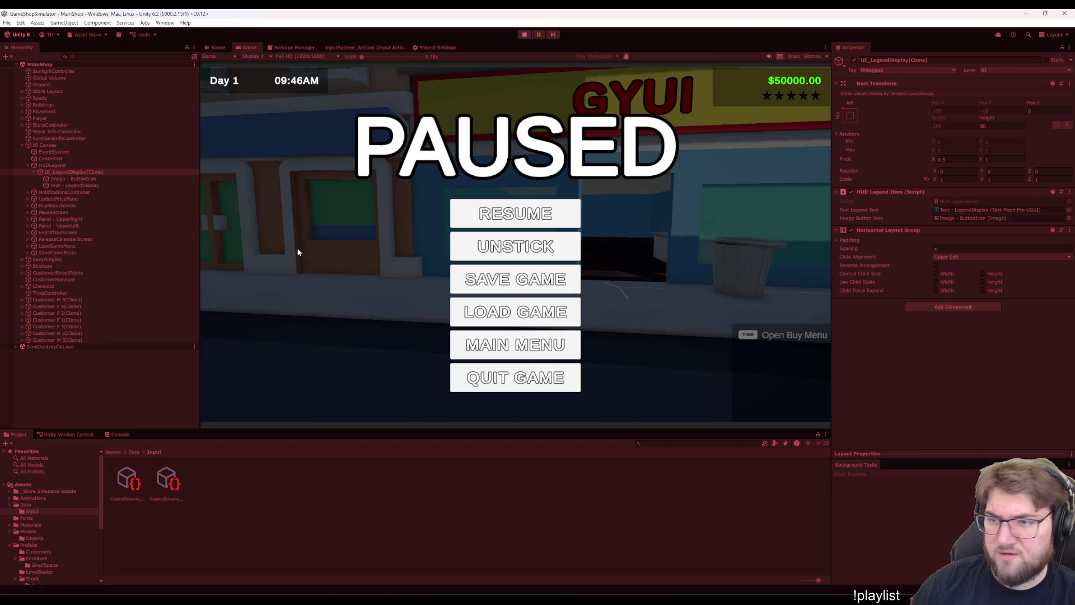
# - Set the Image - ButtonIcon width to 48
pyautogui.click(144, 179)
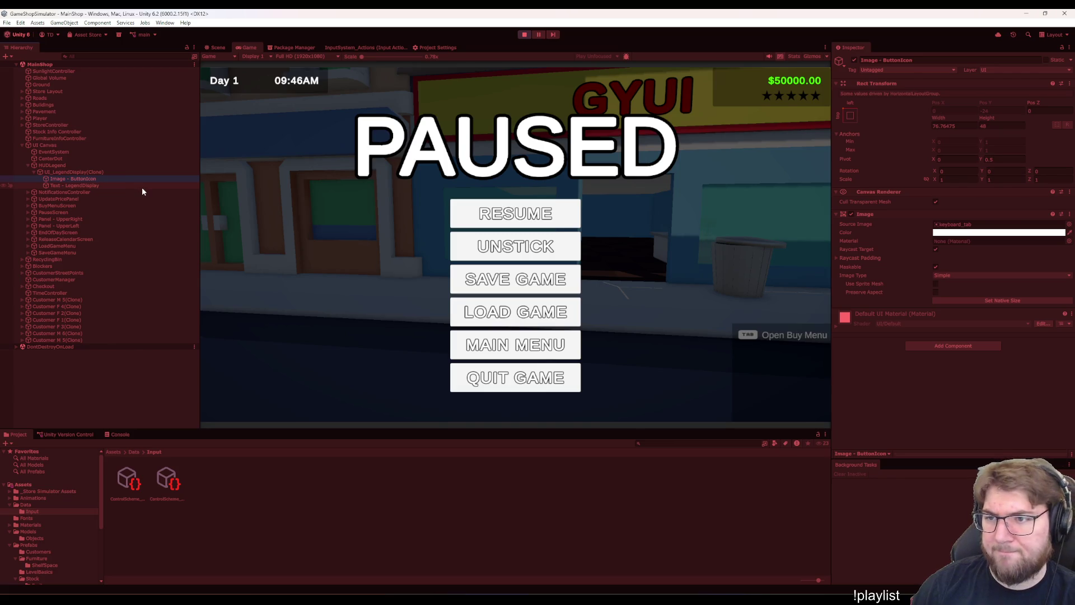
pyautogui.click(142, 186)
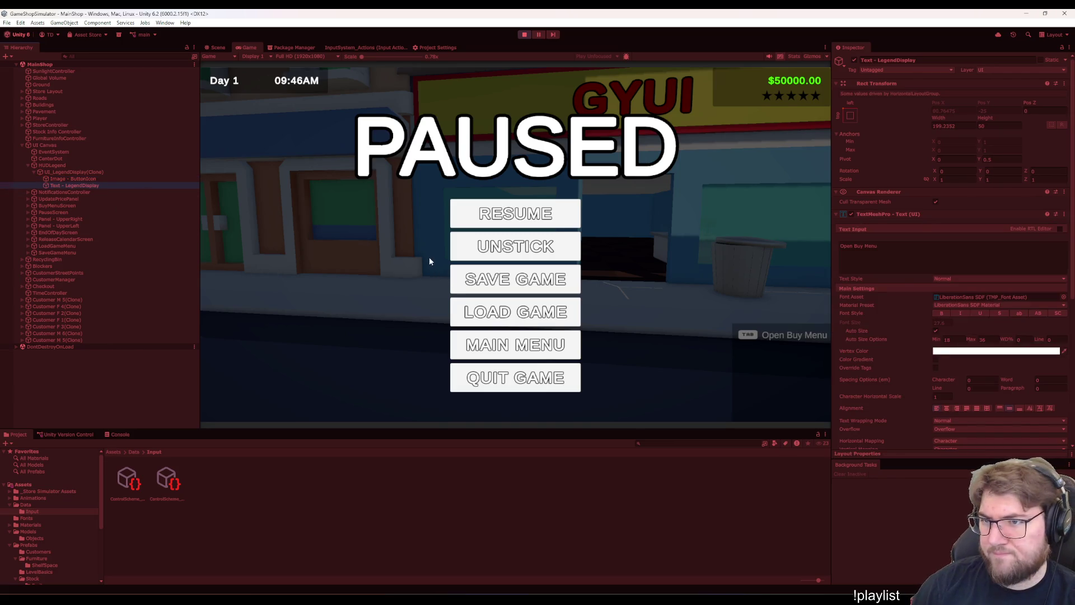
pyautogui.press('Up')
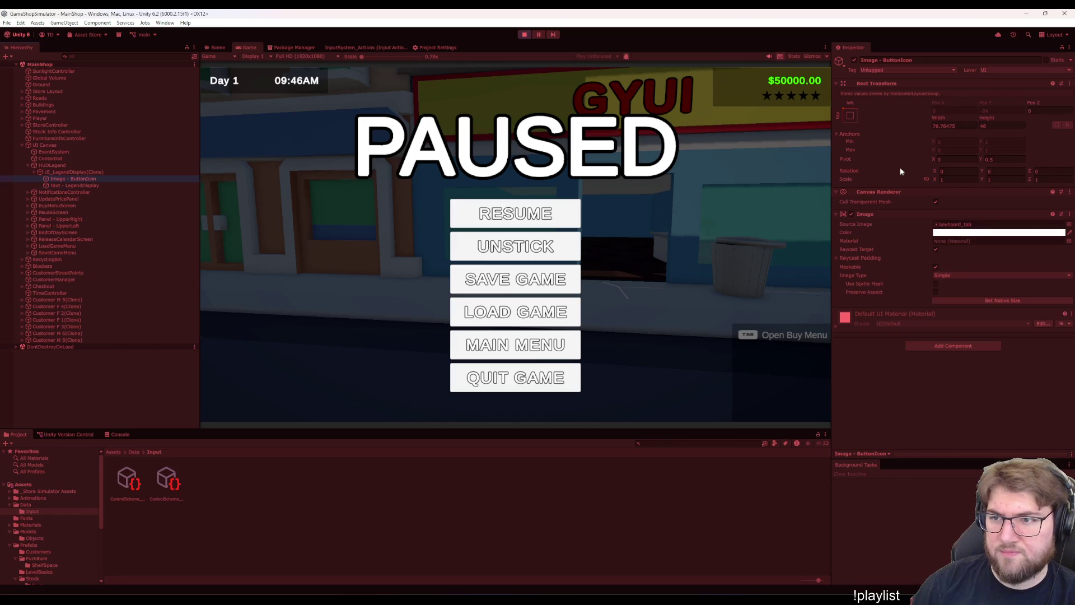
pyautogui.click(952, 125)
pyautogui.write('48')
pyautogui.press('Return')
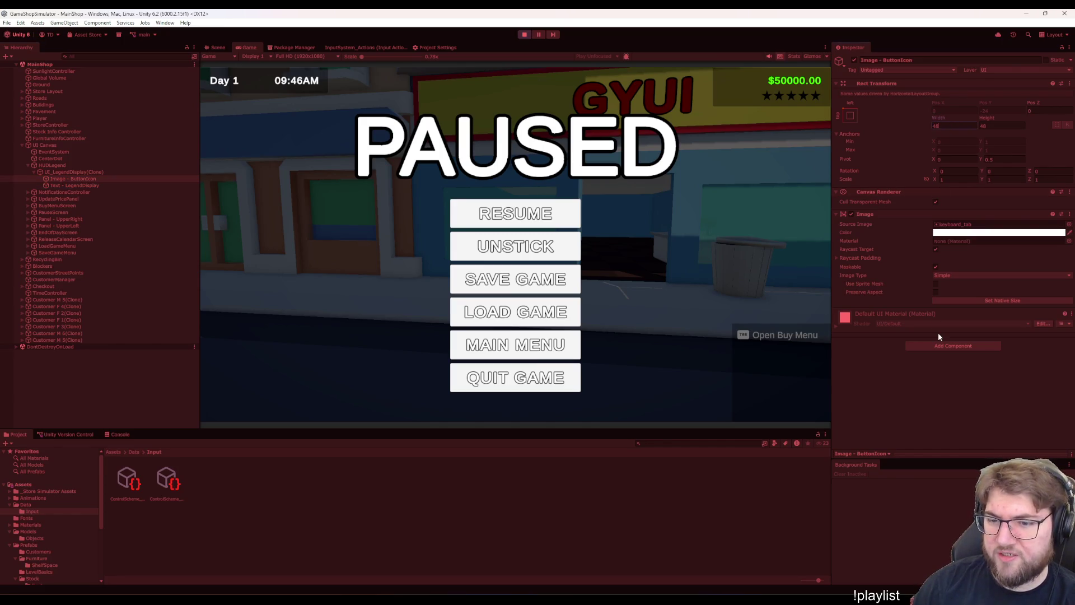
# - Set the Text - LegendDisplay width to 200 and show the Scene view
pyautogui.press('Down')
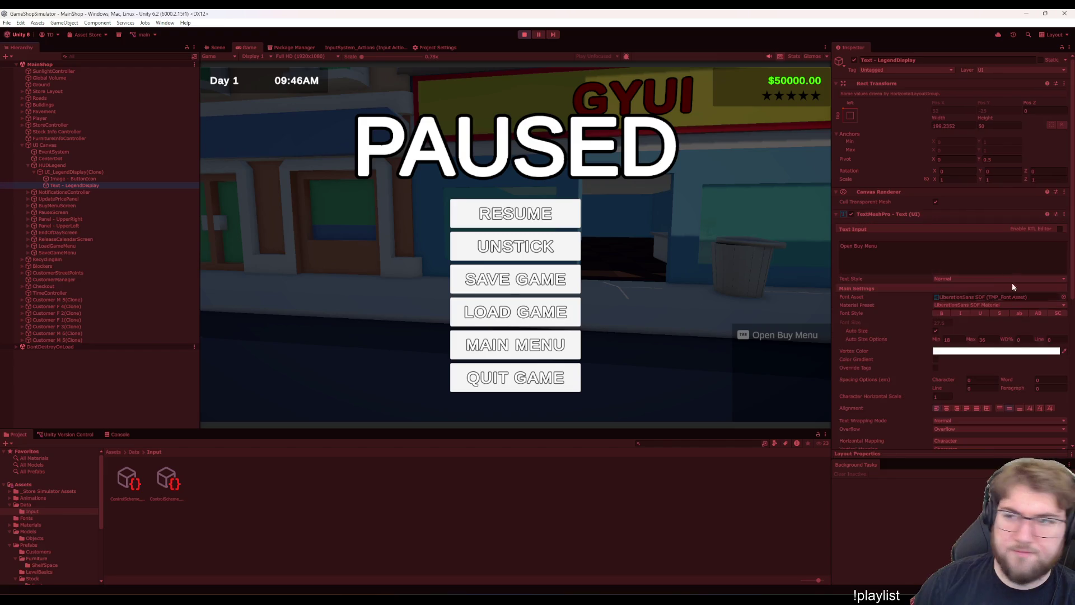
pyautogui.click(958, 126)
pyautogui.write('200')
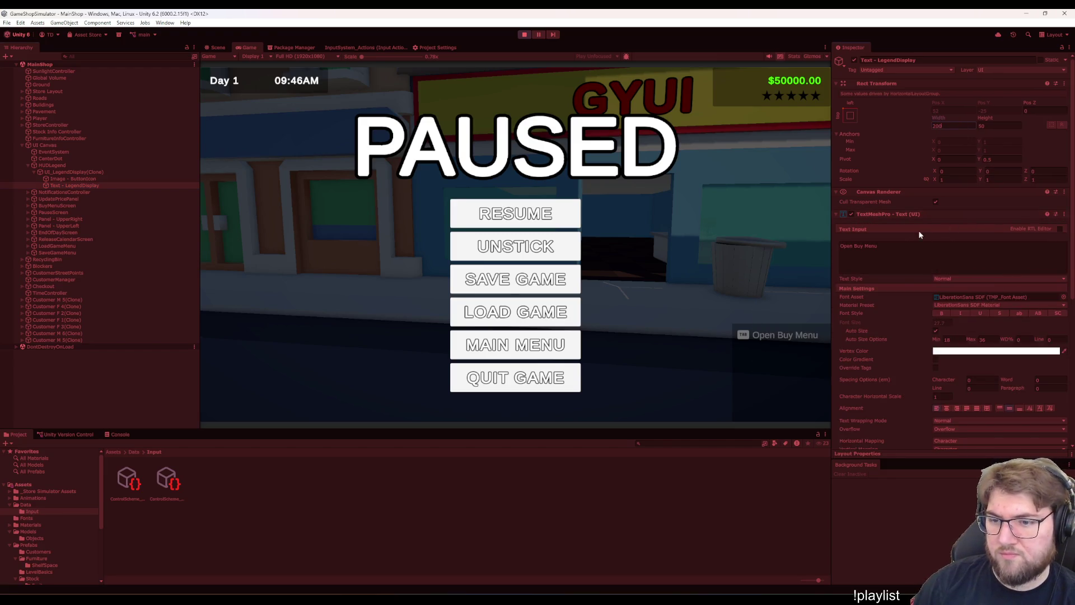
pyautogui.click(219, 48)
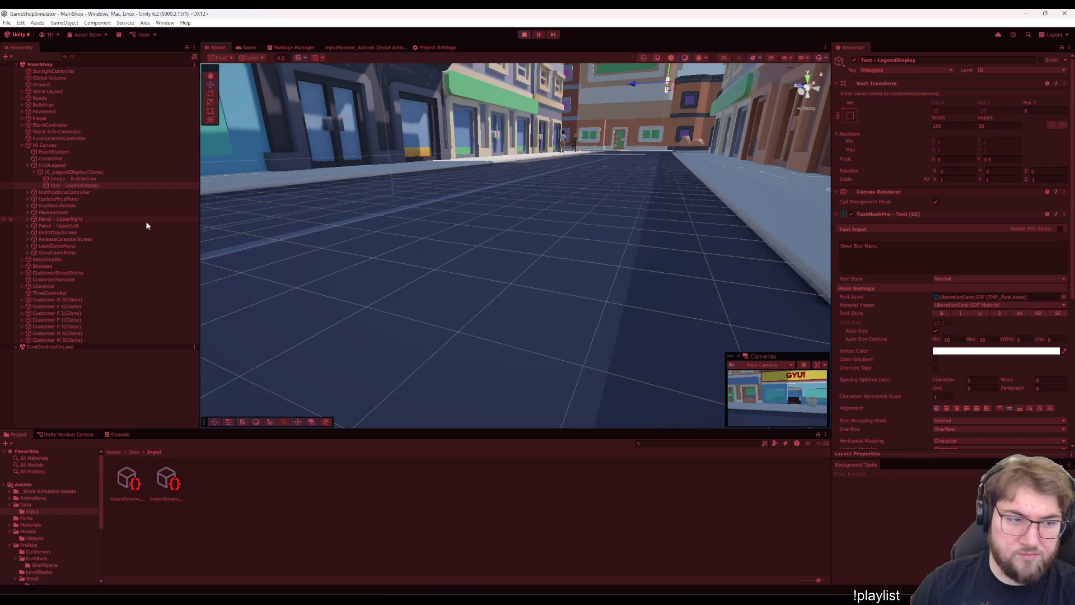
# - Frame UI_LegendDisplay(Clone) in a 2D Scene view and inspect its TAB icon and Open Buy Menu text
pyautogui.doubleClick(94, 173)
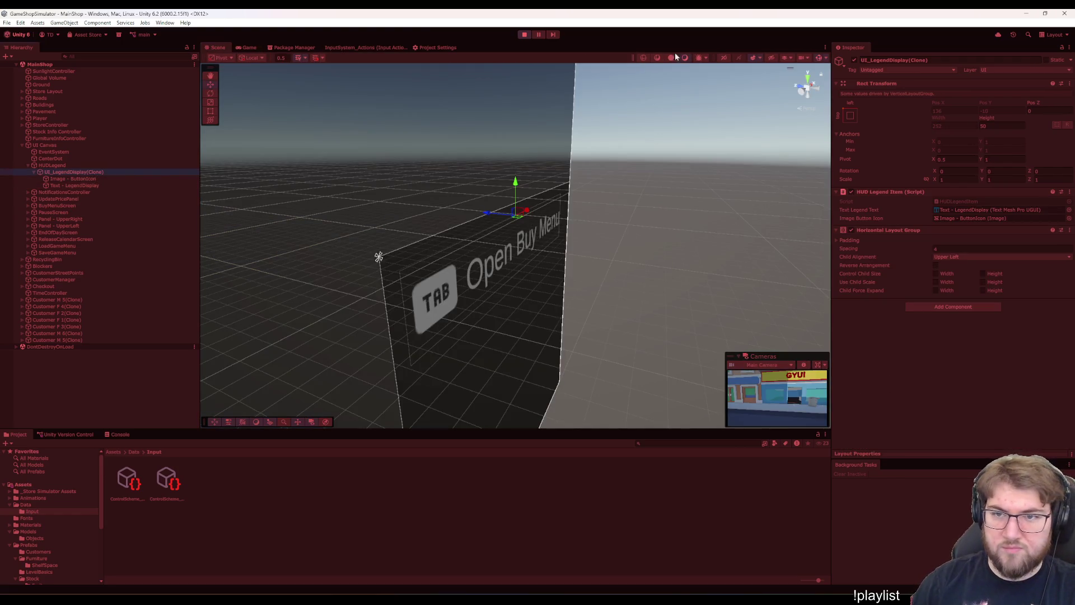
pyautogui.click(723, 58)
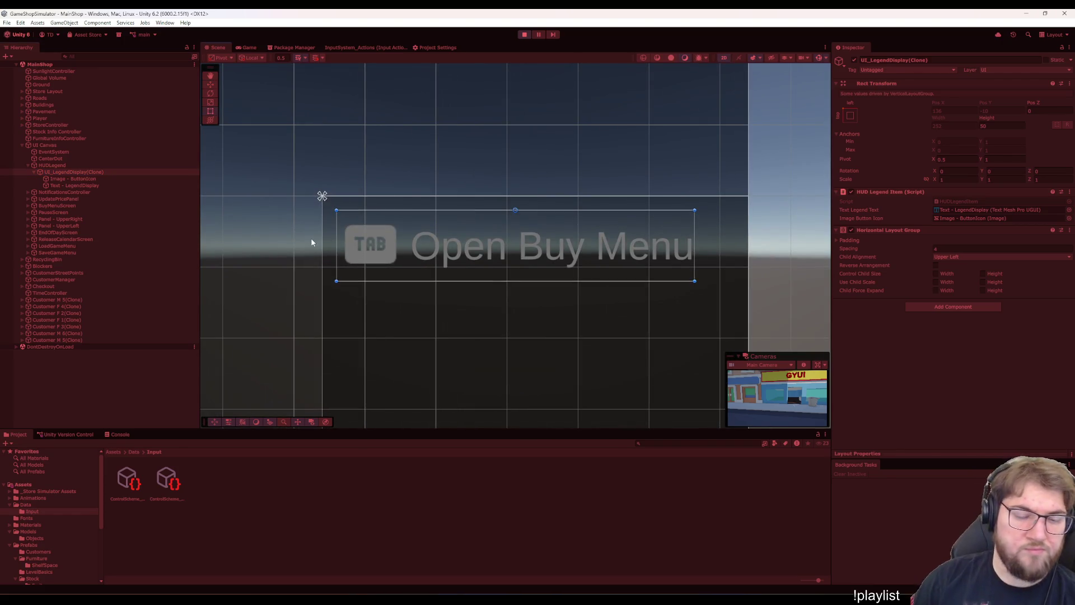
pyautogui.click(93, 179)
pyautogui.press('Down')
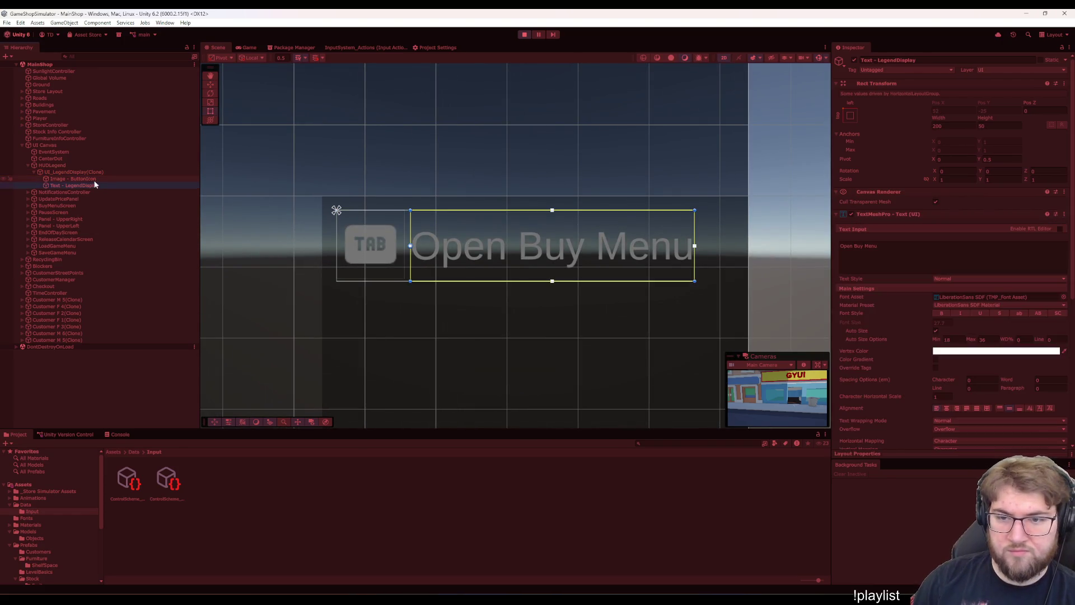
pyautogui.click(958, 128)
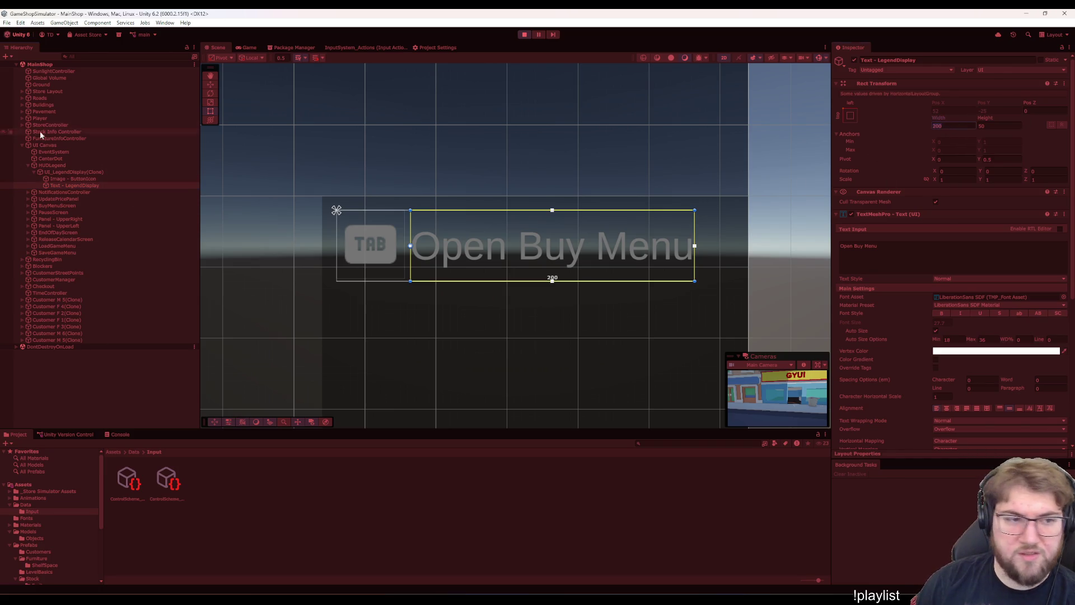
pyautogui.click(86, 180)
pyautogui.press('Up')
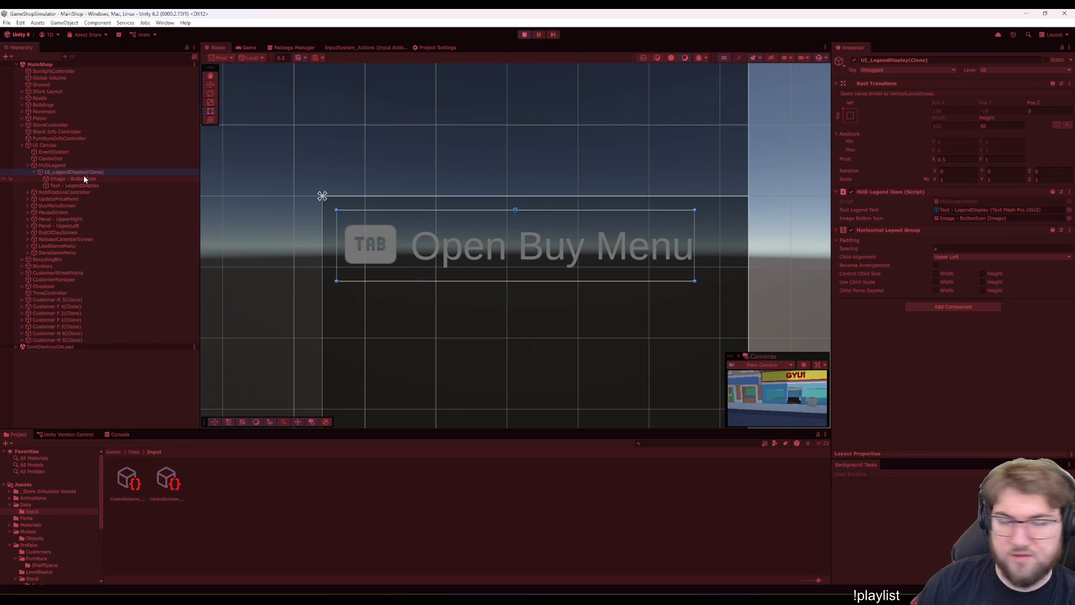
pyautogui.press('Up')
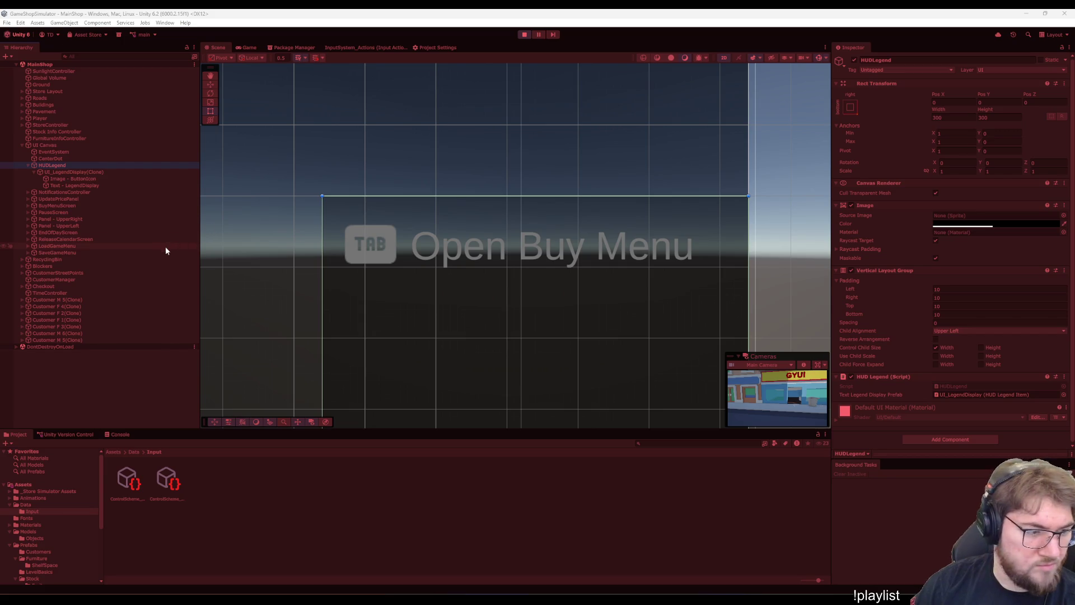
pyautogui.click(74, 172)
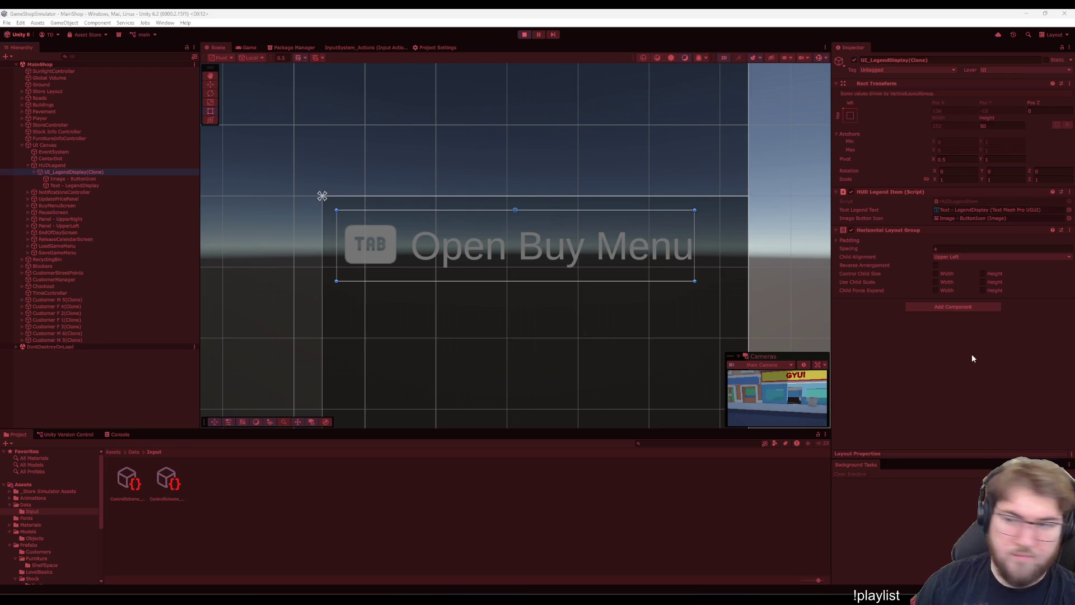
# - Enter 28 on the legend's text object and compare the icon and text in Game and Scene views
pyautogui.click(96, 185)
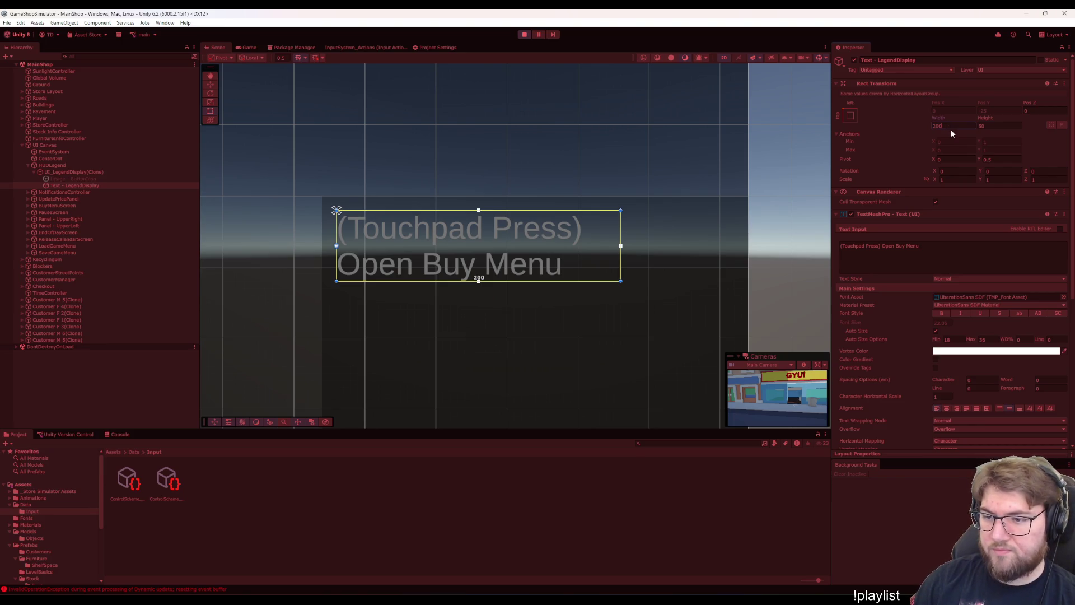
pyautogui.write('28')
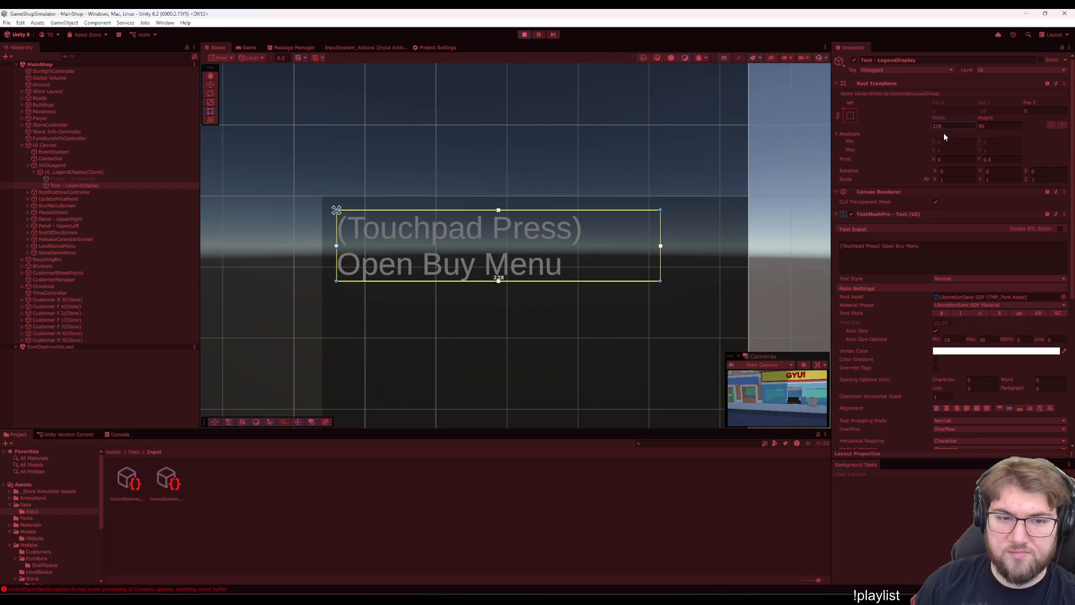
pyautogui.click(109, 178)
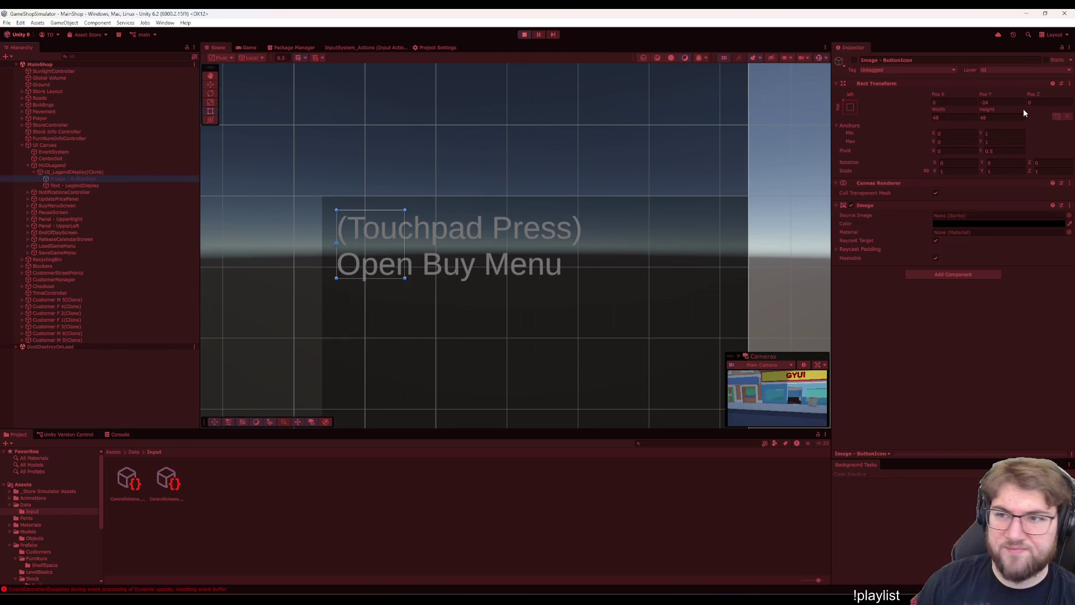
pyautogui.click(247, 48)
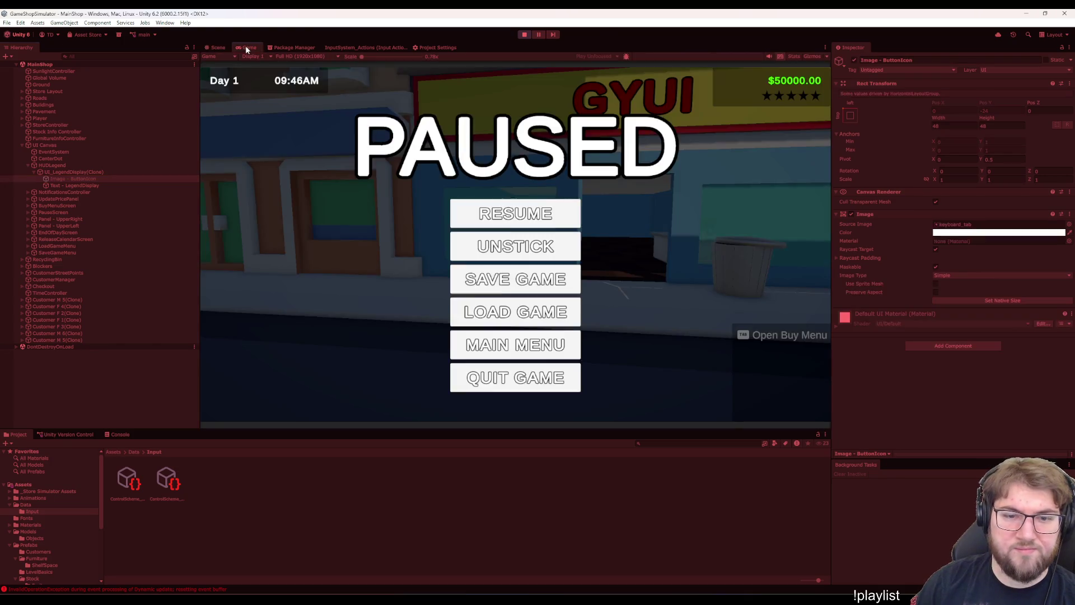
pyautogui.click(216, 48)
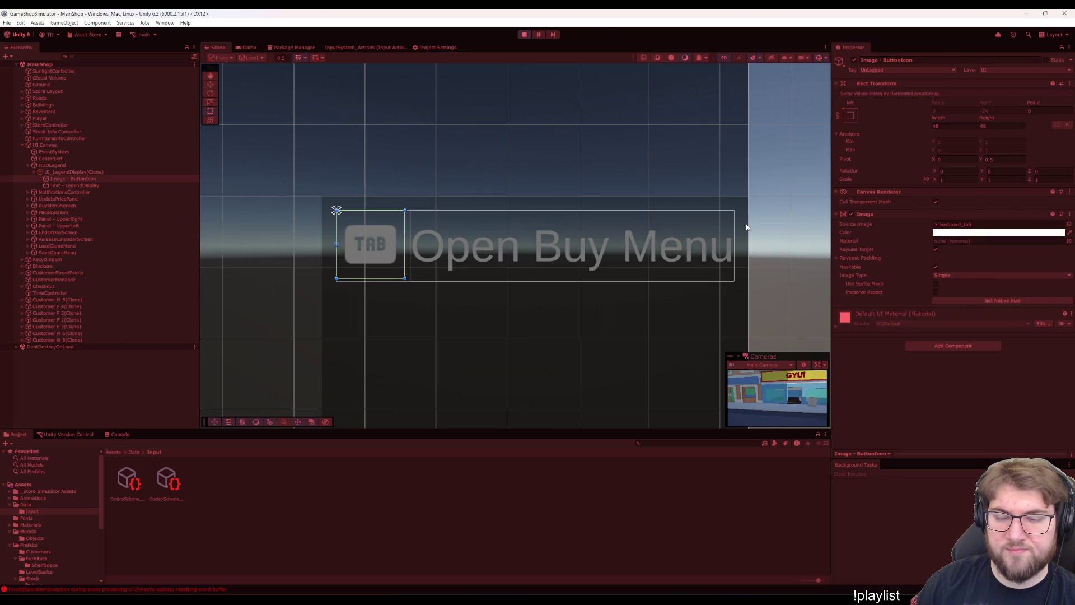
pyautogui.click(82, 185)
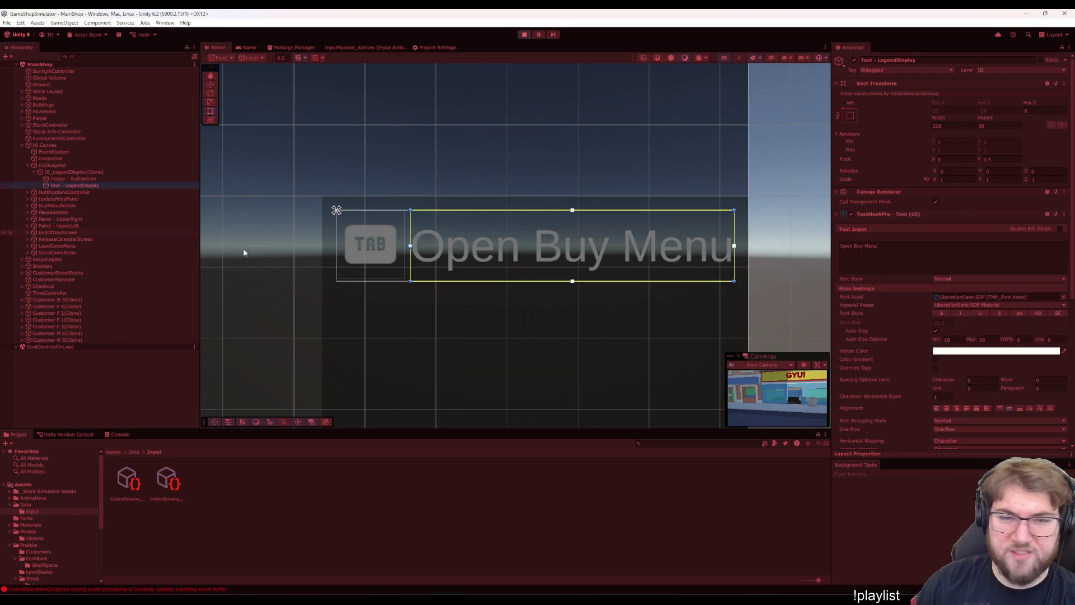
# - Click through the legend's icon, text and parent objects in the Scene view, then stop play mode
pyautogui.click(359, 259)
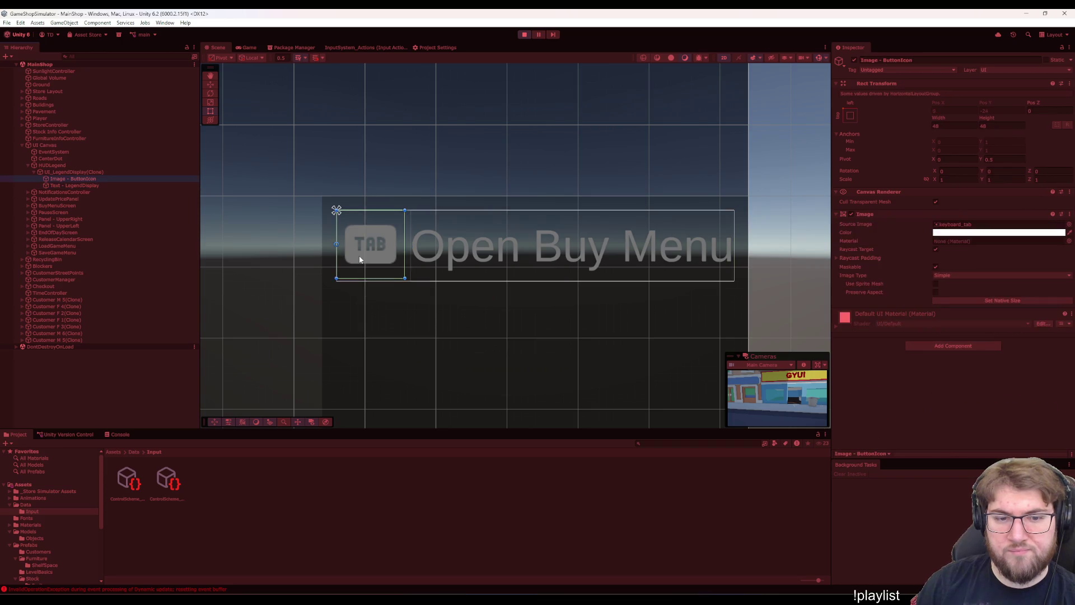
pyautogui.click(360, 259)
pyautogui.click(359, 259)
pyautogui.click(359, 260)
pyautogui.click(359, 259)
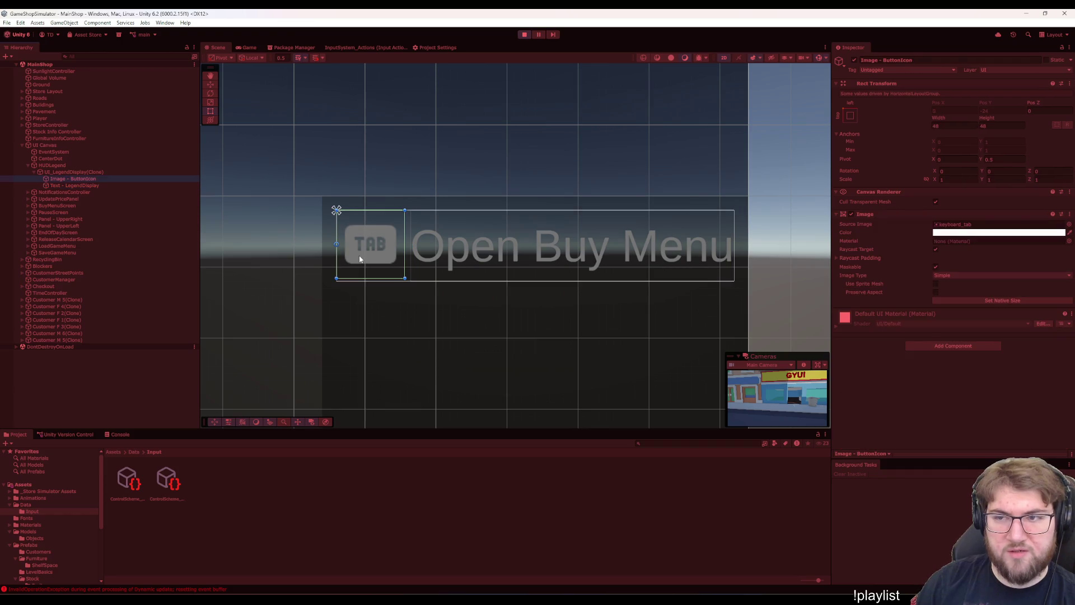
pyautogui.click(359, 259)
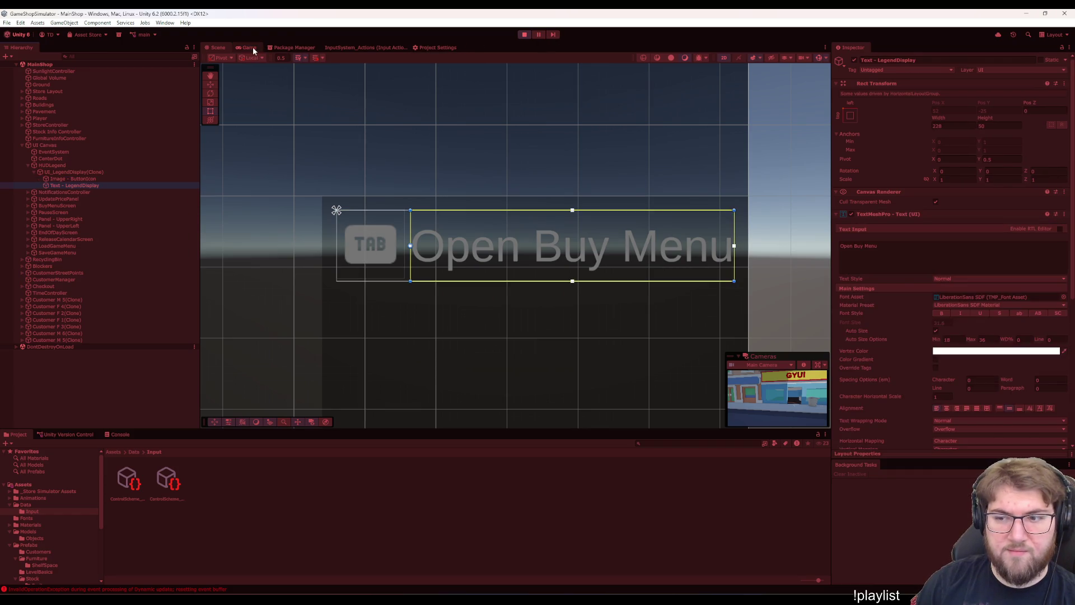
pyautogui.click(537, 247)
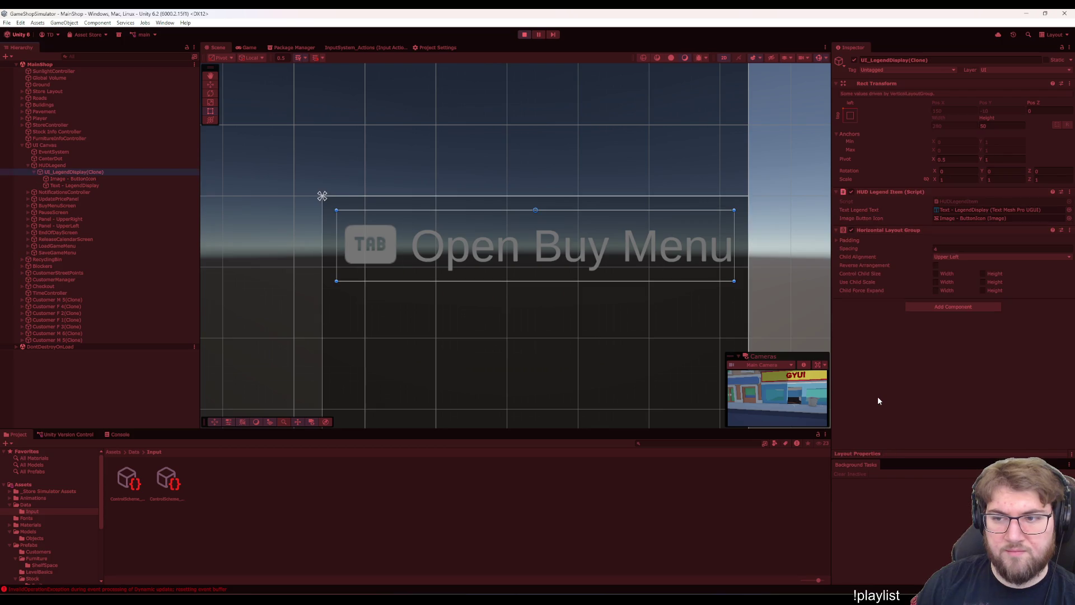
pyautogui.press('Up')
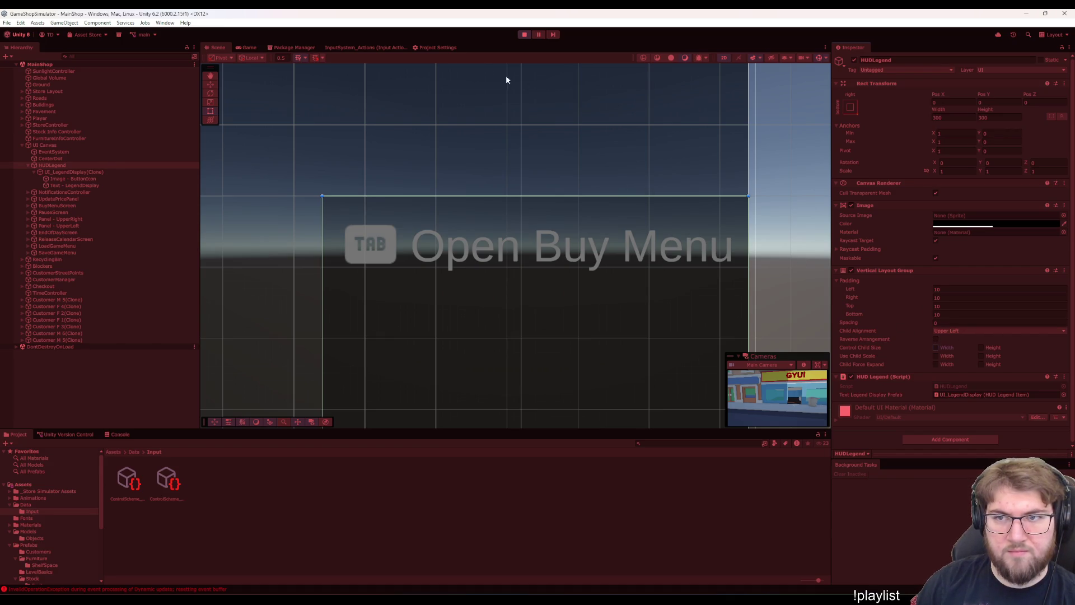
pyautogui.click(524, 34)
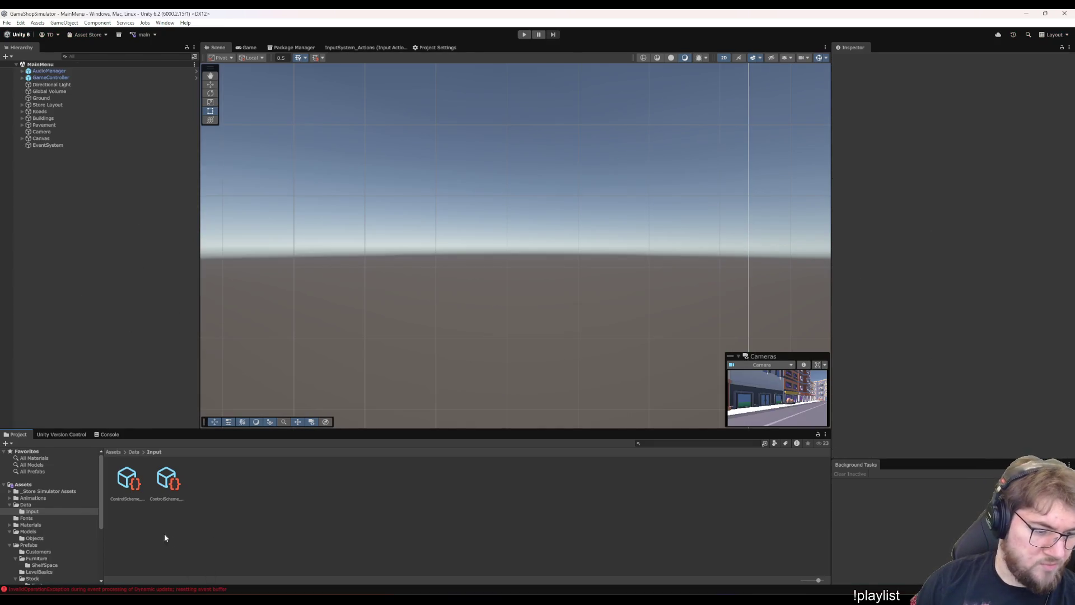
# - Review both input errors' stack traces in the Console and clear them
pyautogui.click(108, 435)
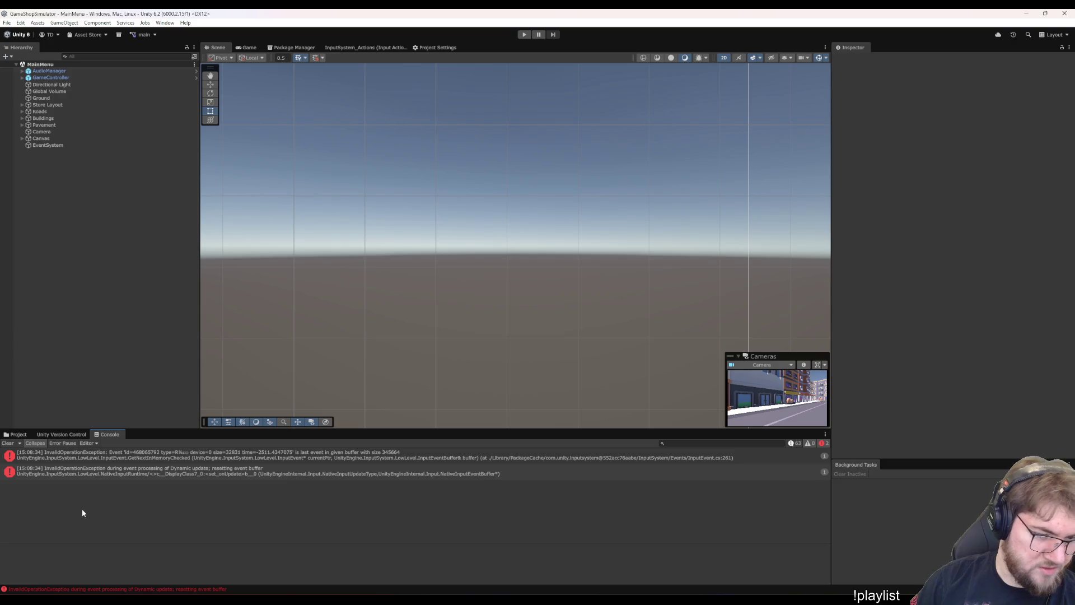
pyautogui.click(85, 472)
pyautogui.press('Up')
pyautogui.press('Down')
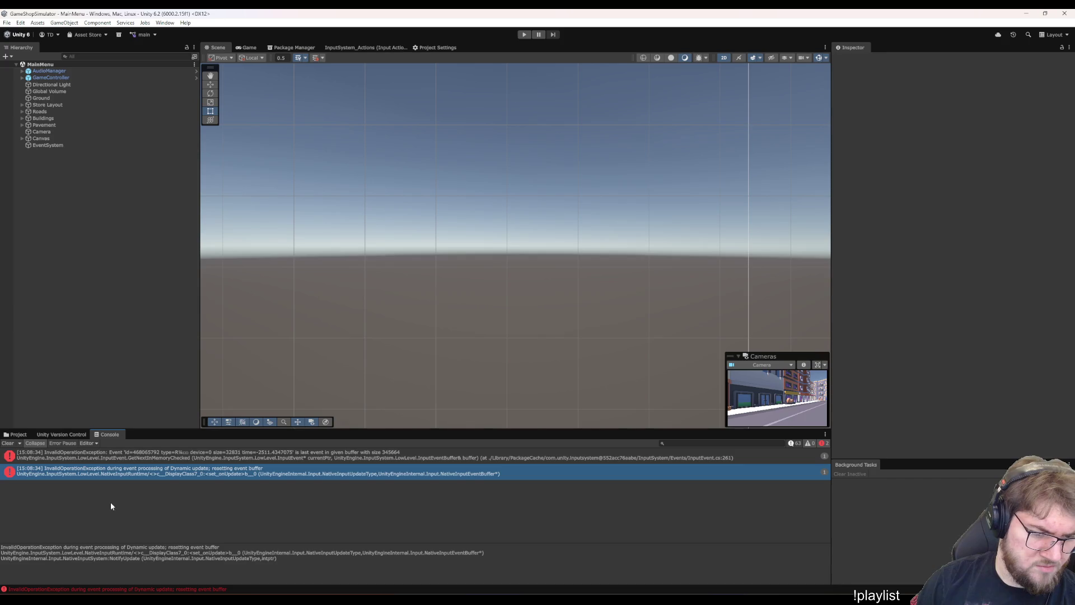
pyautogui.click(12, 444)
# - Open the UI_LegendDisplay prefab from Assets/Prefabs/UI for editing
pyautogui.click(17, 434)
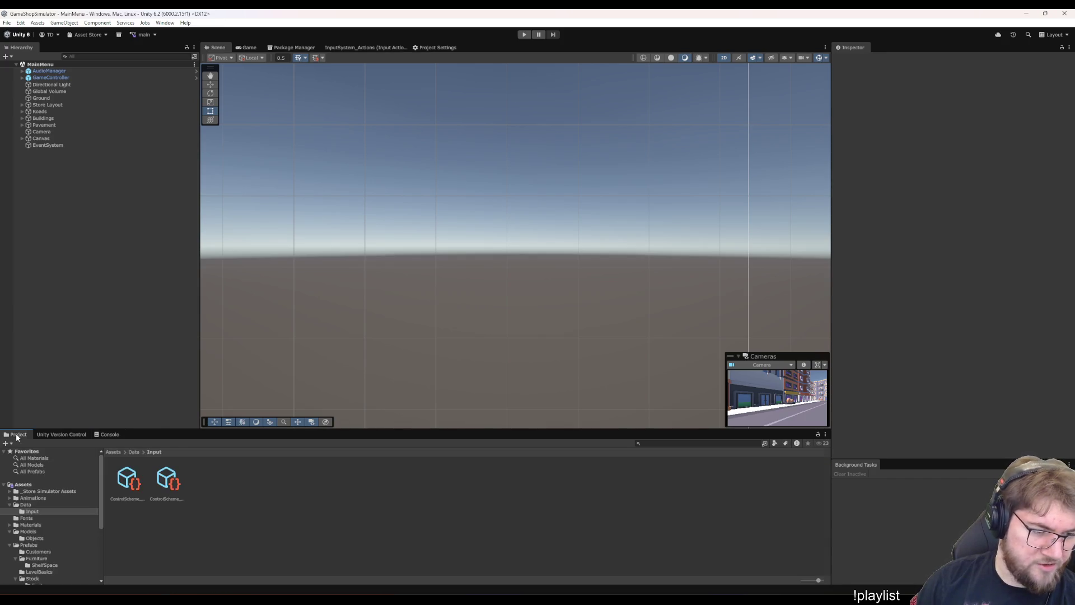
pyautogui.scroll(-2, 70, 513)
pyautogui.scroll(-2, 70, 513)
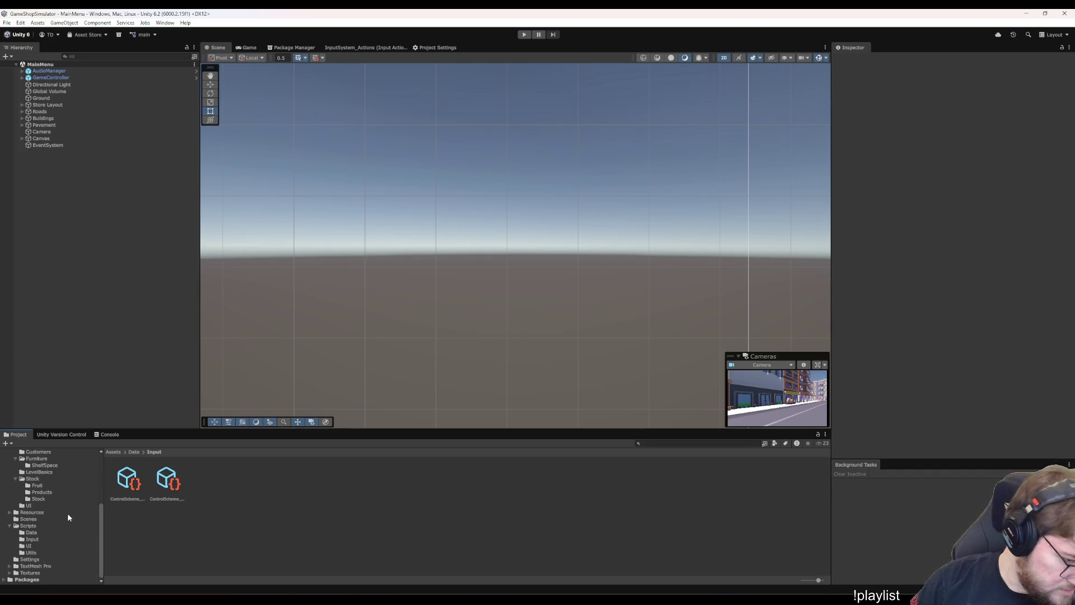
pyautogui.click(29, 506)
pyautogui.click(625, 532)
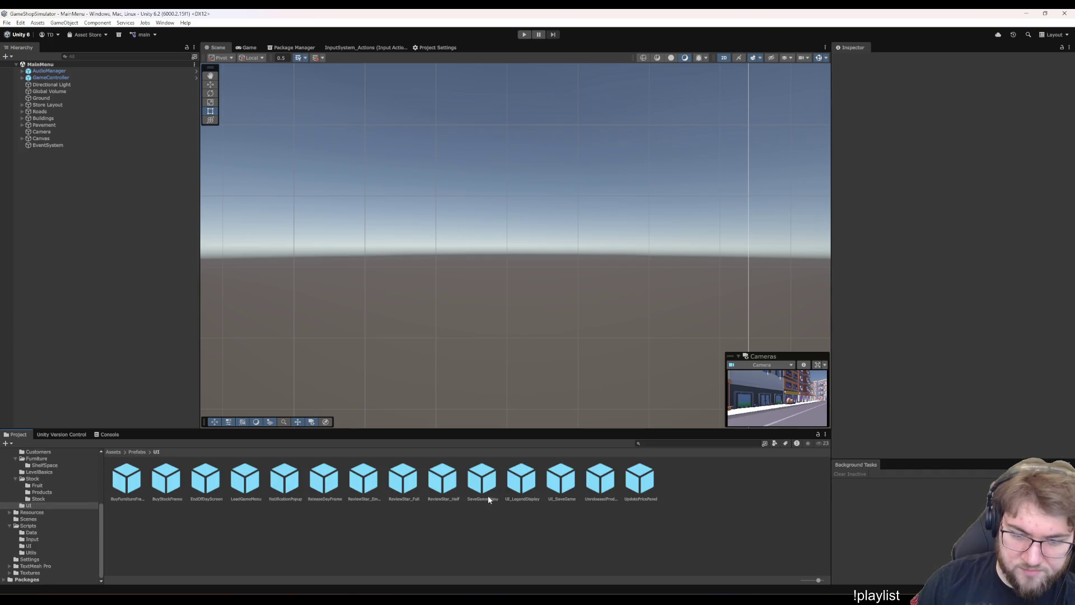
pyautogui.click(522, 480)
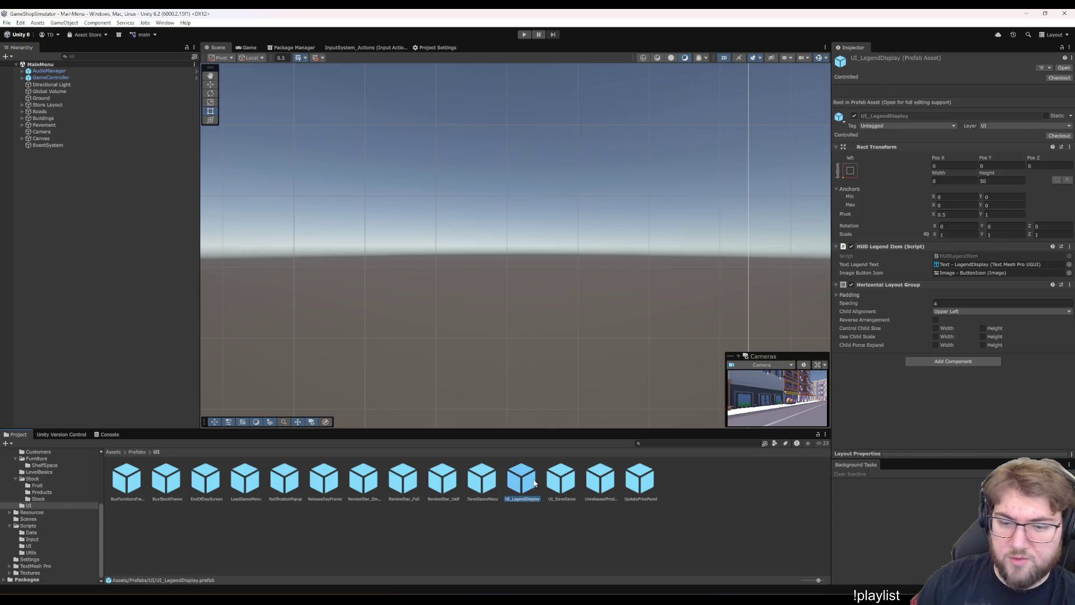
pyautogui.doubleClick(522, 485)
# - Set the prefab's text object width to 228
pyautogui.click(125, 96)
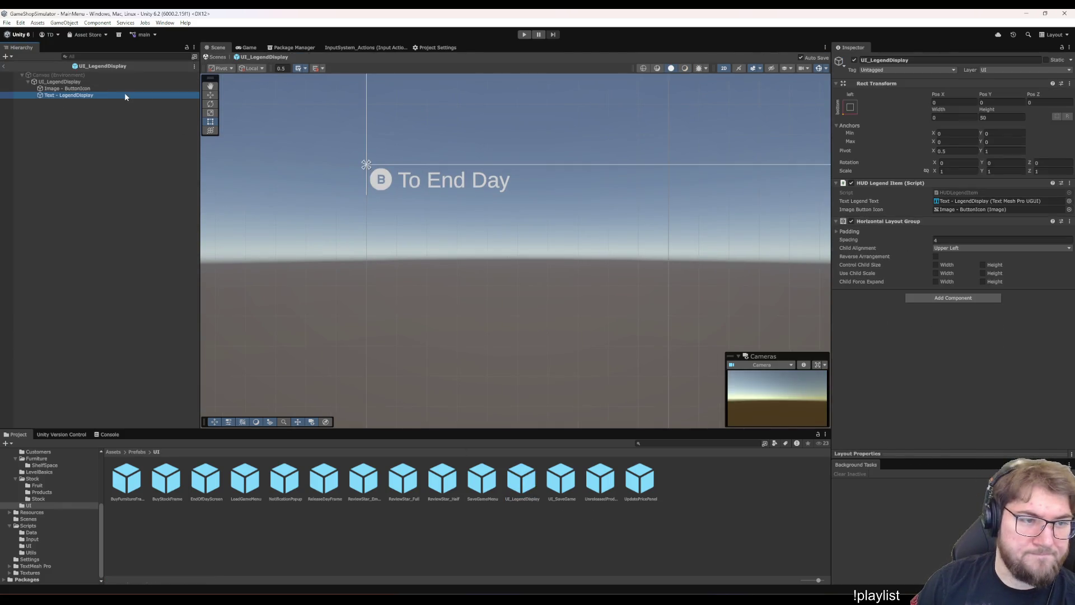
pyautogui.click(936, 126)
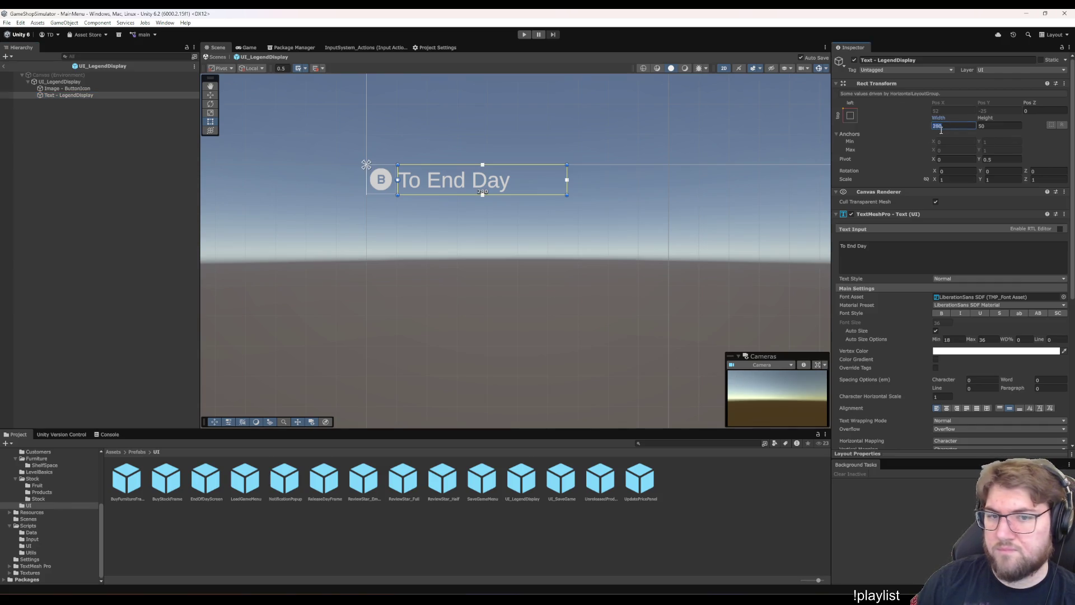
pyautogui.click(99, 87)
pyautogui.press('Down')
pyautogui.press('Up')
pyautogui.press('Down')
pyautogui.press('Up')
pyautogui.press('Down')
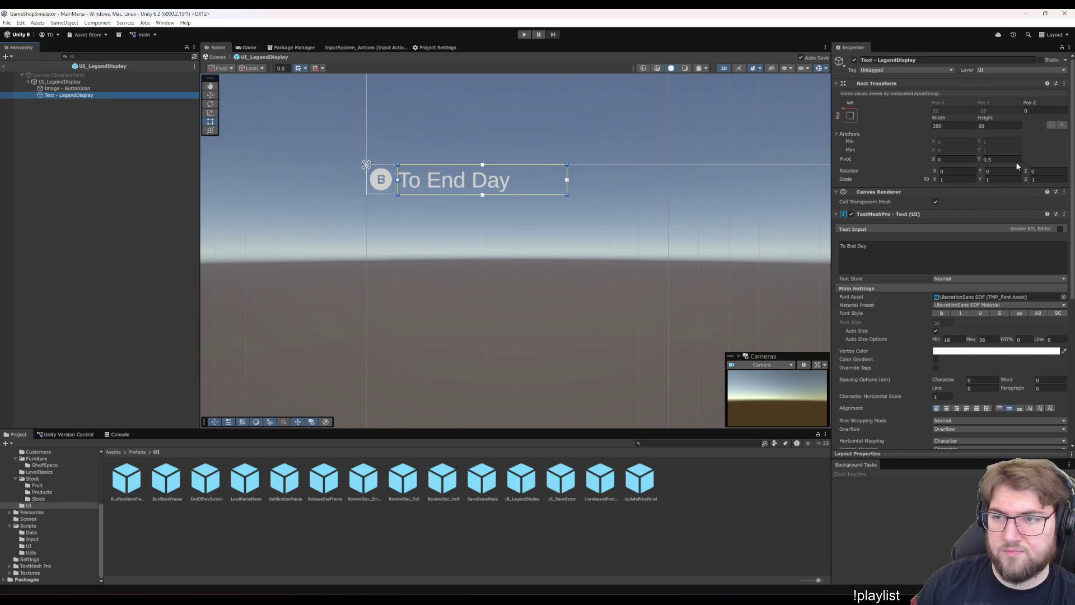
pyautogui.click(962, 124)
pyautogui.write('228')
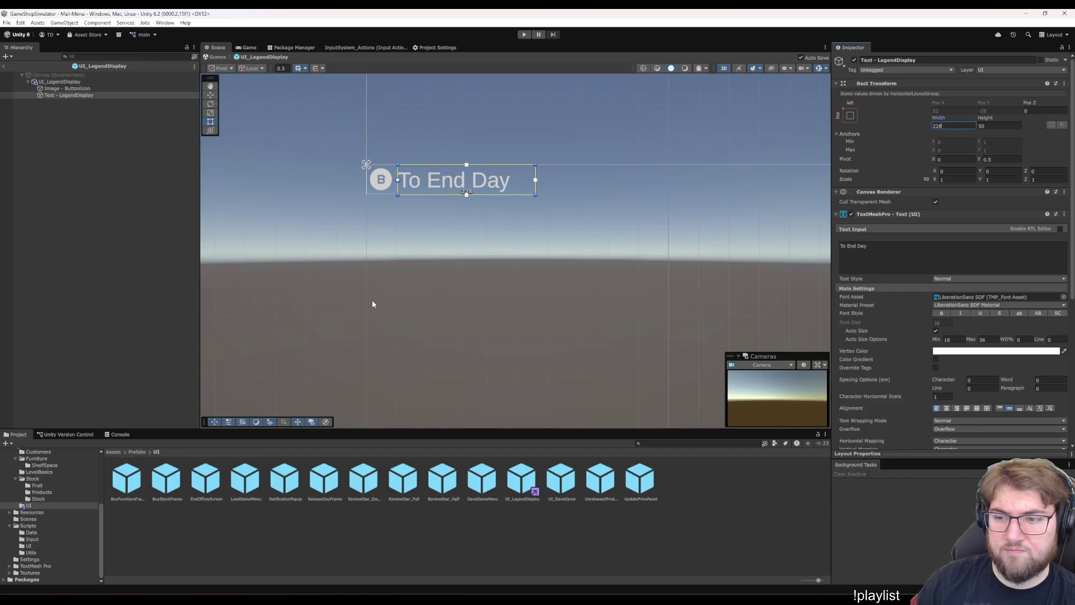
# - Set the UI_LegendDisplay root width to 280 and pivot X to 0, then leave prefab mode
pyautogui.click(100, 149)
pyautogui.click(98, 88)
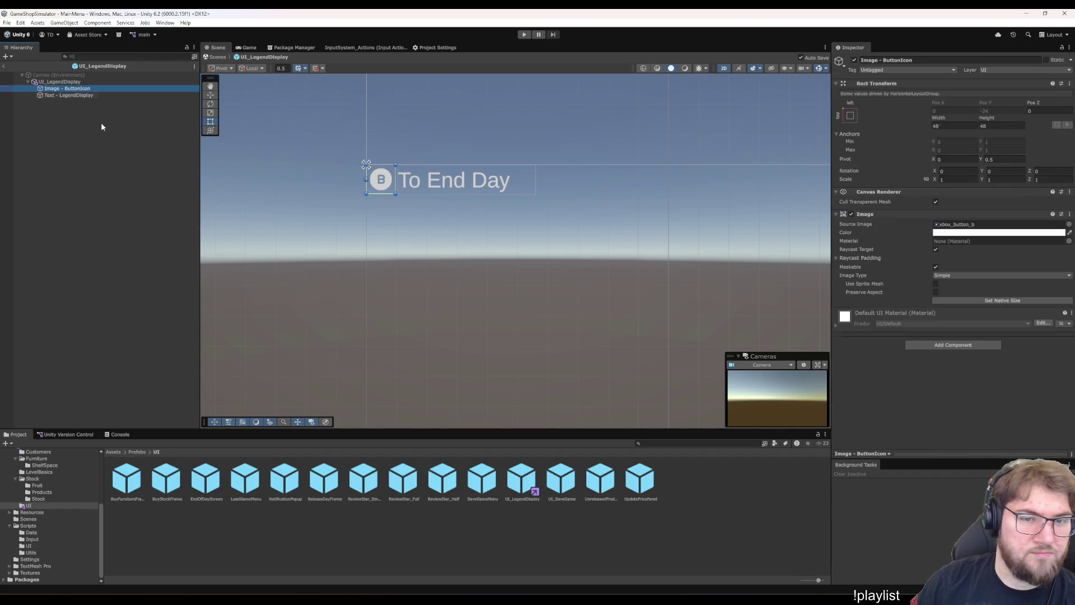
pyautogui.press('Up')
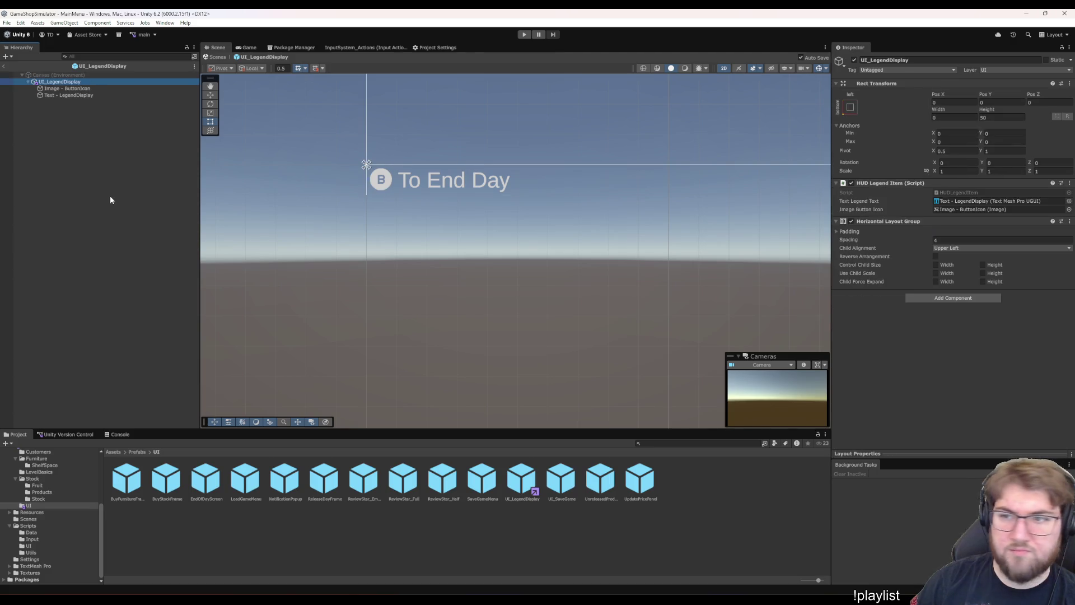
pyautogui.click(954, 117)
pyautogui.press('BackSpace')
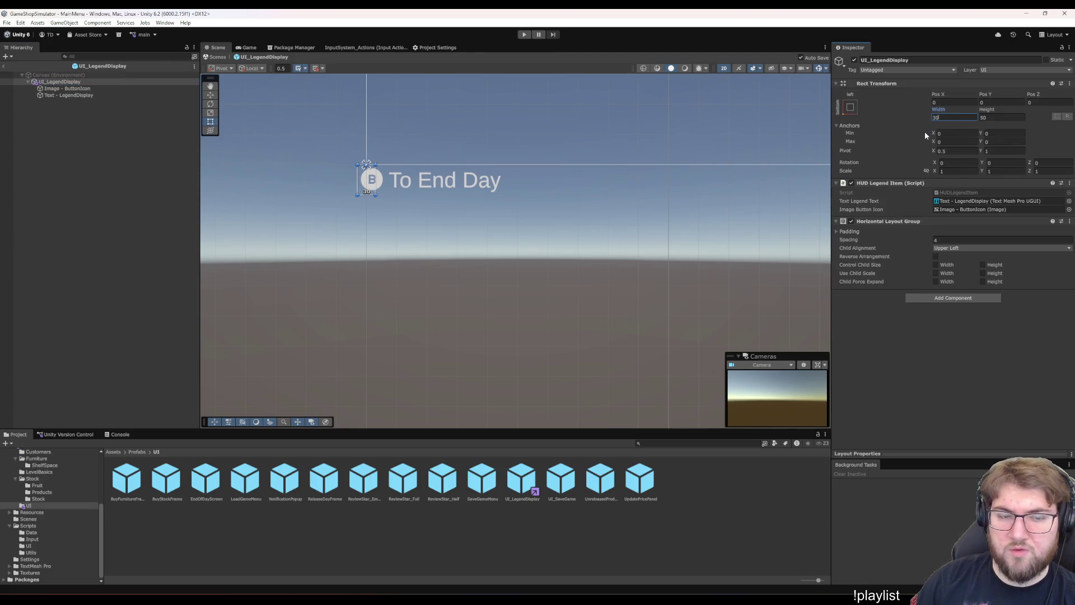
pyautogui.write('280')
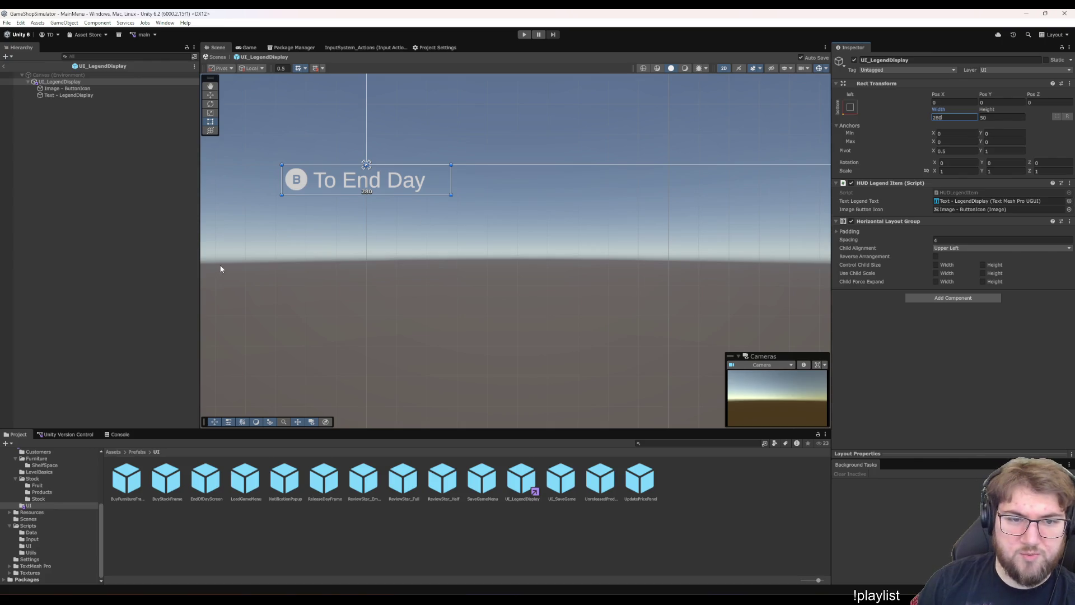
pyautogui.click(957, 150)
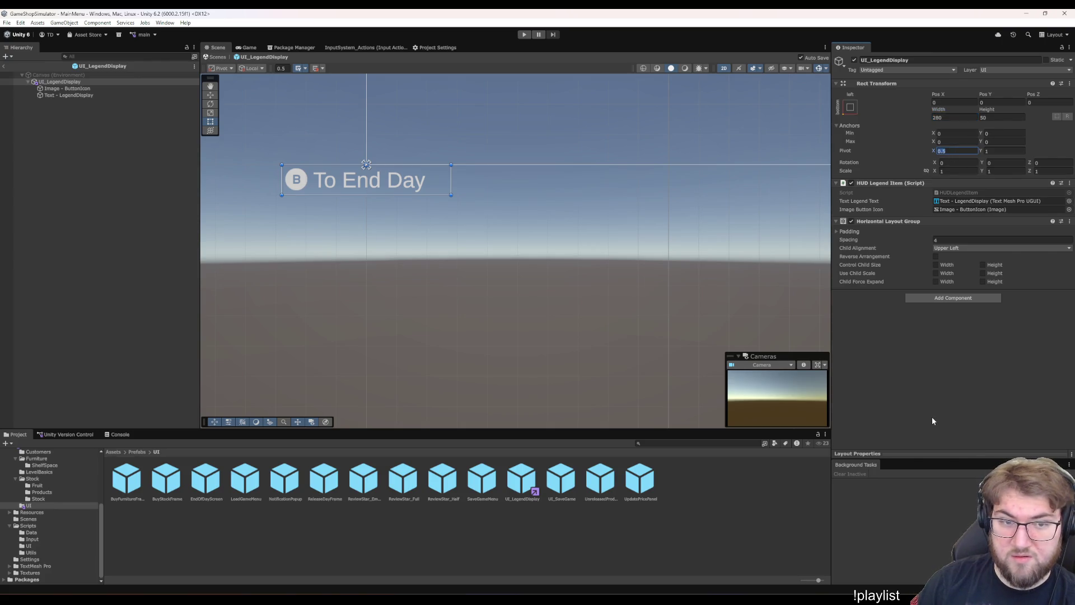
pyautogui.write('0')
pyautogui.click(959, 102)
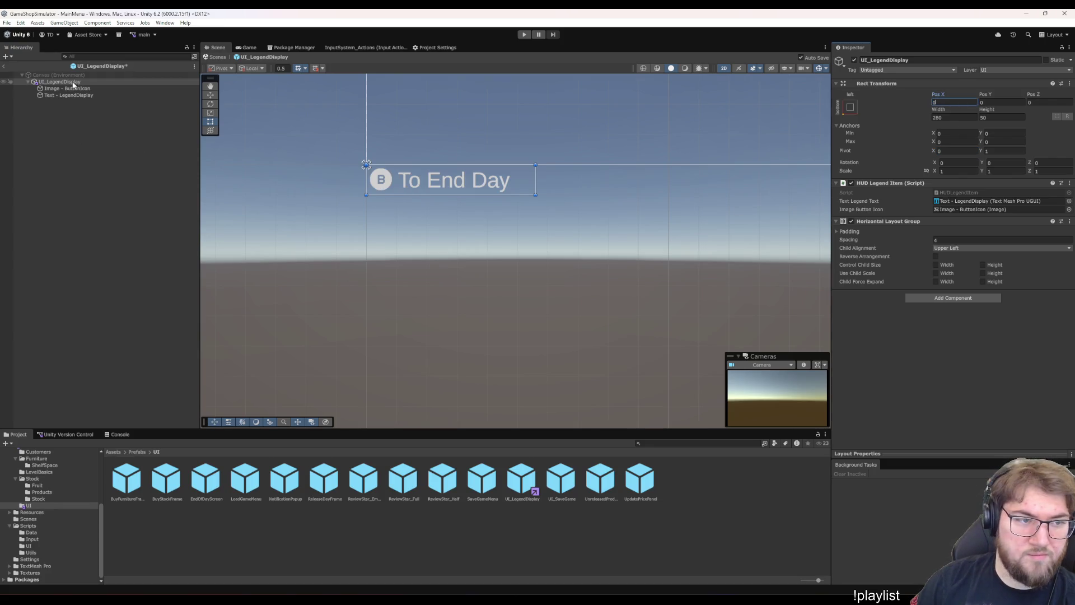
pyautogui.click(95, 119)
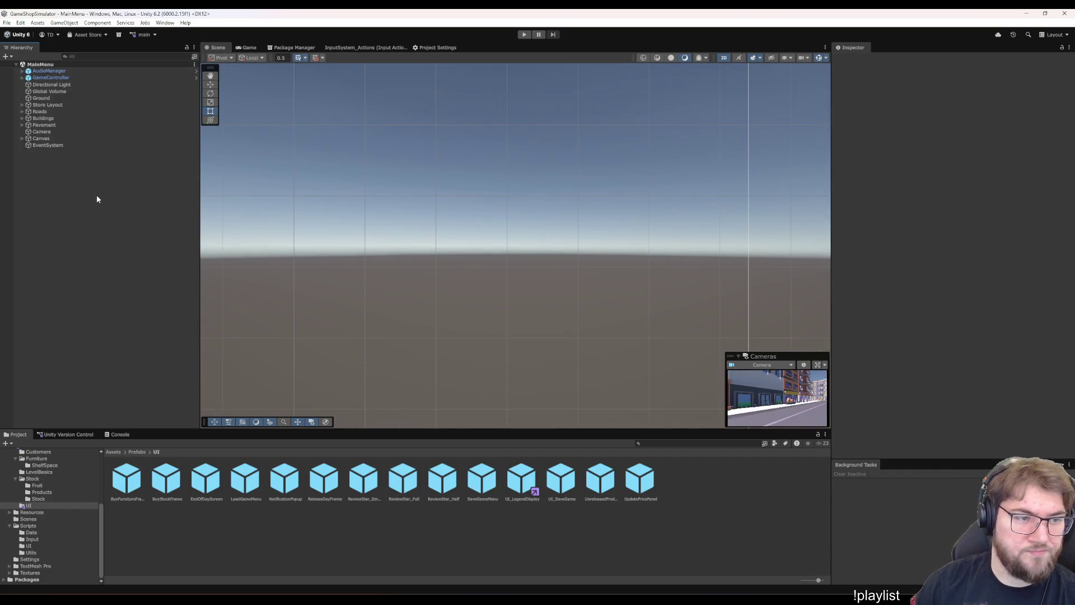
# - Run the MainMenu scene in the Game view, then switch to Visual Studio
pyautogui.click(244, 47)
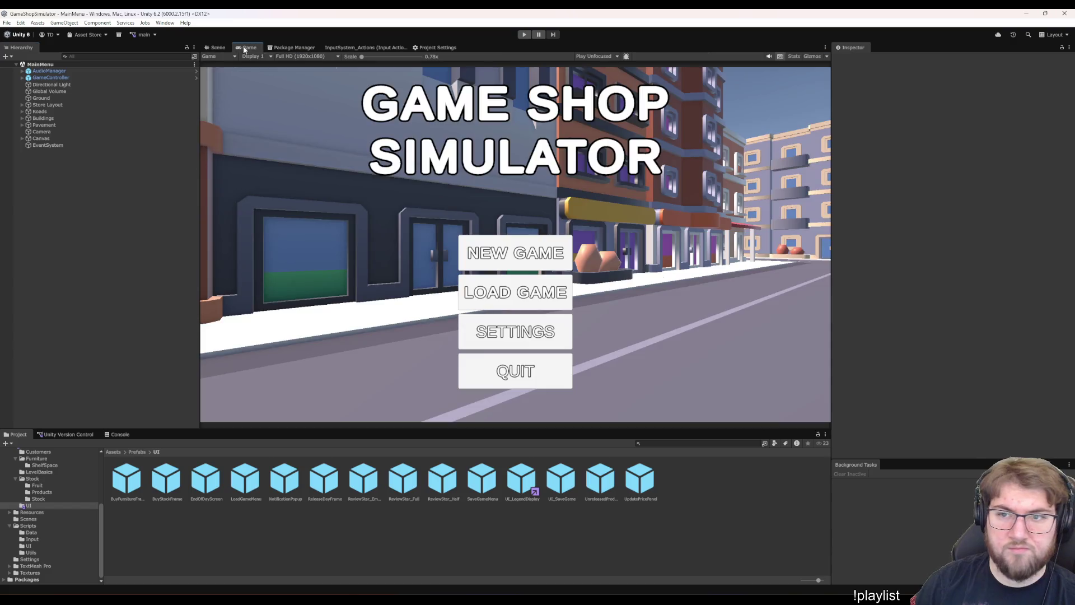
pyautogui.click(524, 34)
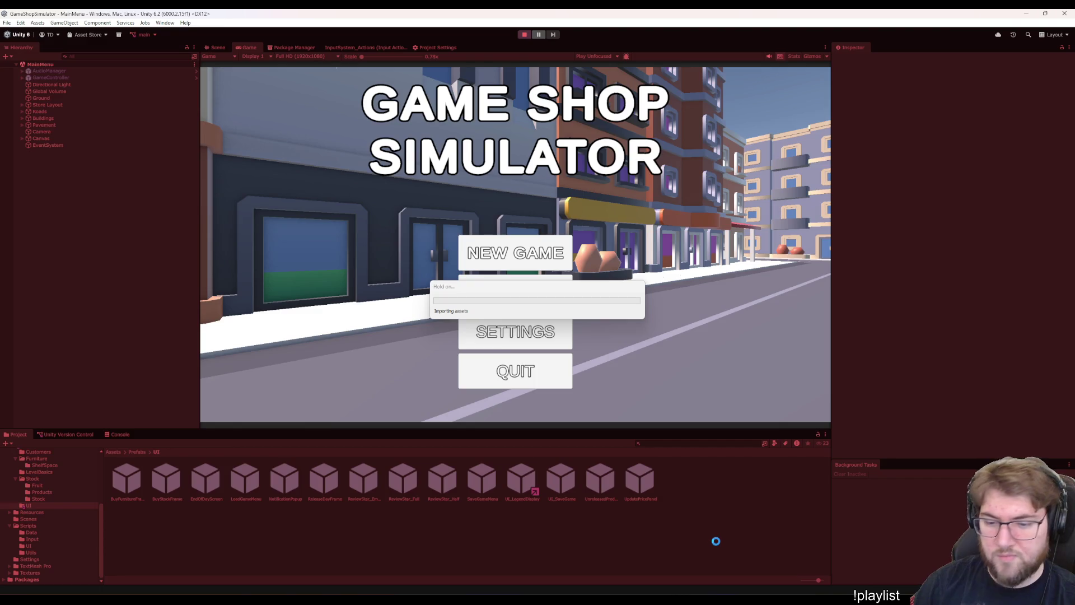
pyautogui.click(667, 552)
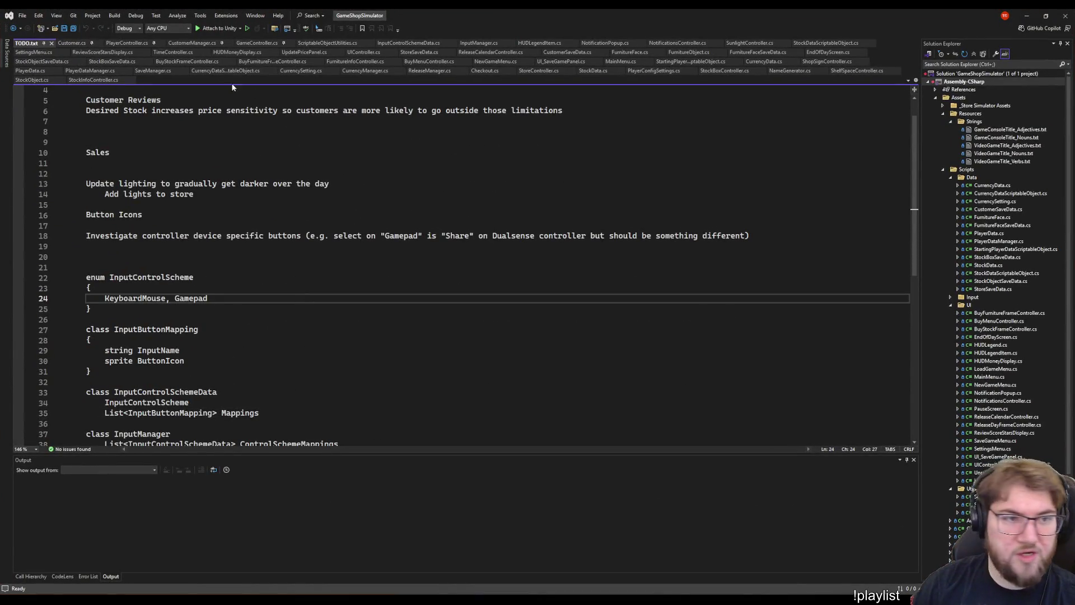
# - Read through PlayerController.cs's movement, grounding and camera look code
pyautogui.click(135, 43)
pyautogui.scroll(15, 487, 337)
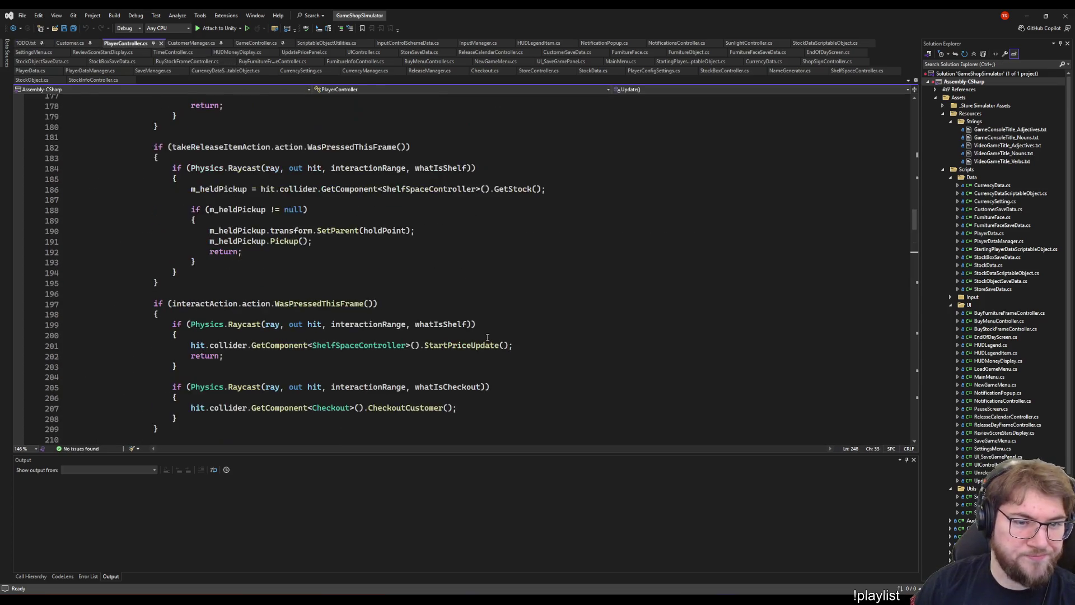
pyautogui.scroll(20, 488, 337)
pyautogui.scroll(-6, 457, 297)
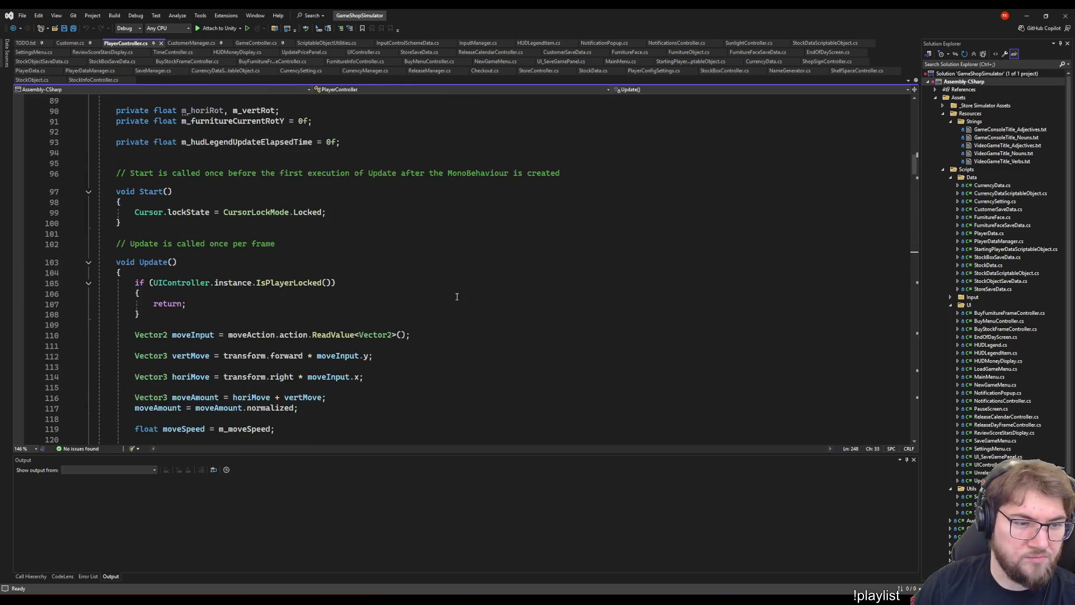
pyautogui.scroll(-5, 457, 297)
pyautogui.click(537, 251)
pyautogui.click(532, 168)
pyautogui.scroll(-1, 507, 191)
pyautogui.scroll(-1, 504, 192)
pyautogui.click(371, 231)
pyautogui.scroll(-4, 374, 235)
pyautogui.click(421, 198)
pyautogui.scroll(3, 420, 224)
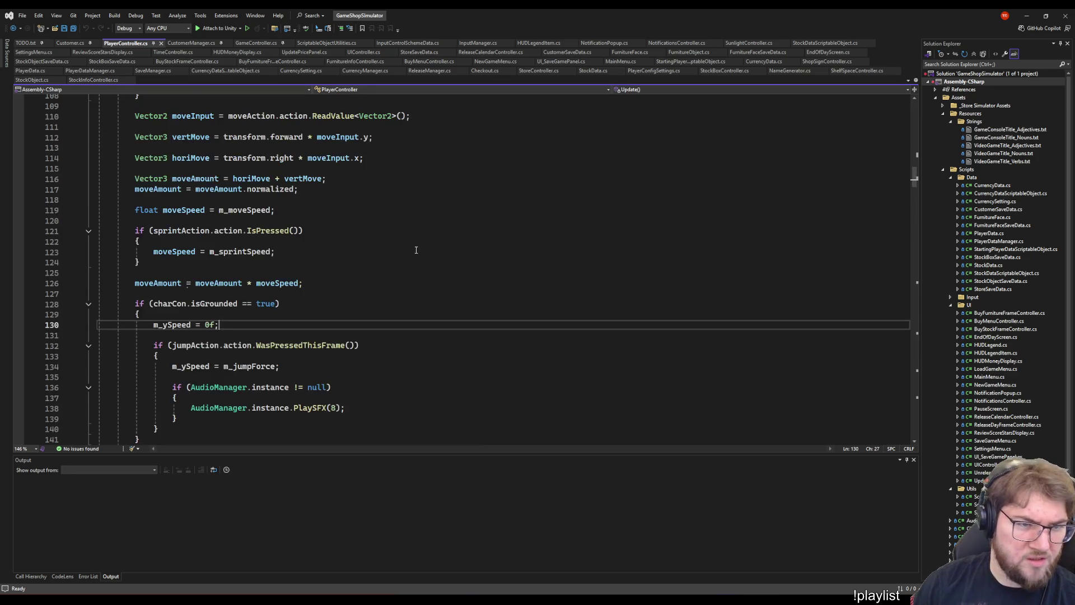
pyautogui.scroll(-6, 416, 243)
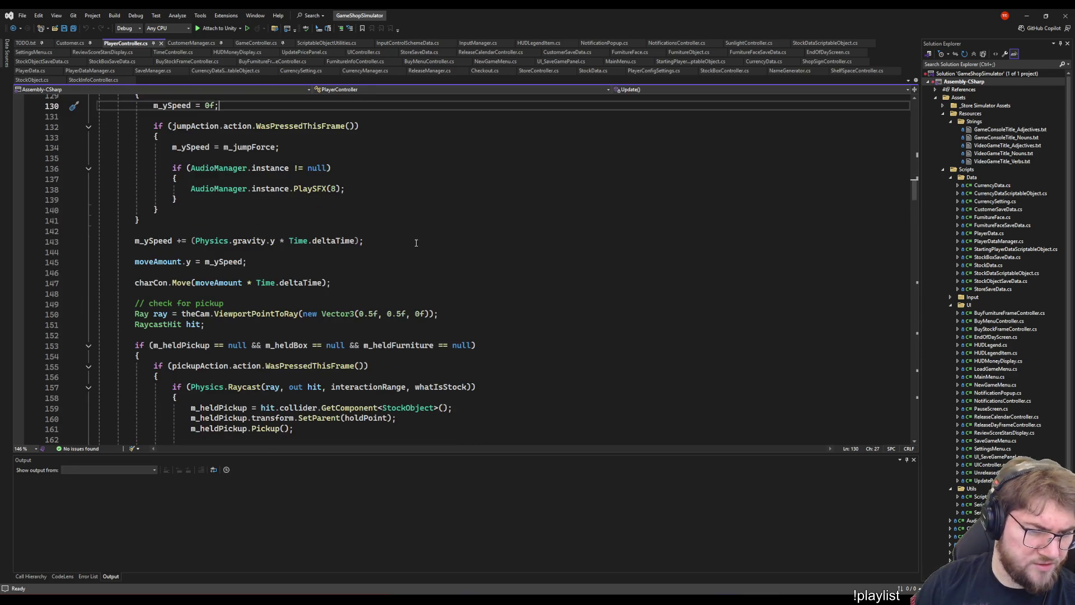
pyautogui.scroll(4, 414, 241)
pyautogui.click(440, 217)
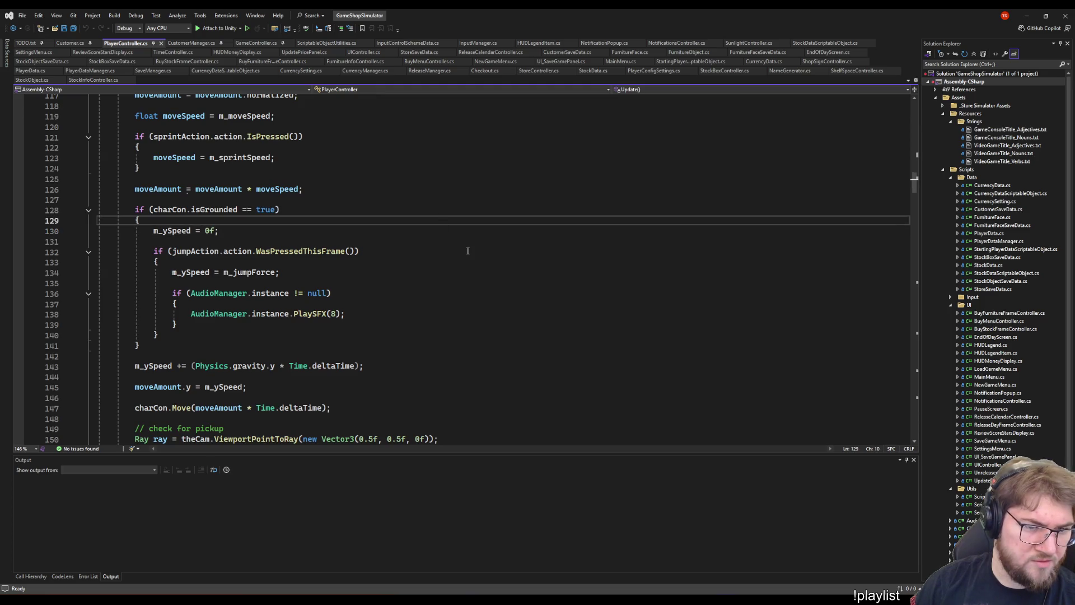
pyautogui.scroll(5, 460, 251)
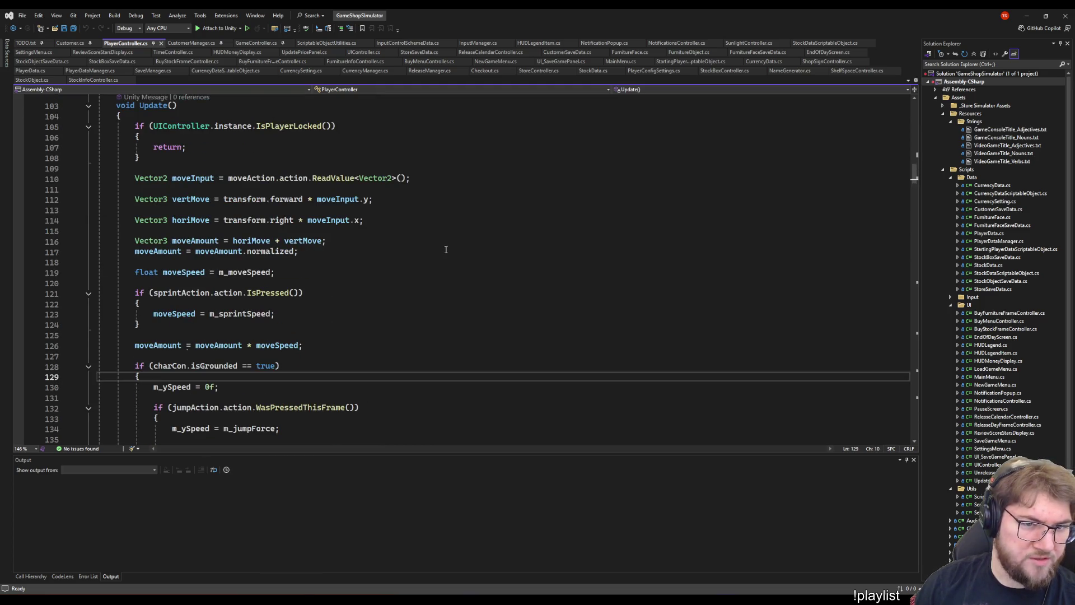
pyautogui.scroll(-4, 147, 200)
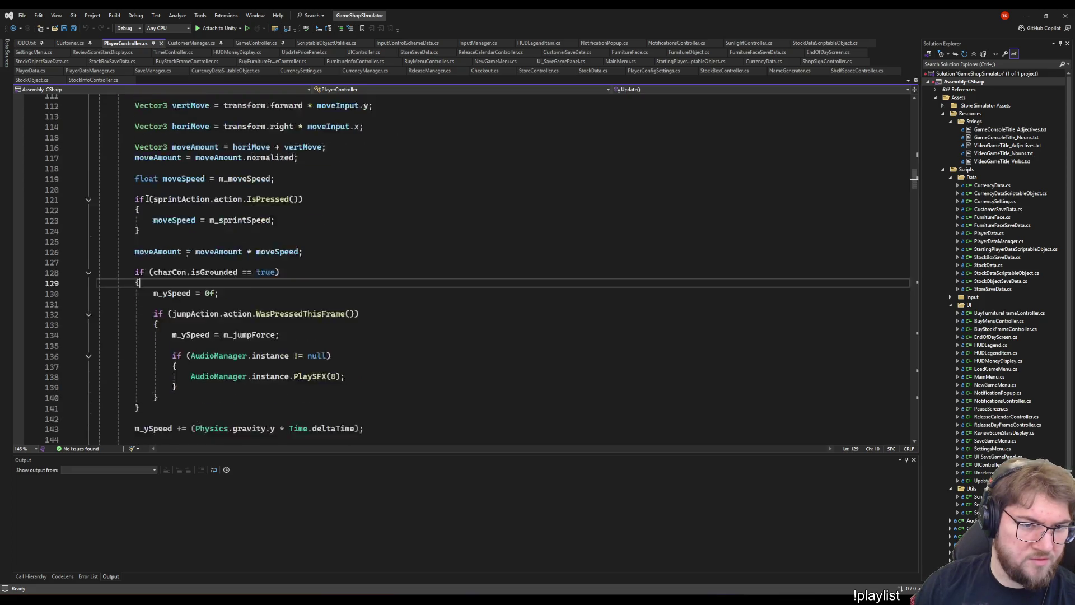
pyautogui.scroll(1, 236, 196)
pyautogui.scroll(-4, 320, 191)
pyautogui.scroll(-10, 320, 191)
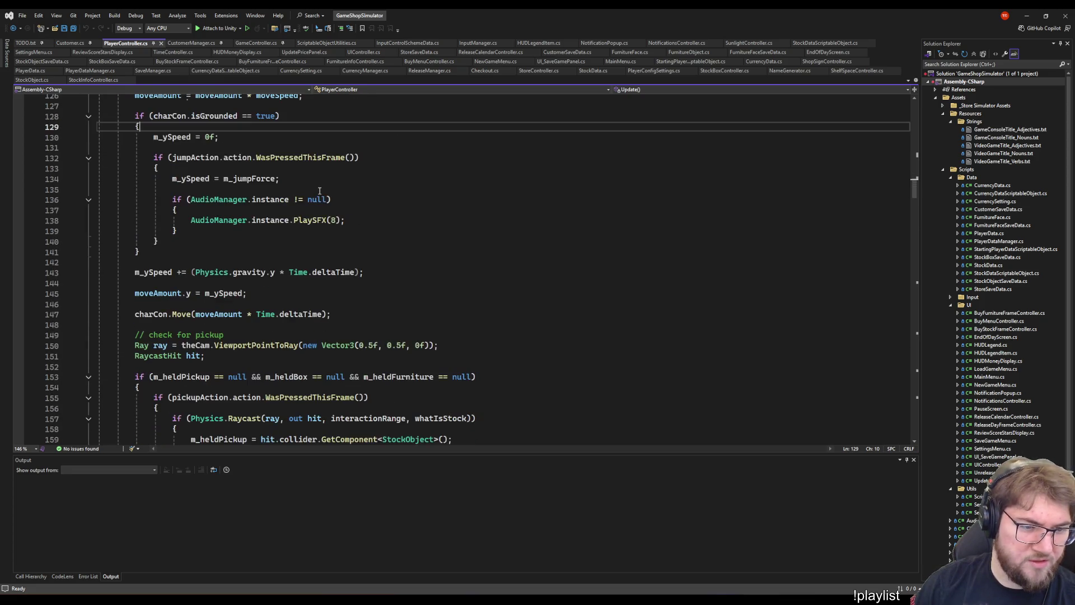
pyautogui.scroll(5, 323, 183)
pyautogui.scroll(12, 336, 190)
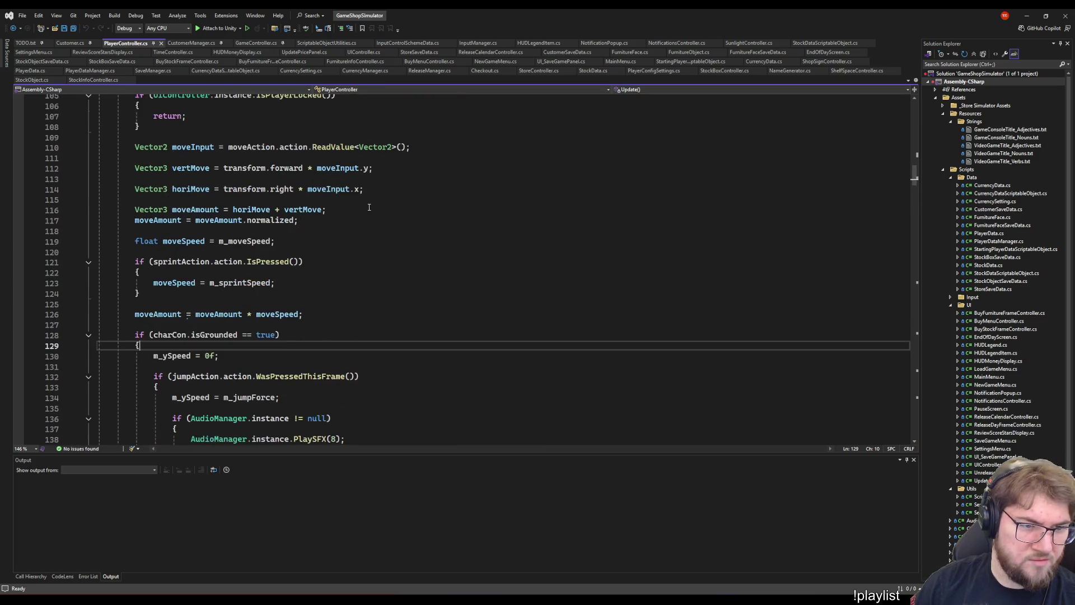
pyautogui.scroll(4, 369, 210)
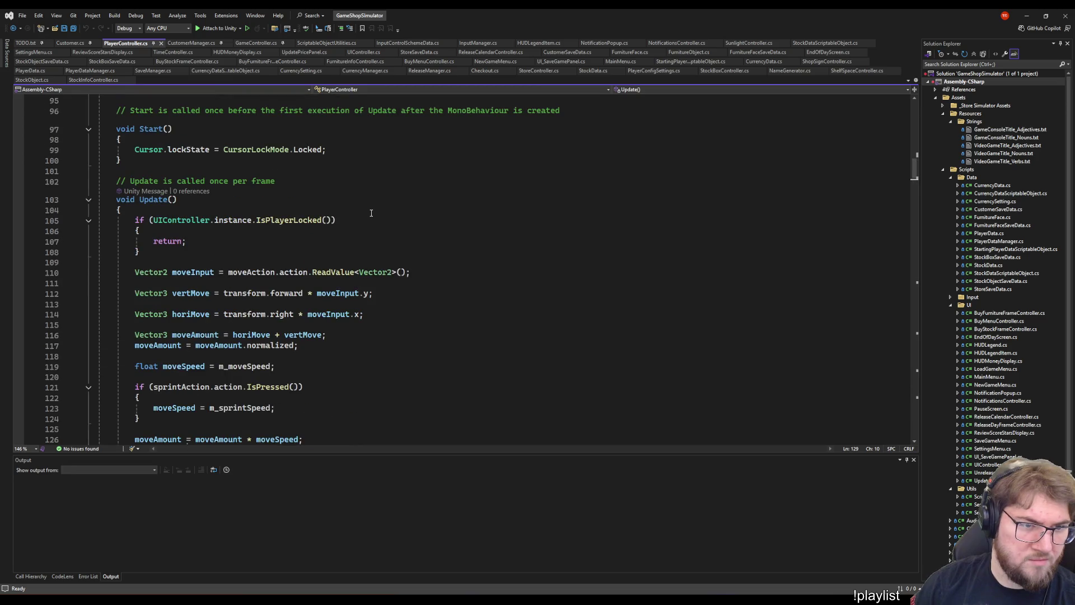
pyautogui.scroll(-4, 370, 213)
pyautogui.scroll(1, 368, 198)
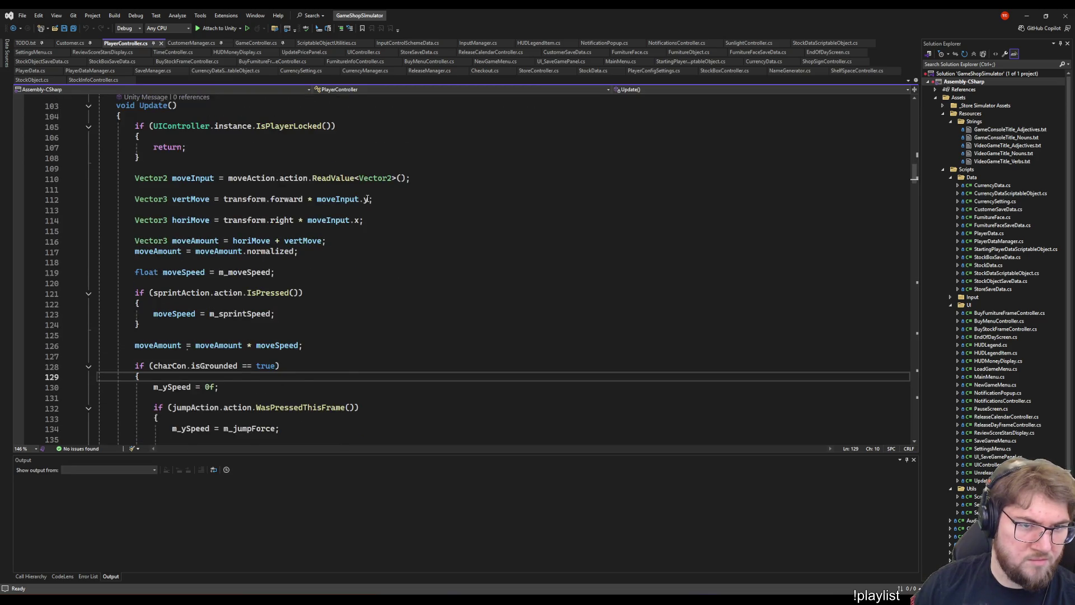
pyautogui.scroll(-20, 368, 198)
pyautogui.scroll(-20, 364, 185)
pyautogui.scroll(-10, 218, 311)
pyautogui.click(397, 166)
pyautogui.scroll(3, 147, 243)
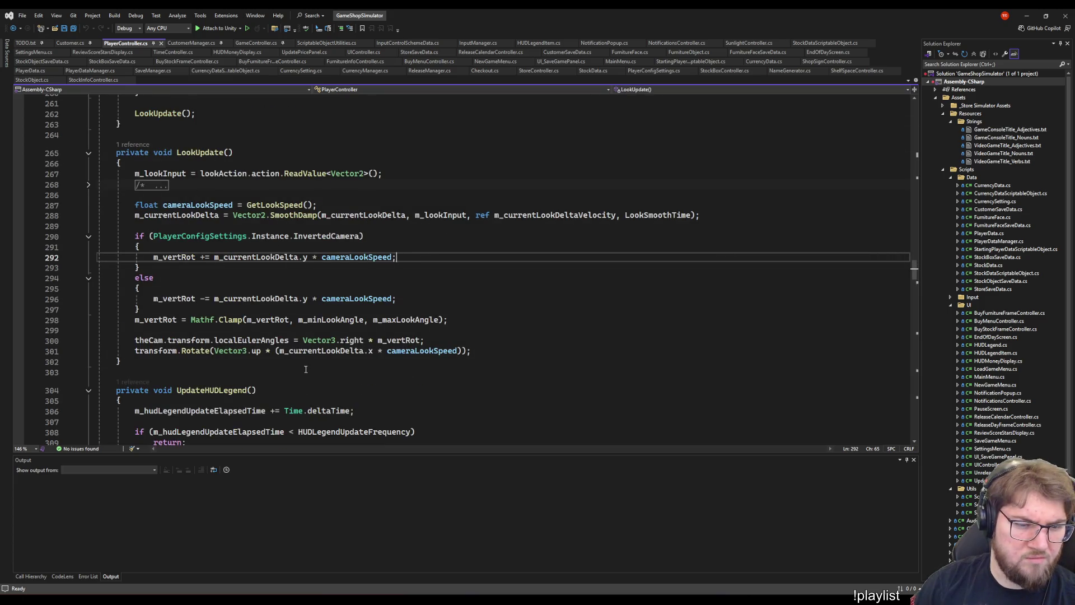
pyautogui.click(521, 288)
pyautogui.click(309, 237)
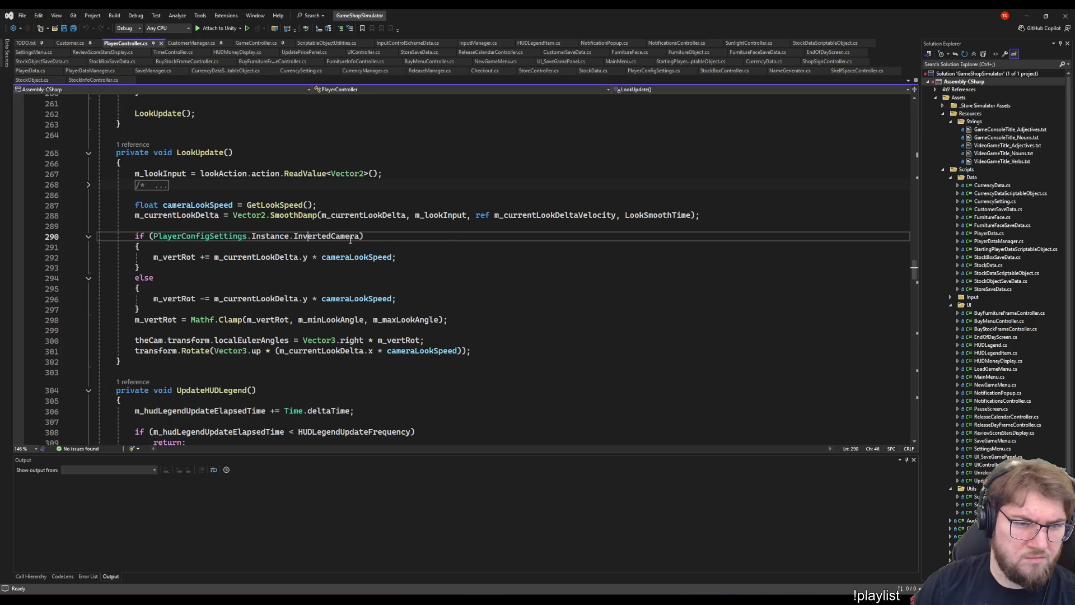
pyautogui.click(446, 250)
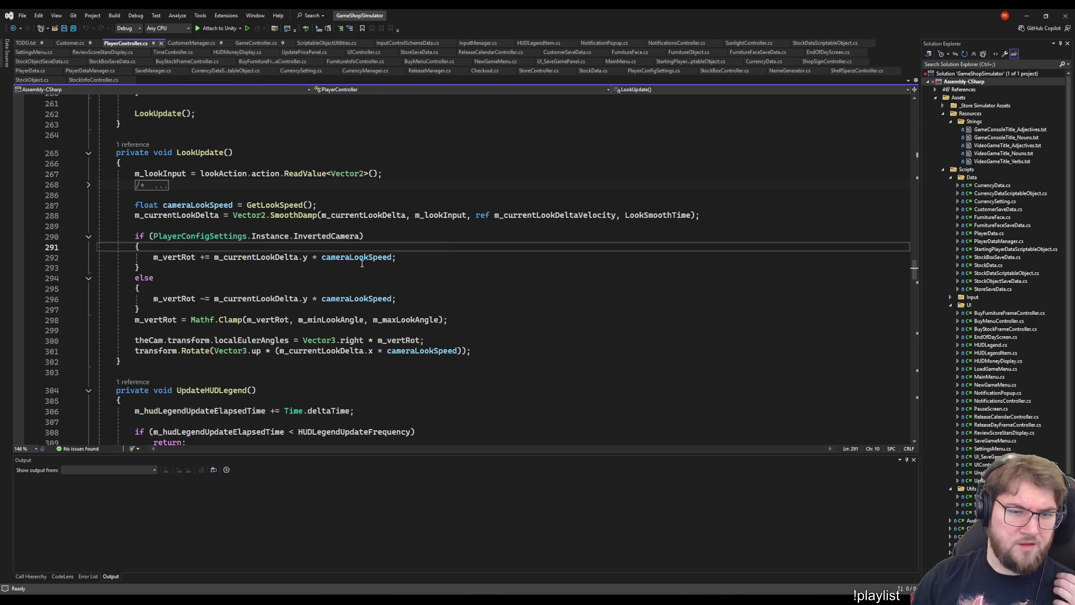
# - Go to the GetLookSpeed definition and place the cursor after its Gamepad comparison
pyautogui.click(281, 205)
pyautogui.rightClick(280, 204)
pyautogui.click(326, 266)
pyautogui.click(474, 289)
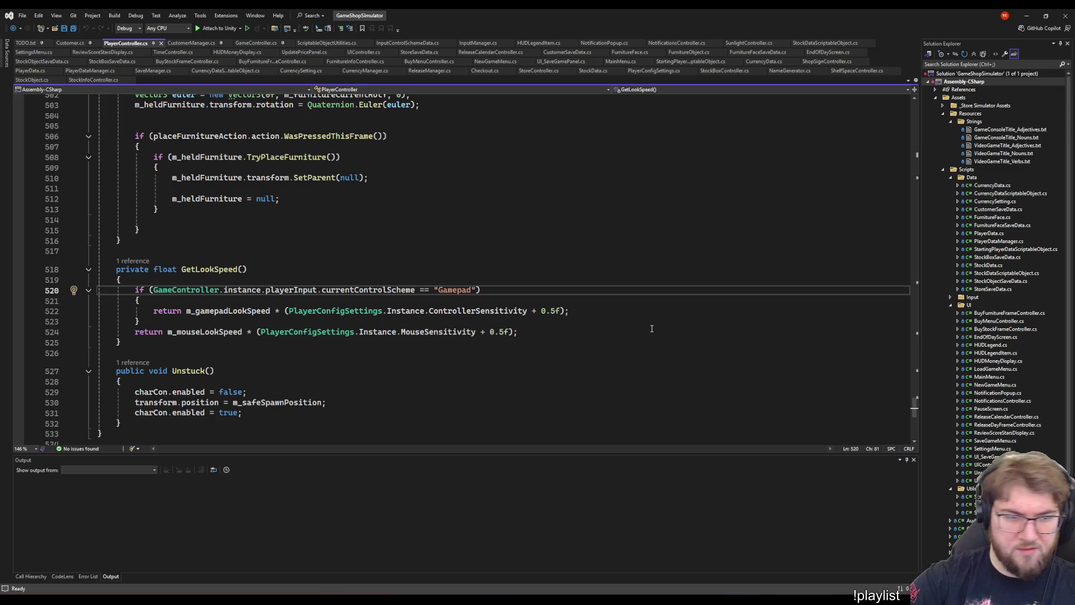
# - Append || and a pasted copy of the Gamepad comparison, selecting the second 'Gamepad' string
pyautogui.write('||')
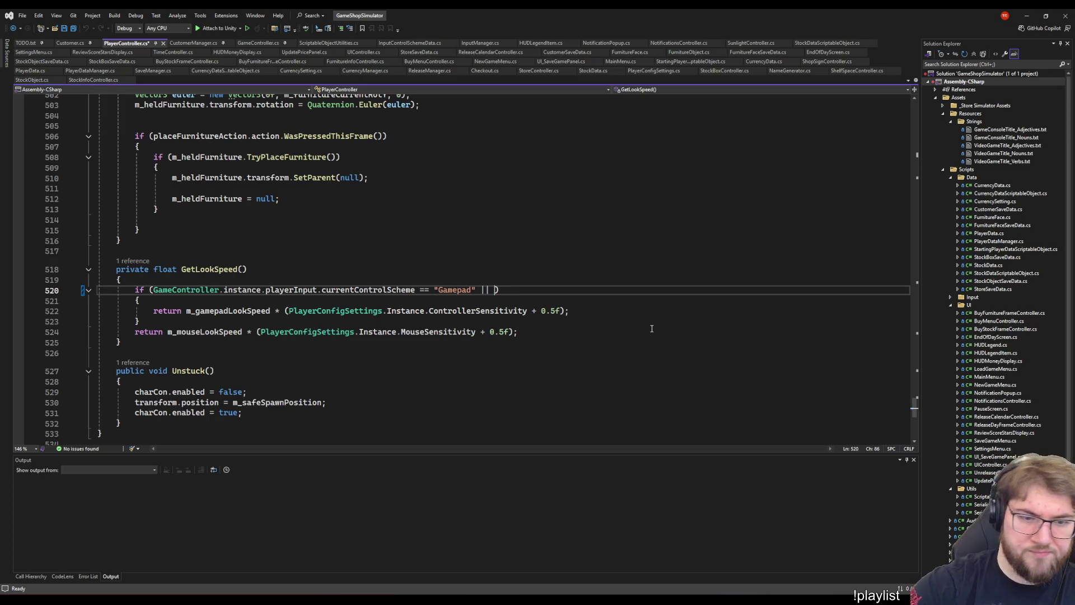
pyautogui.press('Home')
pyautogui.hotkey('ctrl', 'Right')
pyautogui.hotkey('ctrl', 'Right')
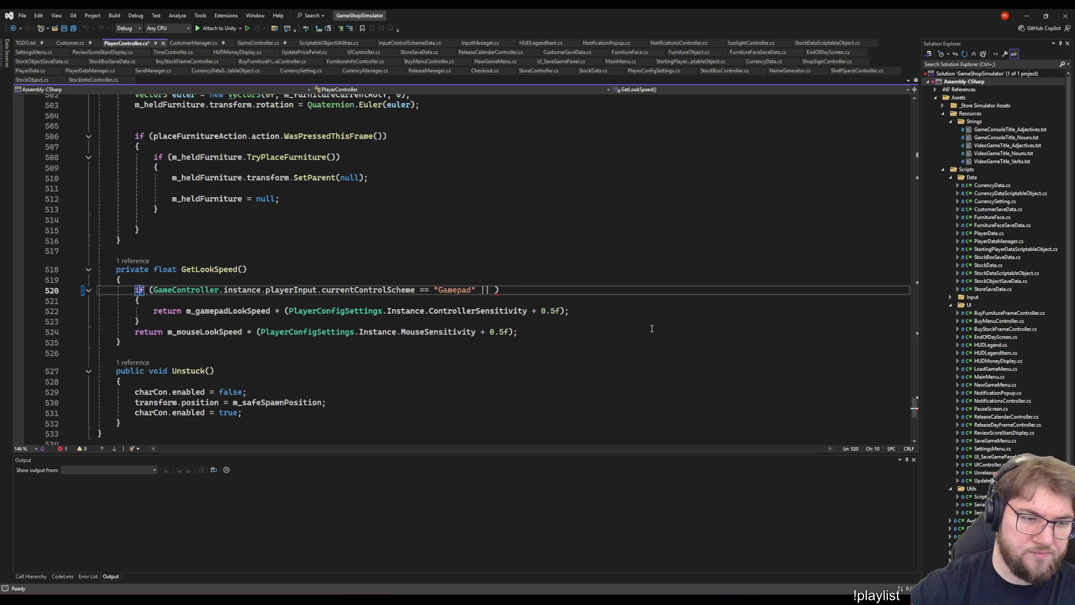
pyautogui.hotkey('shift', 'End')
pyautogui.hotkey('shift', 'Left')
pyautogui.hotkey('ctrl', 'c')
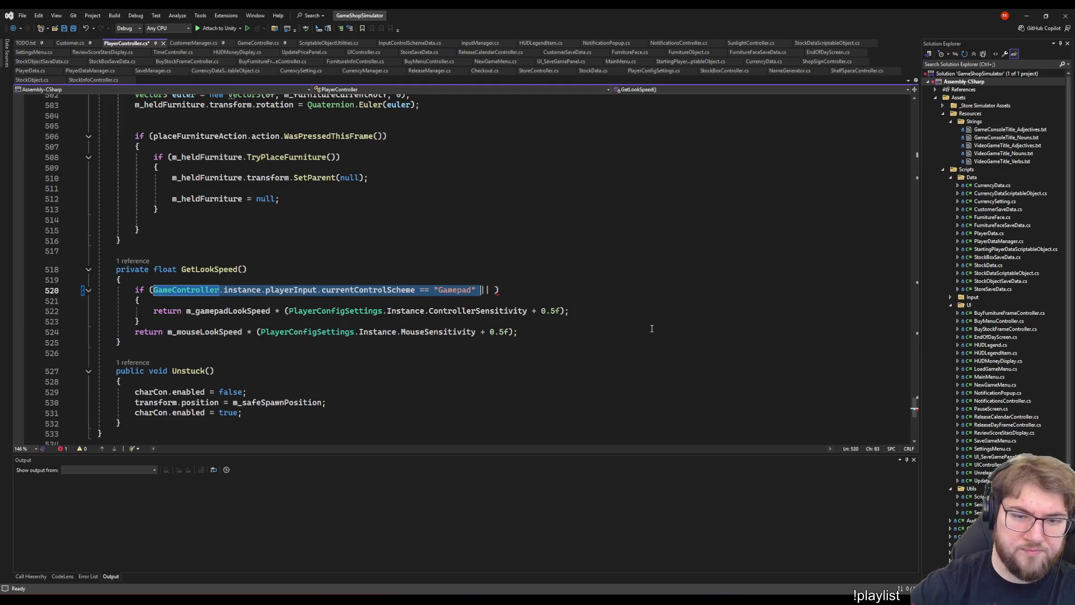
pyautogui.press('Right')
pyautogui.hotkey('ctrl', 'v')
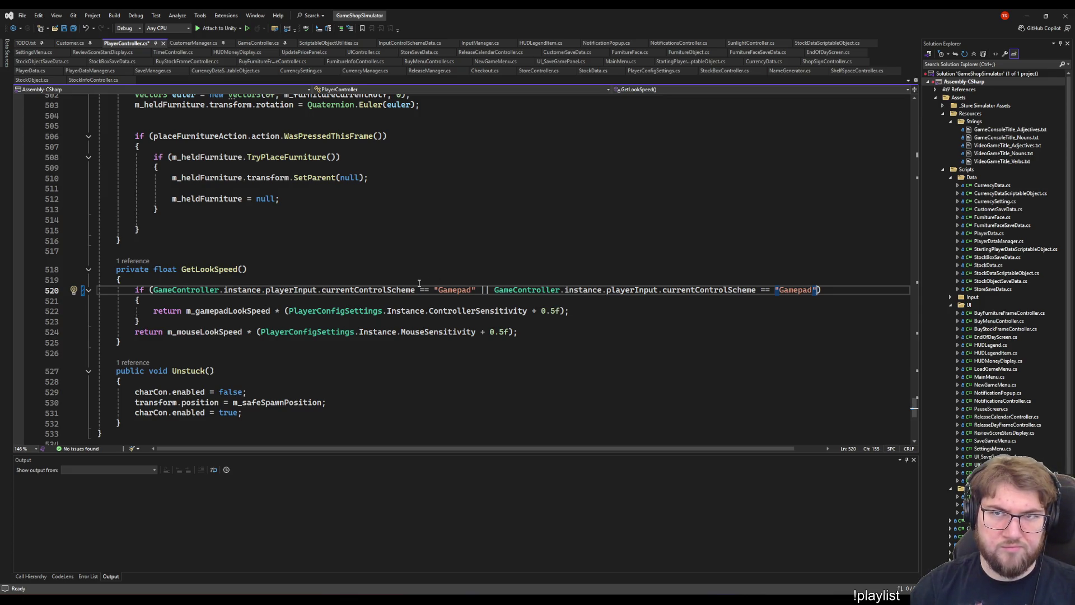
pyautogui.doubleClick(794, 290)
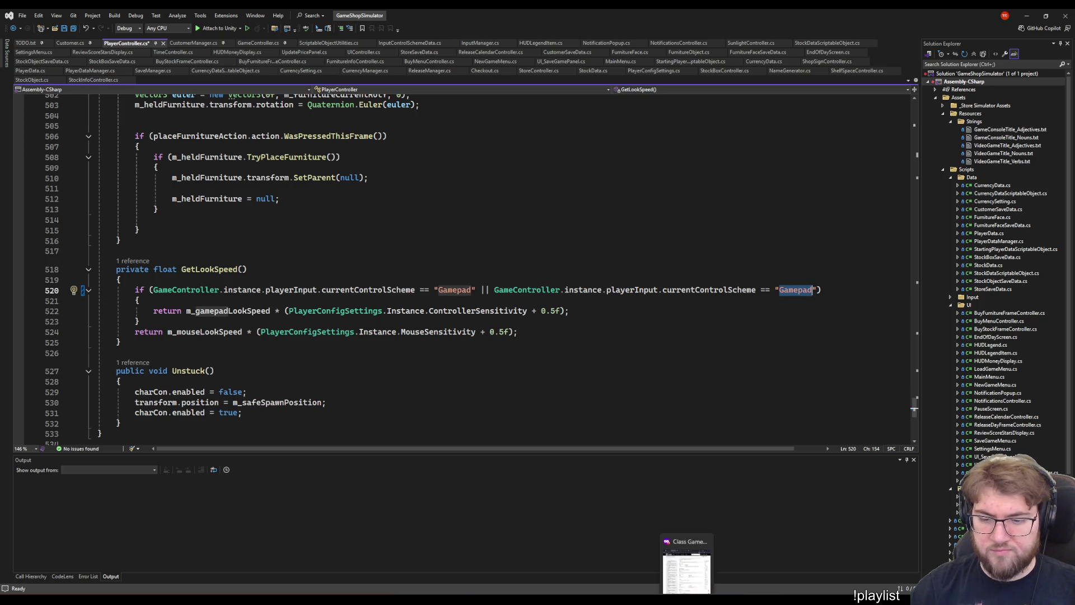
pyautogui.hotkey('alt', 'Tab')
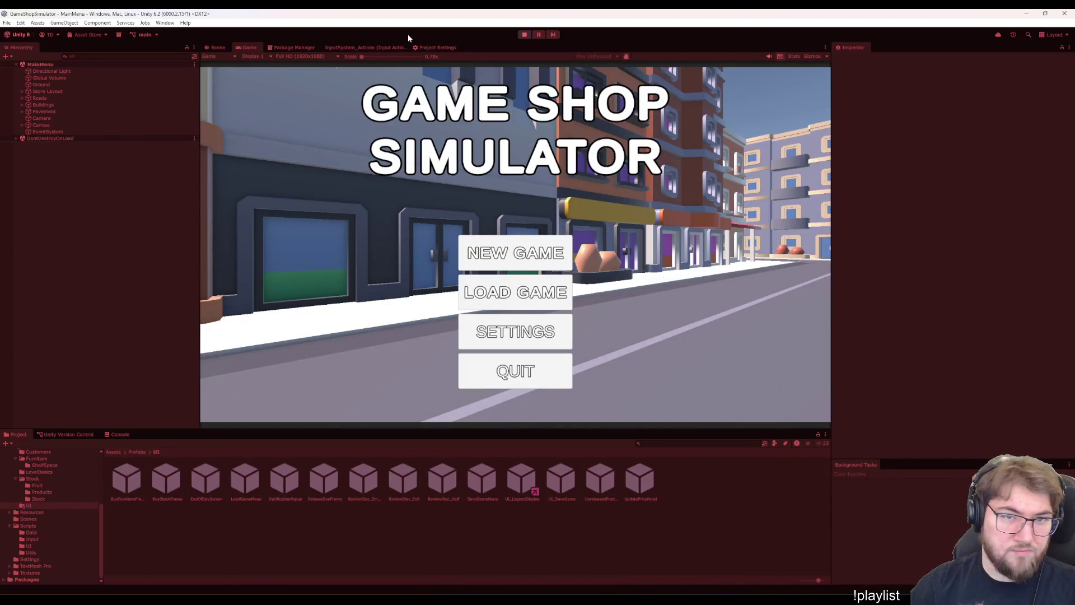
pyautogui.click(371, 45)
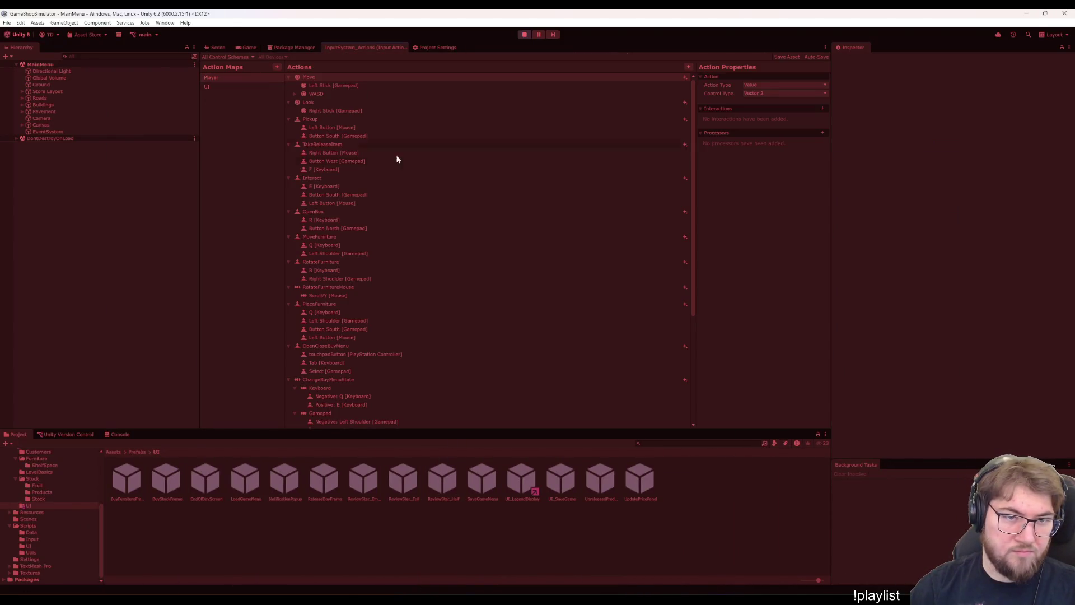
# - Check the DualSense control scheme's exact name in the InputSystem_Actions editor
pyautogui.click(233, 57)
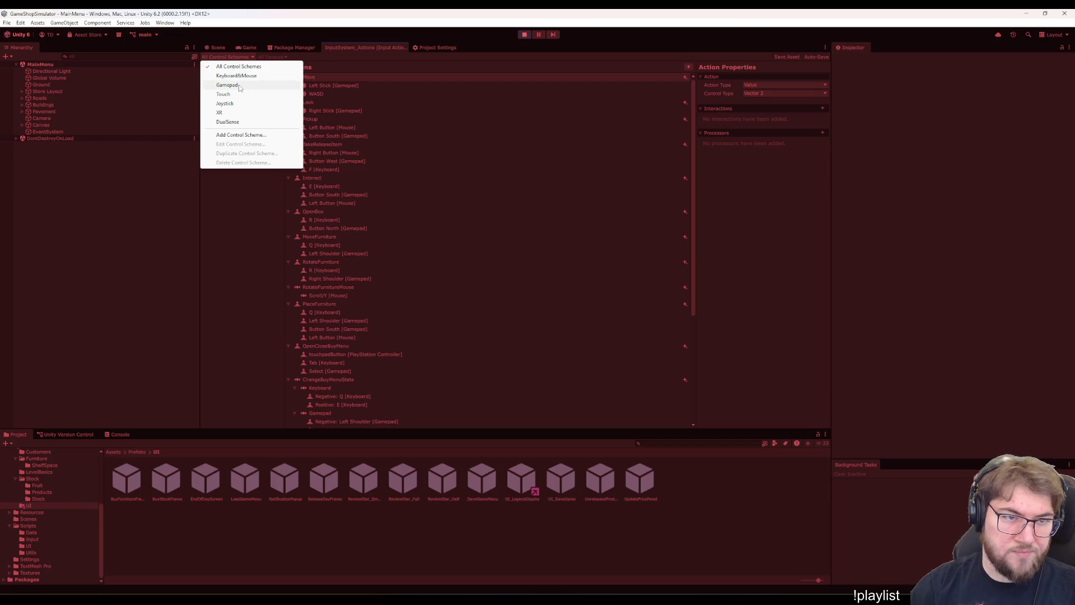
pyautogui.click(227, 121)
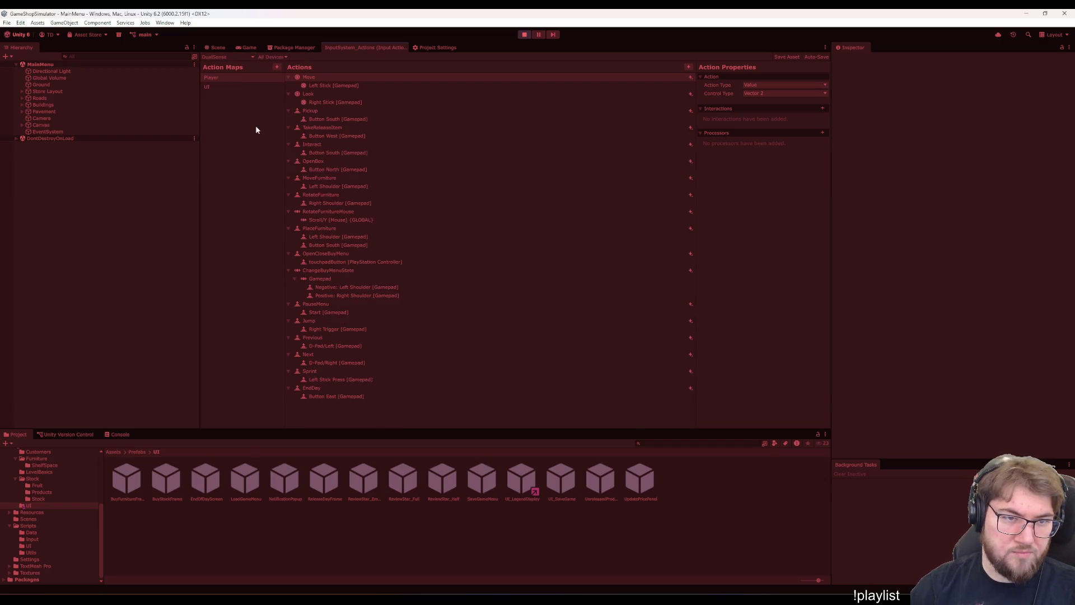
pyautogui.click(234, 57)
pyautogui.click(252, 143)
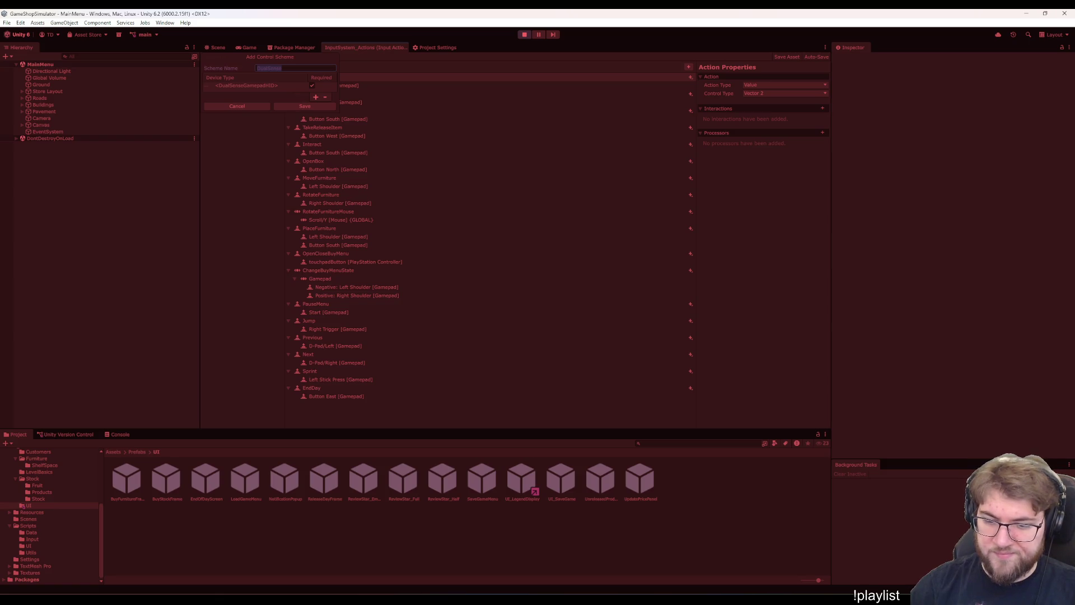
# - Change the second comparison to "DualSense" and save PlayerController.cs
pyautogui.hotkey('alt', 'Tab')
pyautogui.doubleClick(796, 291)
pyautogui.write('DualSense')
pyautogui.hotkey('ctrl', 's')
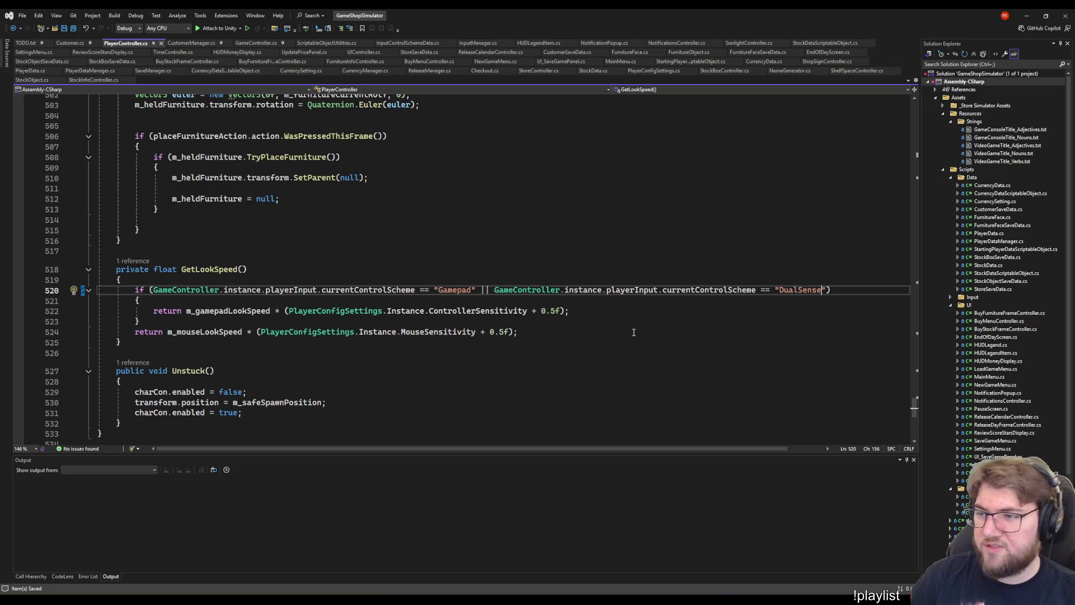
# - Look over the furniture placement code up to the Unstuck section
pyautogui.click(616, 219)
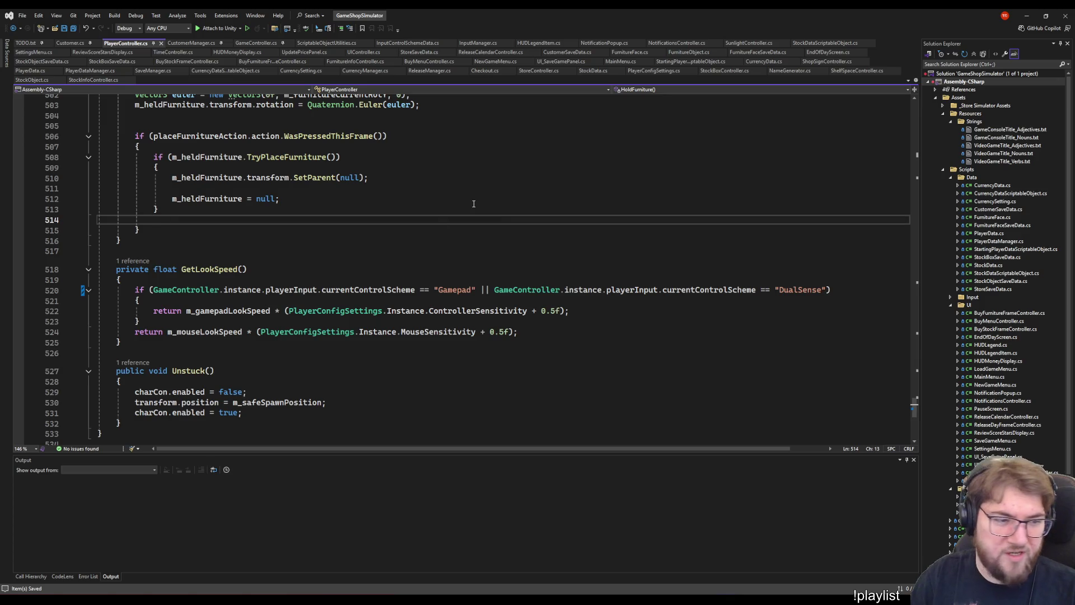
pyautogui.click(432, 240)
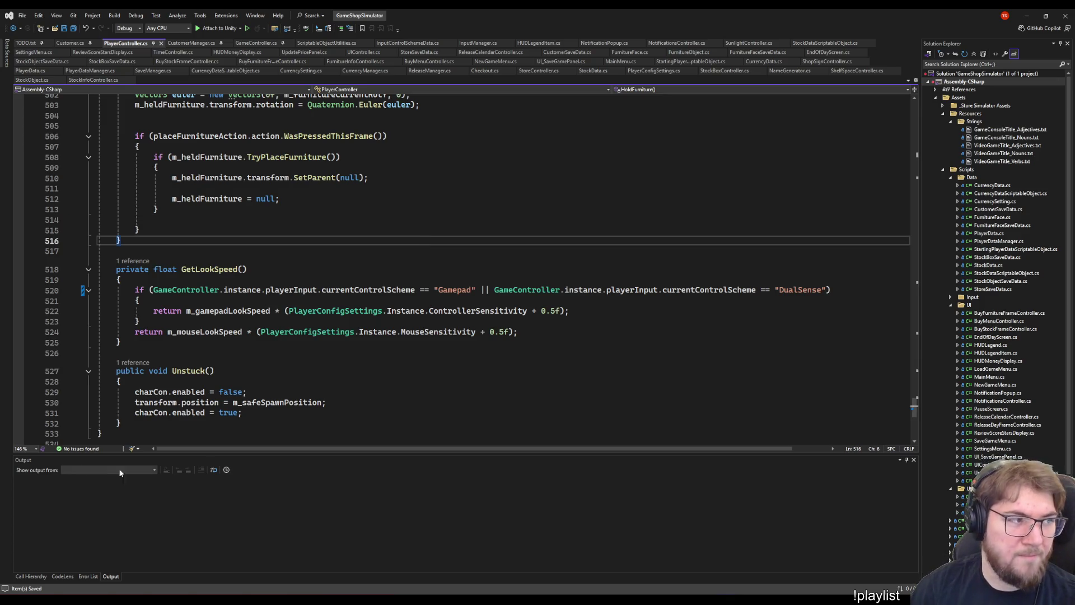
pyautogui.click(432, 356)
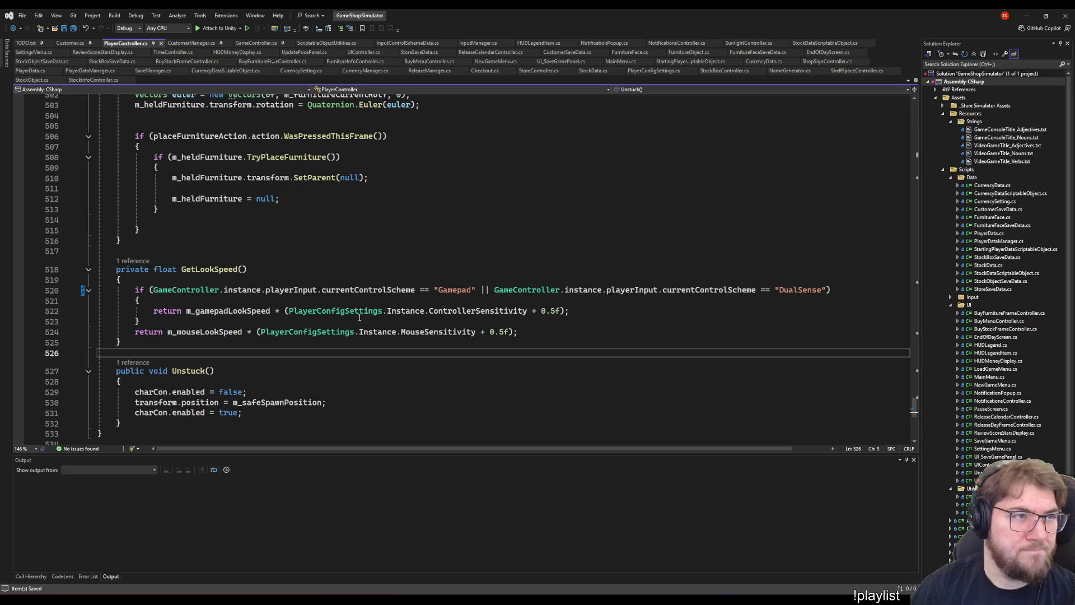
pyautogui.click(435, 234)
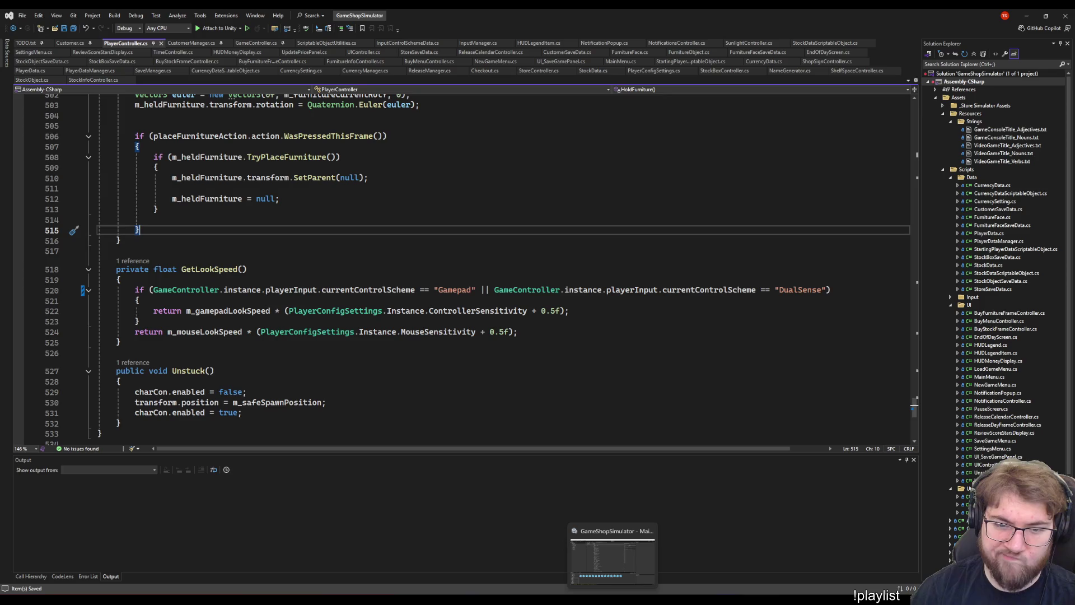
# - Return to Unity and start the game in the Game view
pyautogui.click(618, 589)
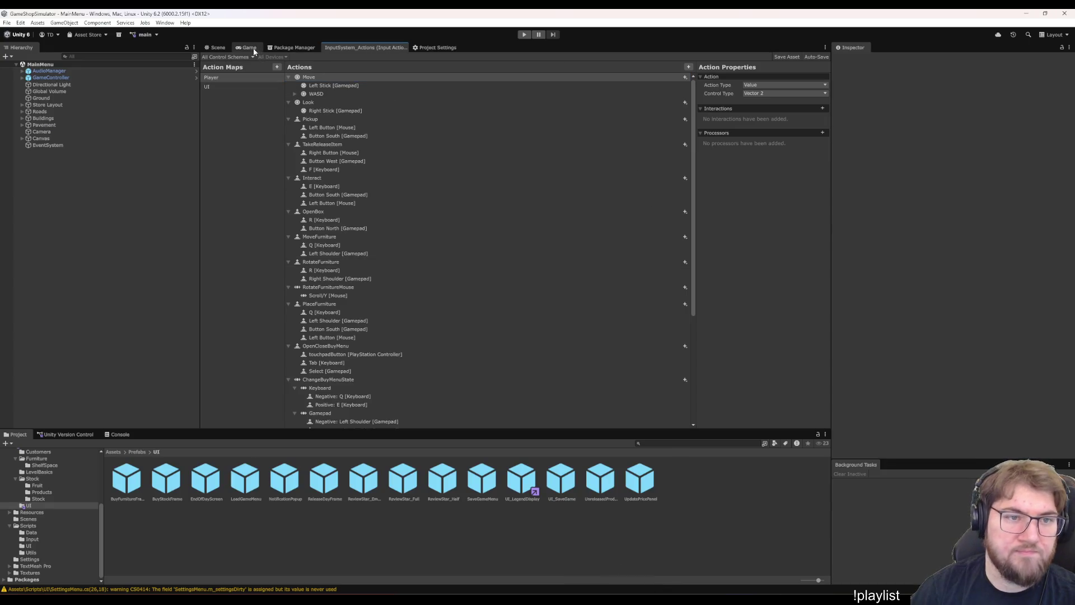
pyautogui.click(254, 48)
pyautogui.click(524, 34)
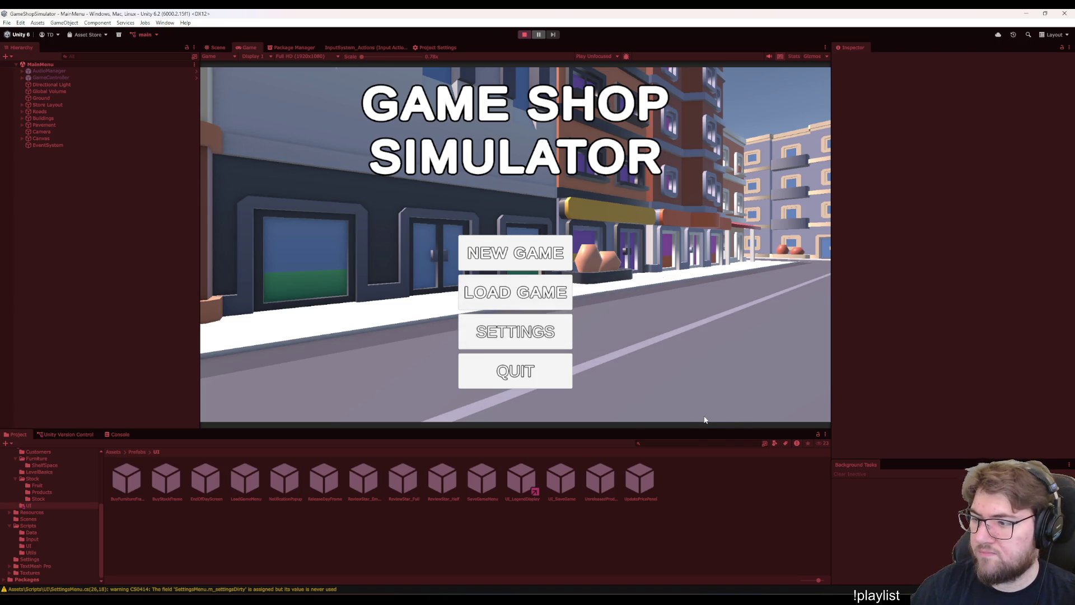
# - Start a new game with shop name 'lo7pup', then stop play mode
pyautogui.click(522, 259)
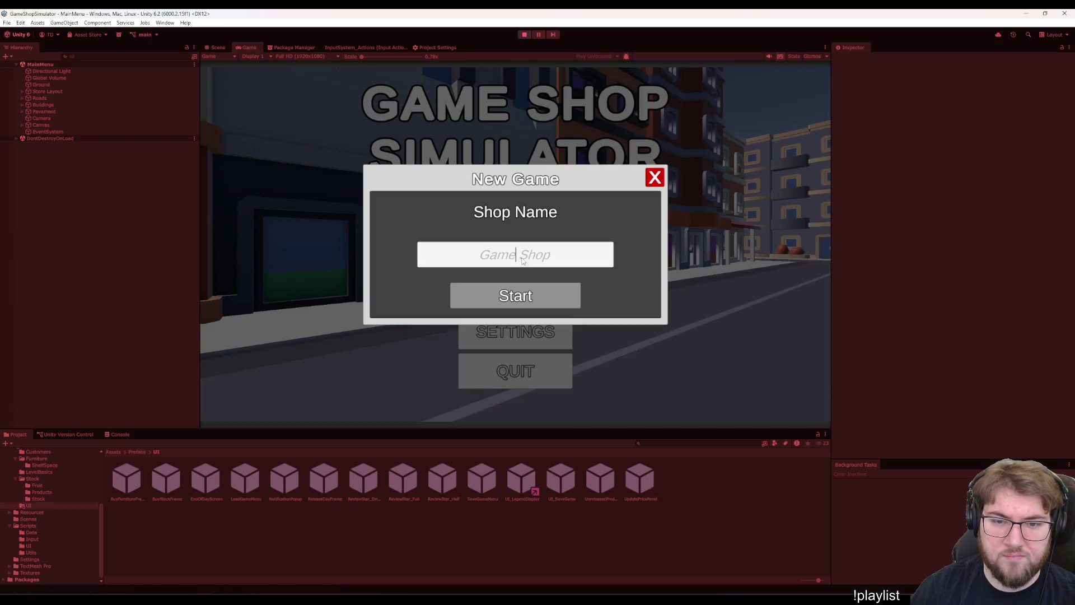
pyautogui.write('lo7pup')
pyautogui.click(515, 296)
pyautogui.hotkey('ctrl', 'p')
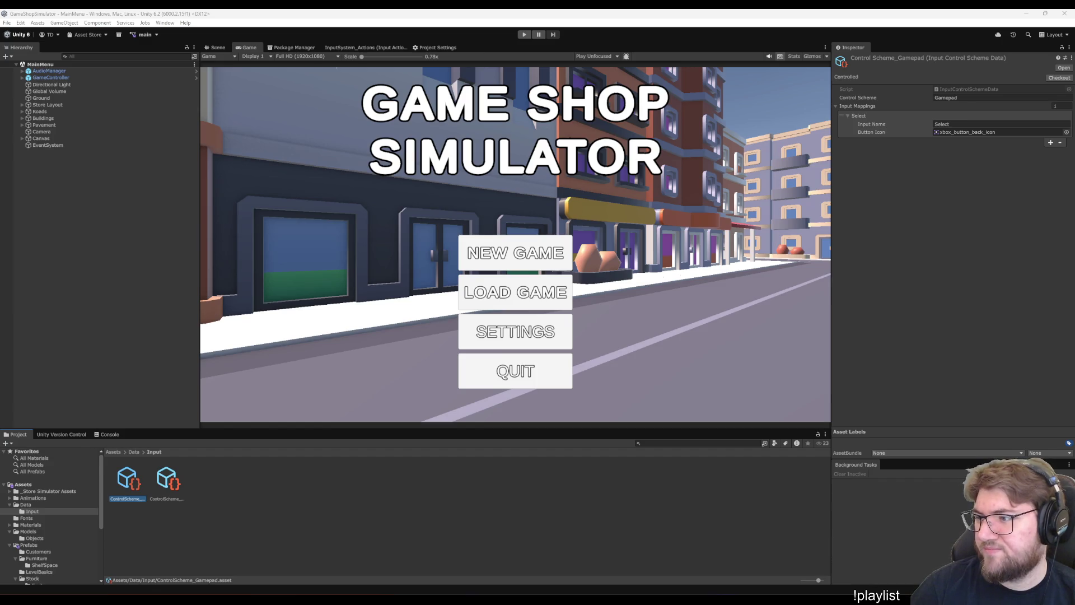
# - Clear the asset selection and switch to the InputSystem_Actions editor
pyautogui.click(679, 516)
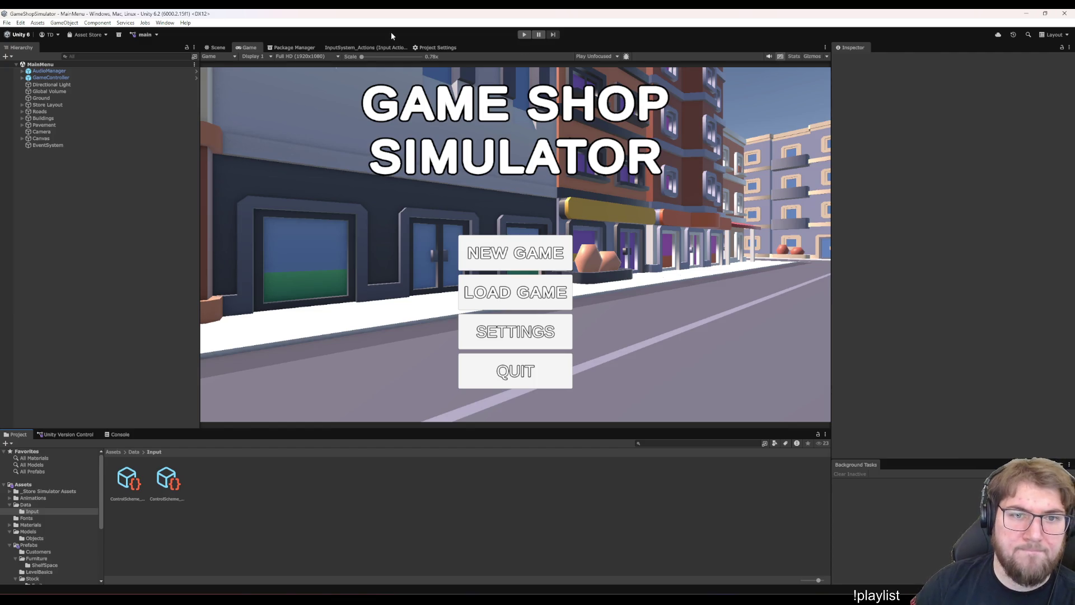
pyautogui.click(359, 47)
pyautogui.click(160, 477)
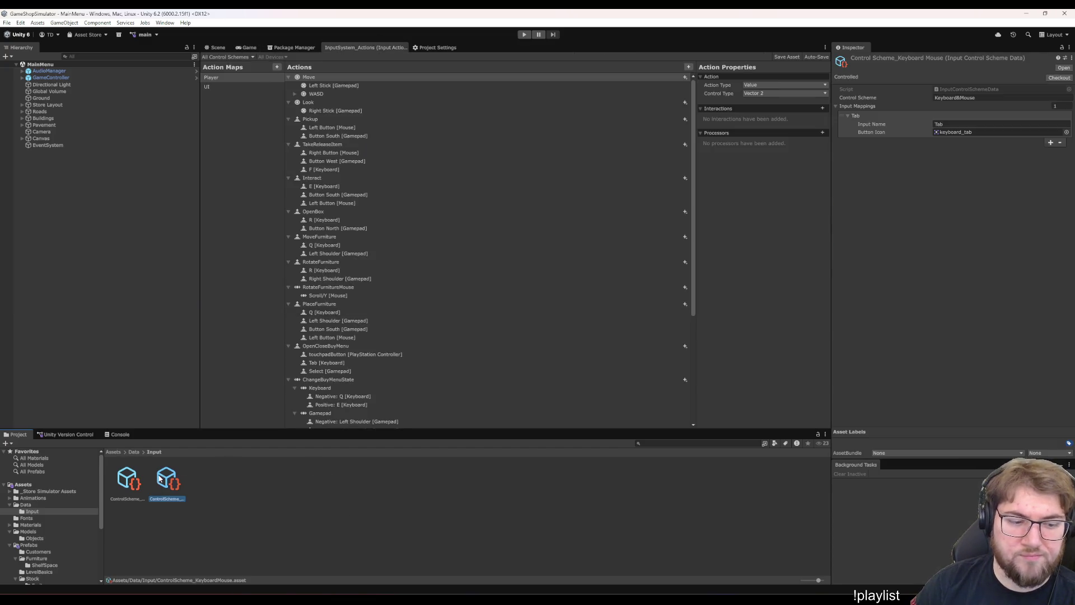
# - Compare the Keyboard Mouse and Gamepad control schemes, then duplicate the Gamepad scheme asset
pyautogui.click(134, 487)
pyautogui.click(167, 482)
pyautogui.click(134, 493)
pyautogui.click(159, 498)
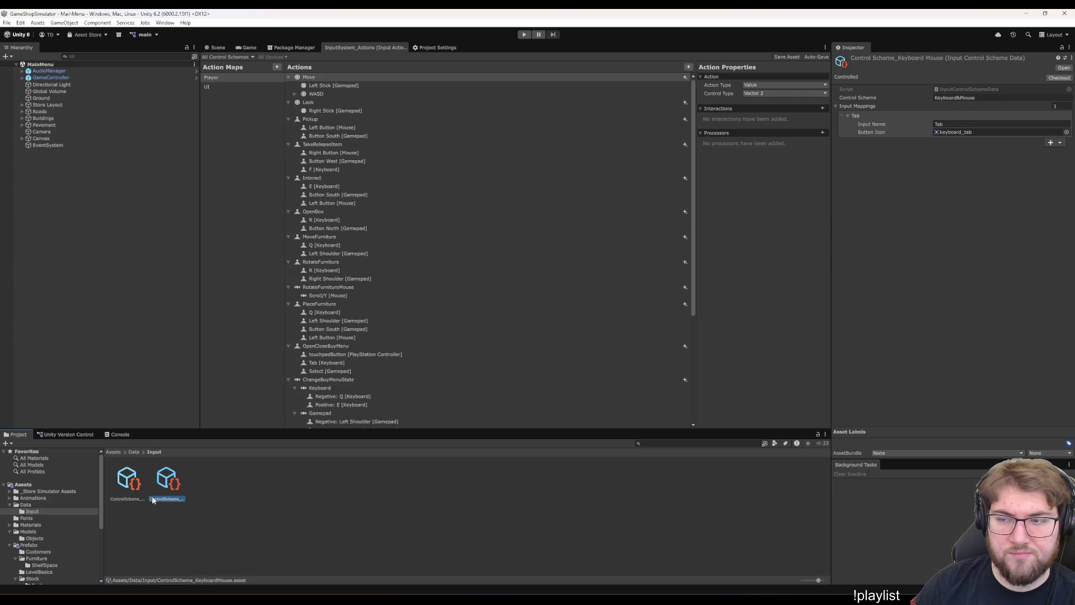
pyautogui.click(141, 492)
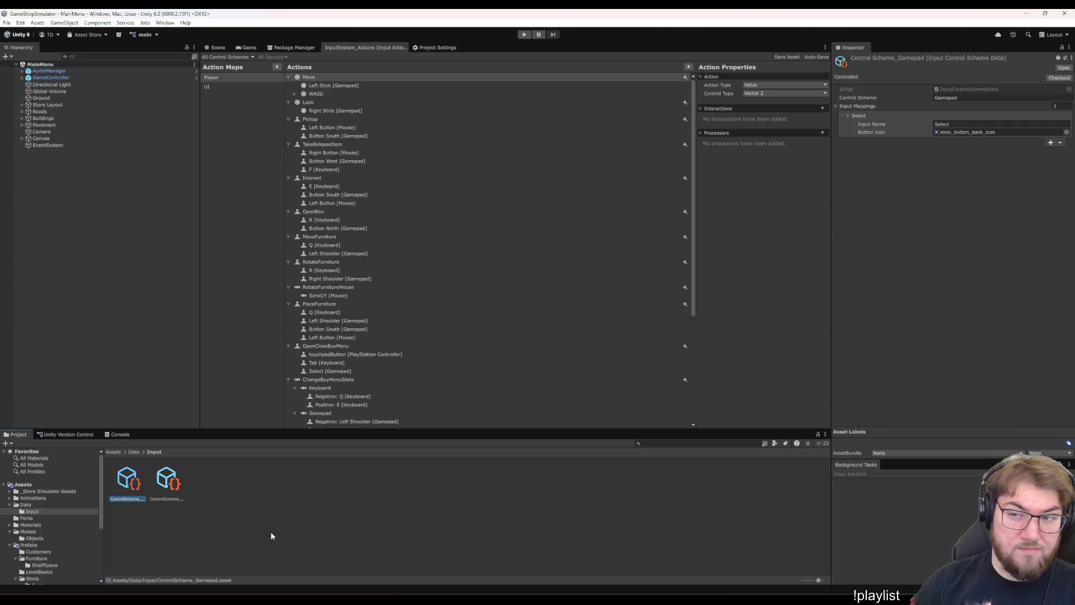
pyautogui.hotkey('ctrl', 'd')
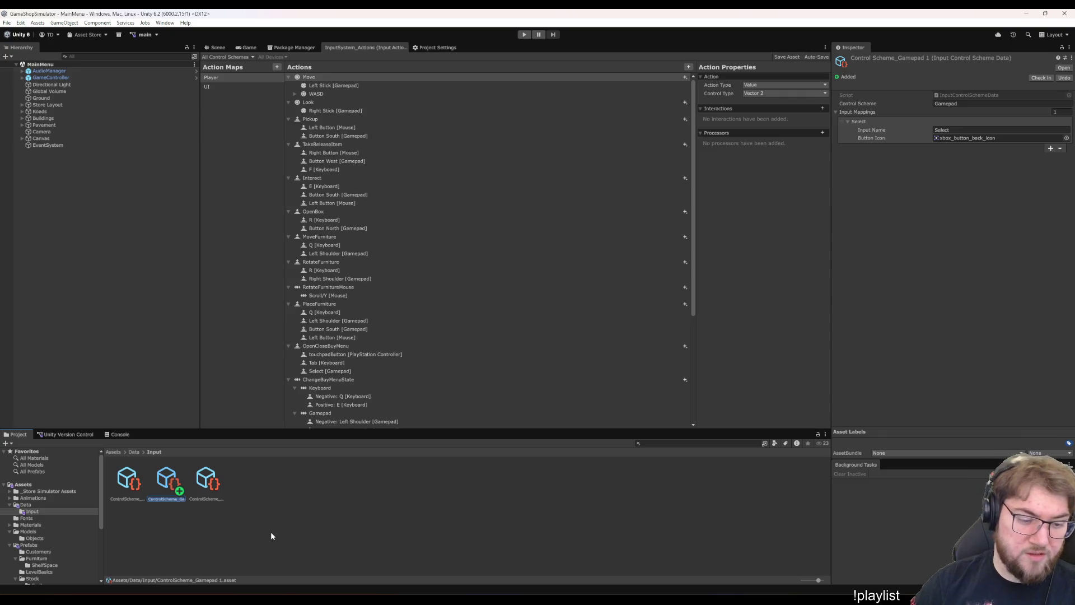
# - Rename the duplicated scheme asset to ControlScheme_DualSense
pyautogui.press('F2')
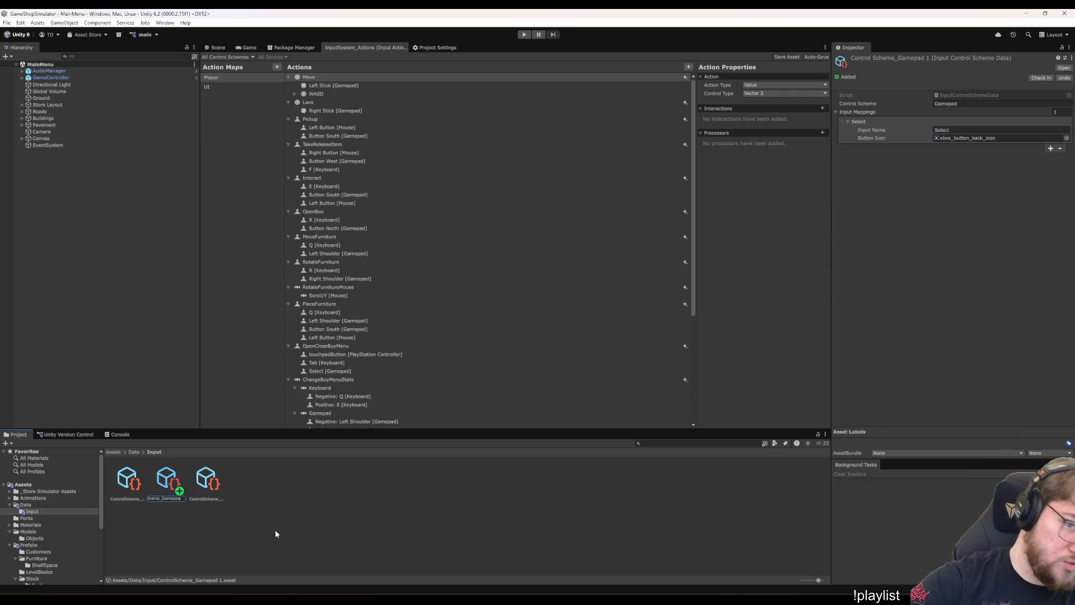
pyautogui.press('BackSpace')
pyautogui.press('BackSpace')
pyautogui.press('BackSpace')
pyautogui.write('DualSense')
pyautogui.press('Return')
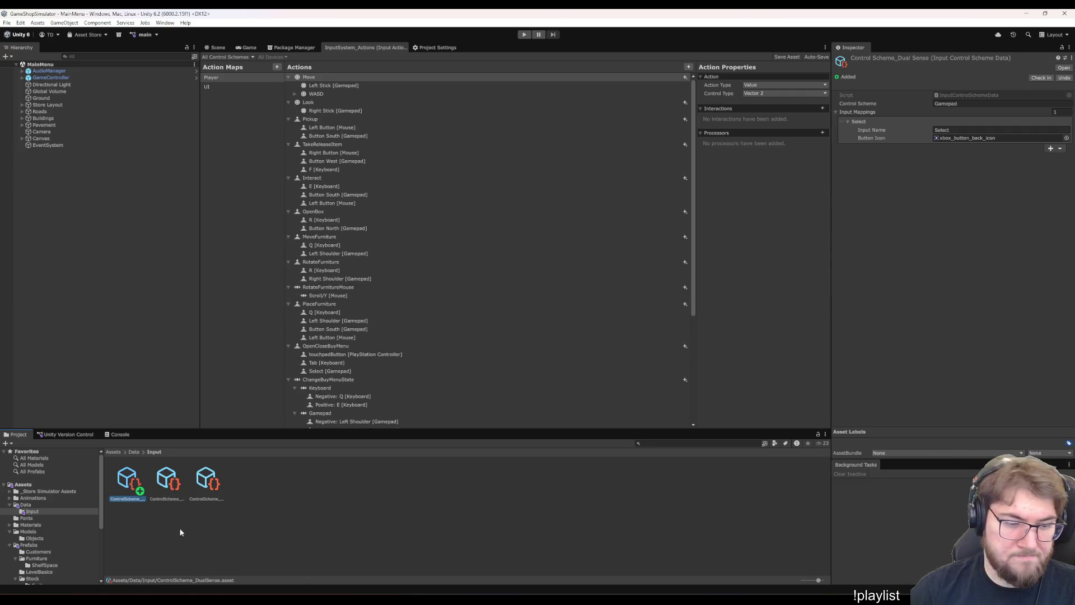
# - Set the copy's Control Scheme to DualSense in the Inspector
pyautogui.click(243, 76)
pyautogui.click(229, 56)
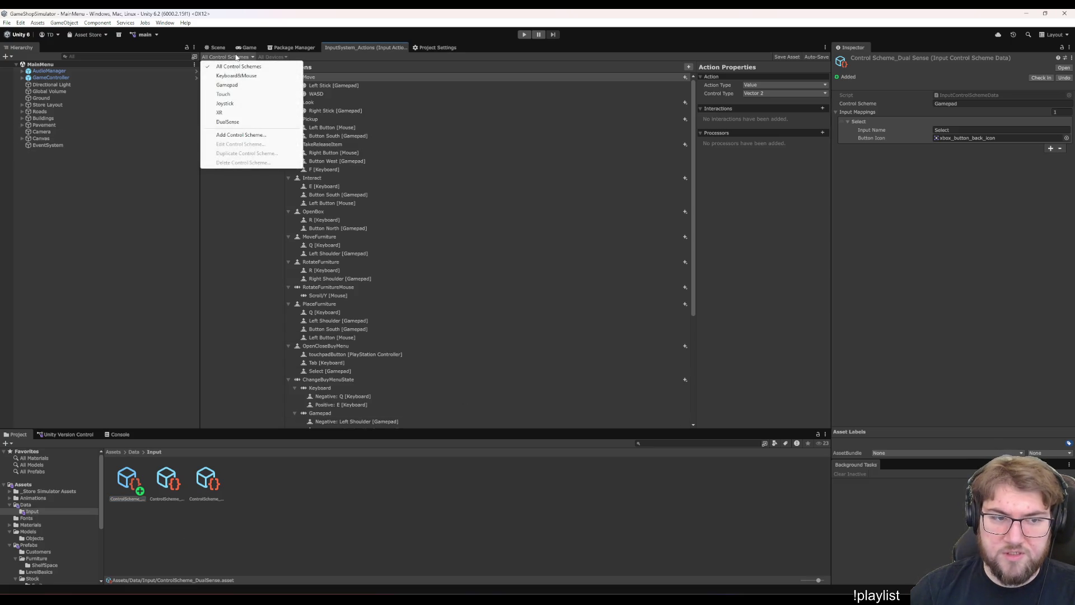
pyautogui.click(966, 104)
pyautogui.write('DualSense')
pyautogui.press('Tab')
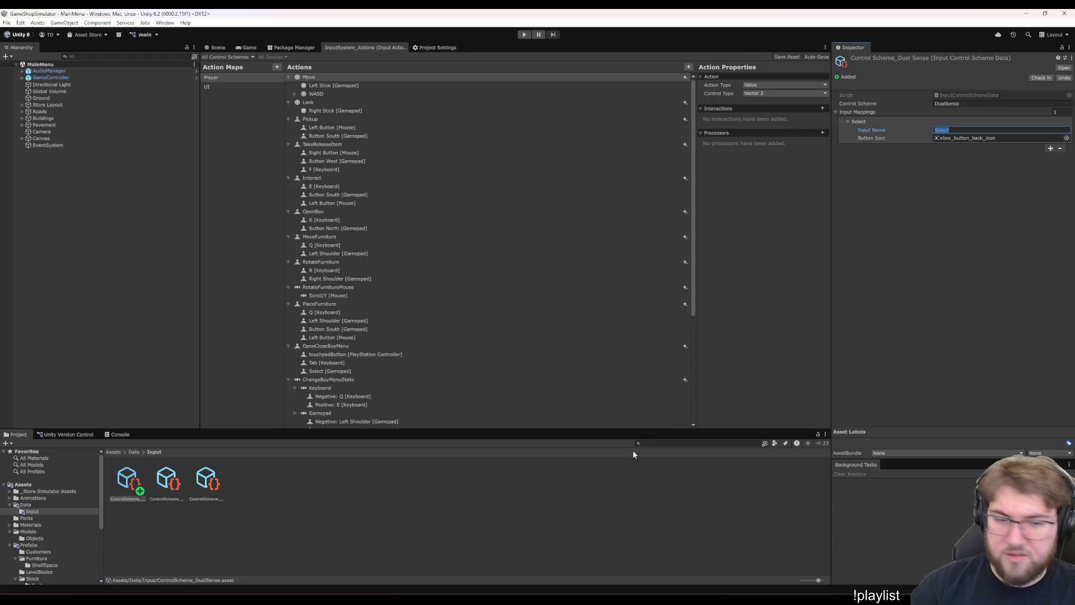
# - Set the mapping's Input Name to touchpadButton and start choosing a new icon
pyautogui.scroll(-3, 347, 283)
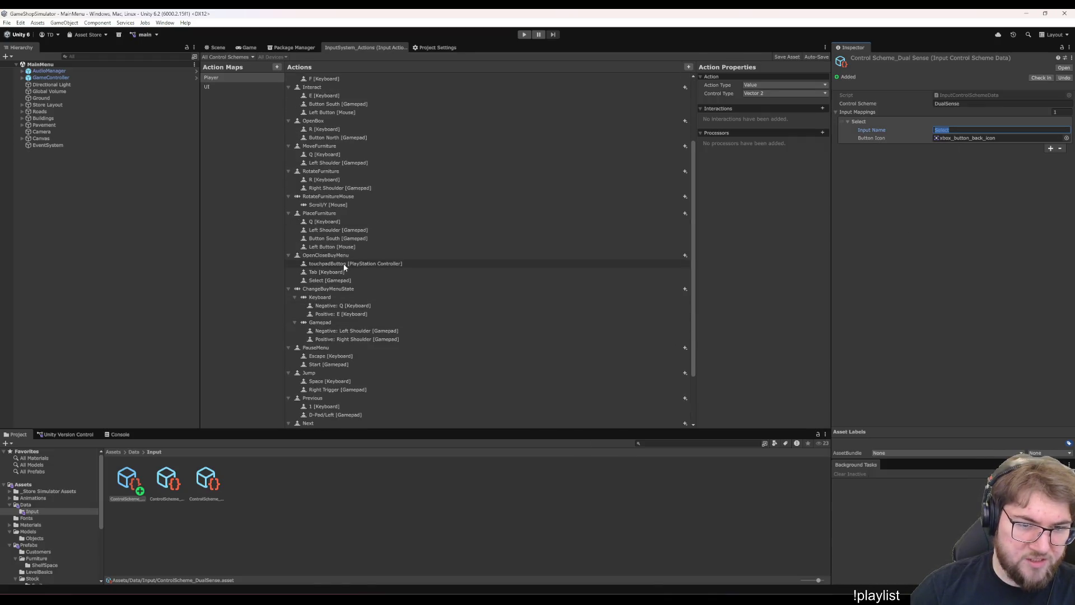
pyautogui.click(966, 130)
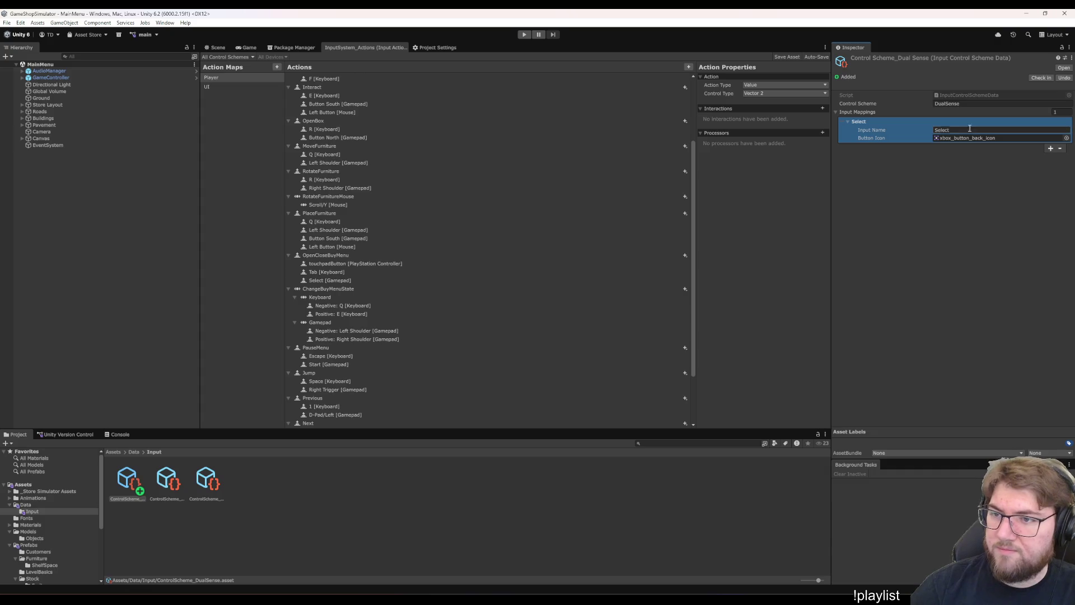
pyautogui.write('to')
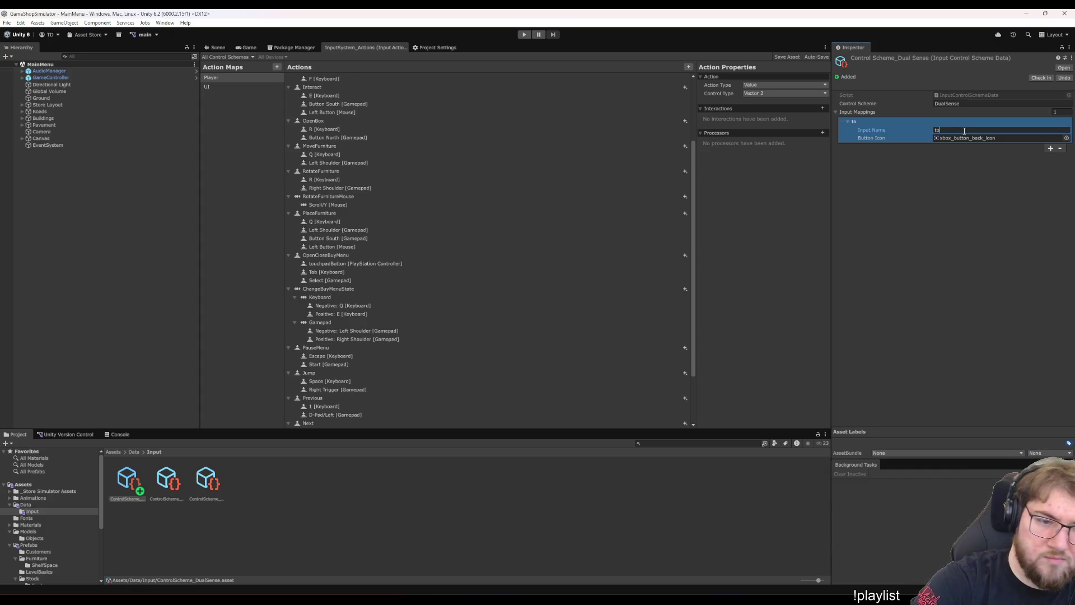
pyautogui.write('uchpadButton')
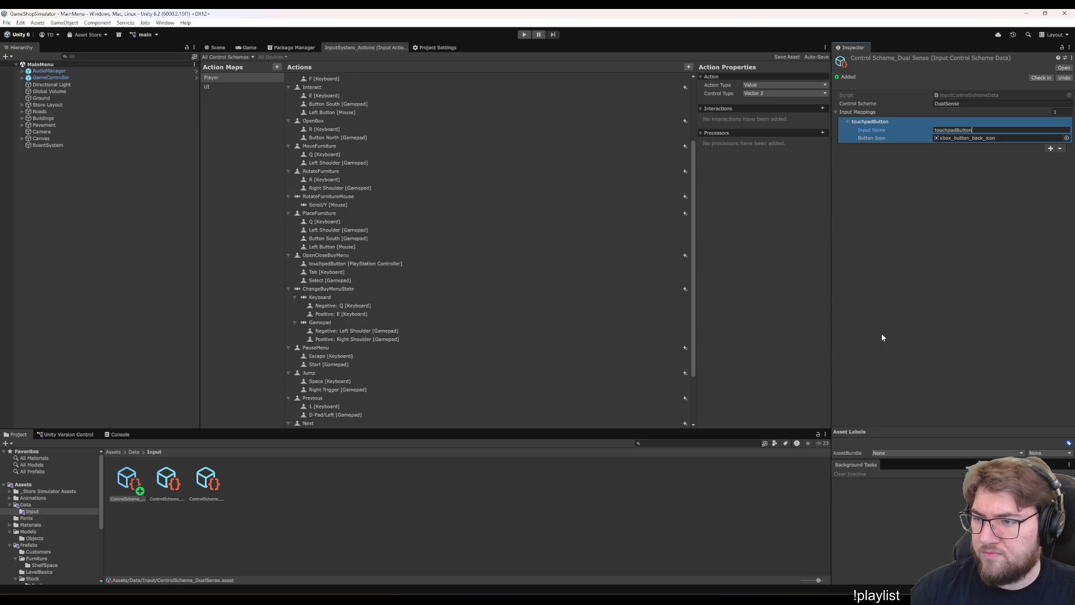
pyautogui.click(1066, 138)
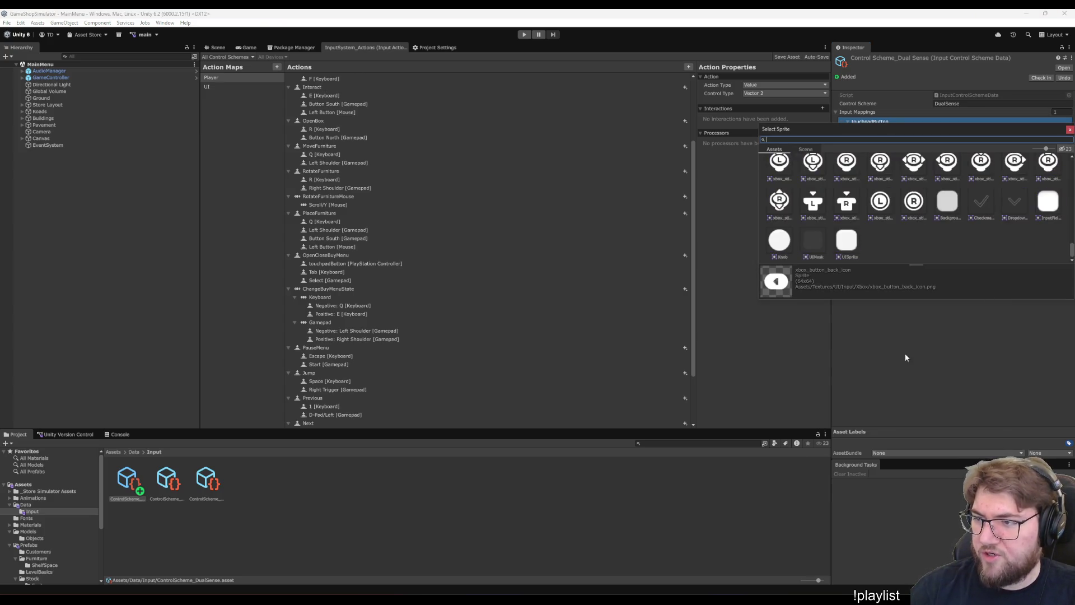
pyautogui.scroll(10, 961, 240)
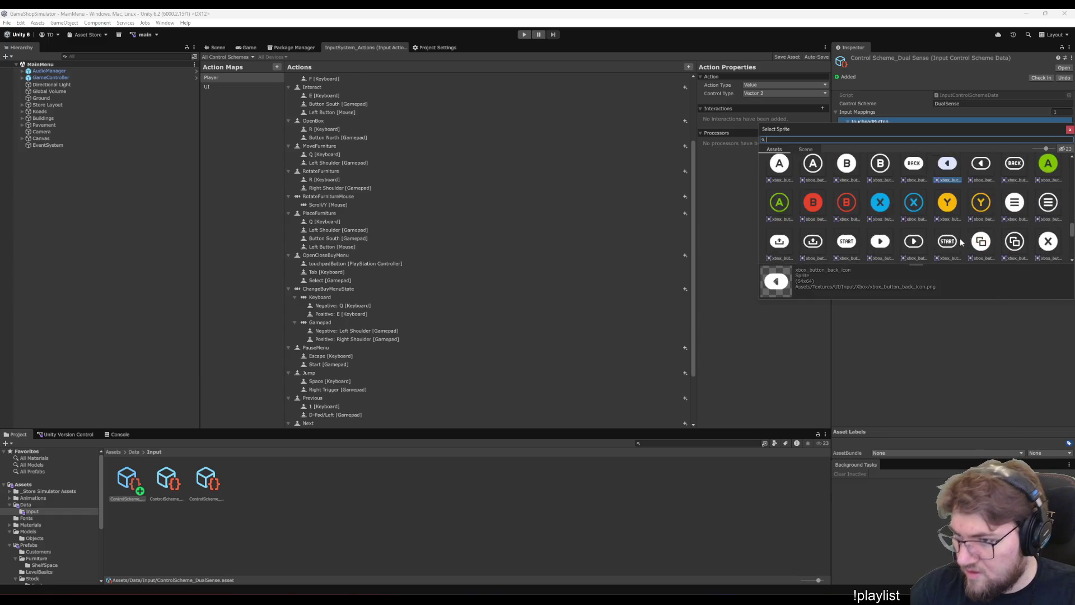
pyautogui.scroll(3, 956, 230)
pyautogui.scroll(10, 957, 226)
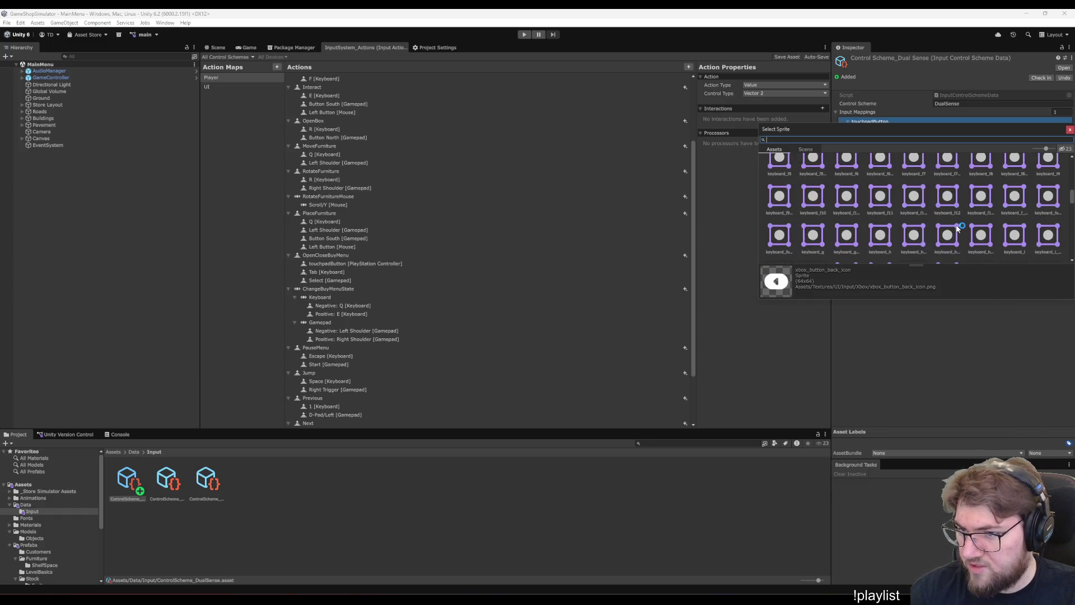
pyautogui.scroll(10, 955, 217)
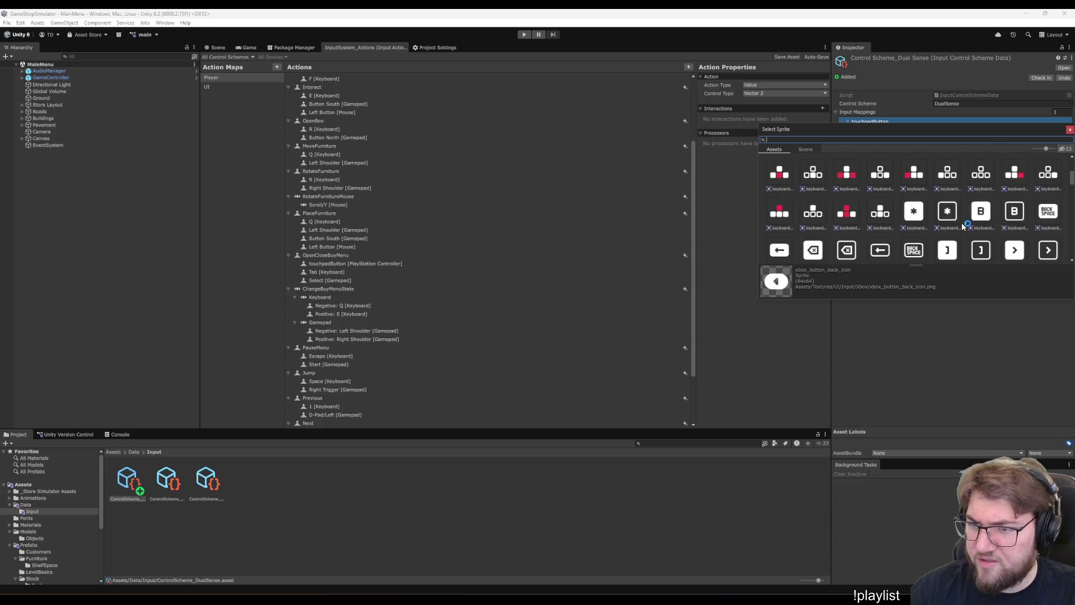
pyautogui.click(1071, 129)
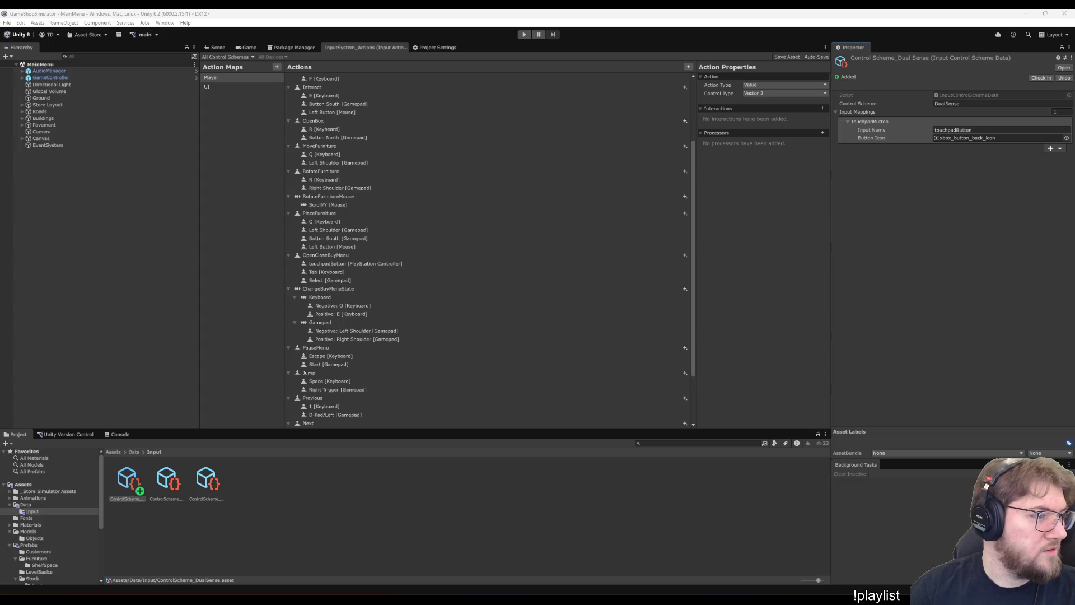
# - Navigate the Project window to the Textures/UI/Input folder
pyautogui.scroll(-5, 42, 542)
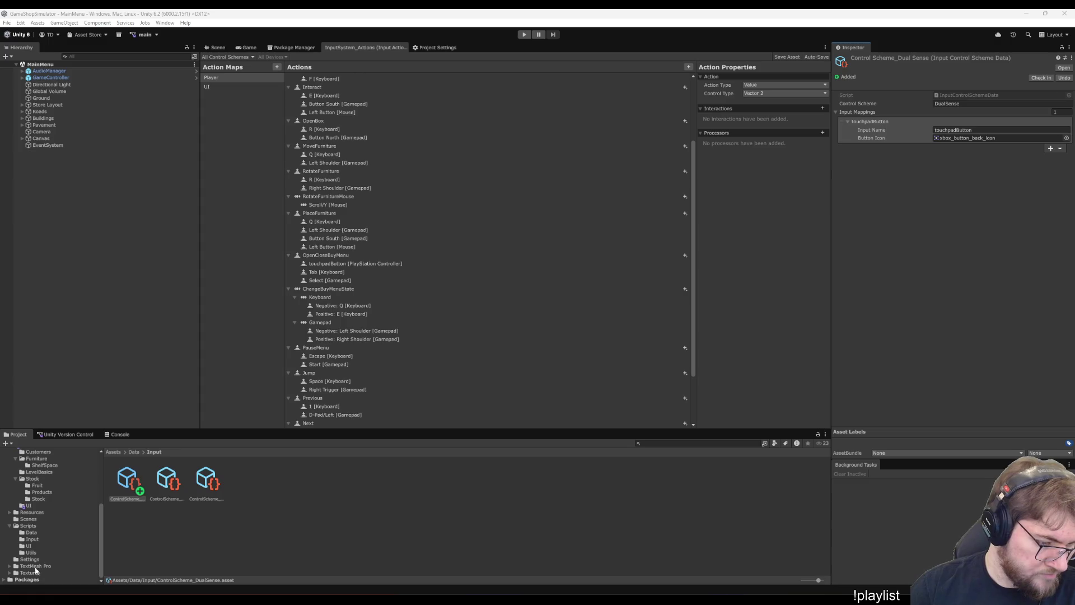
pyautogui.click(32, 540)
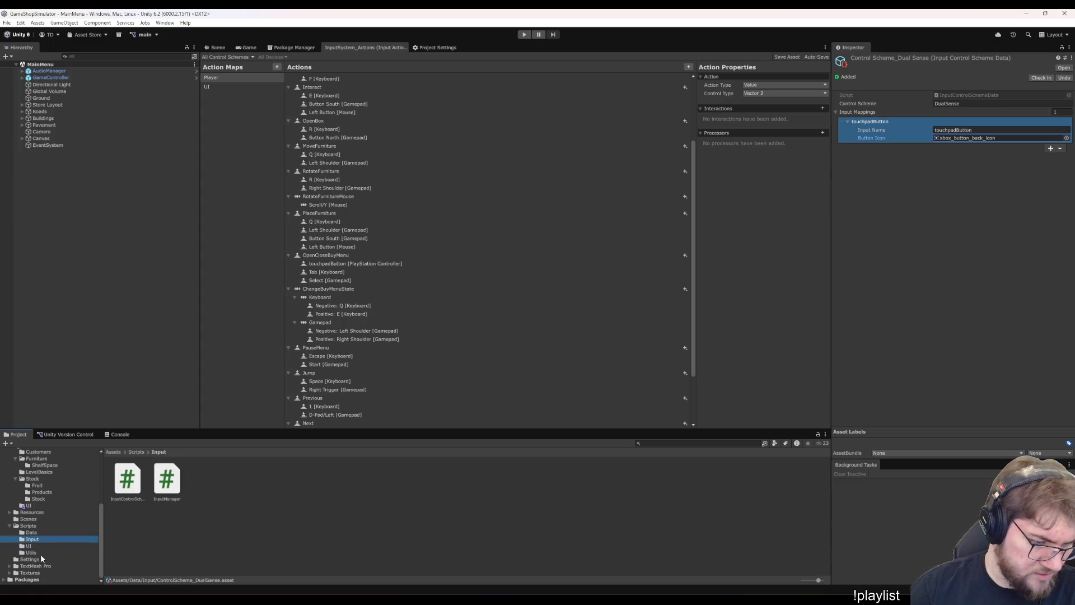
pyautogui.click(31, 573)
pyautogui.doubleClick(167, 479)
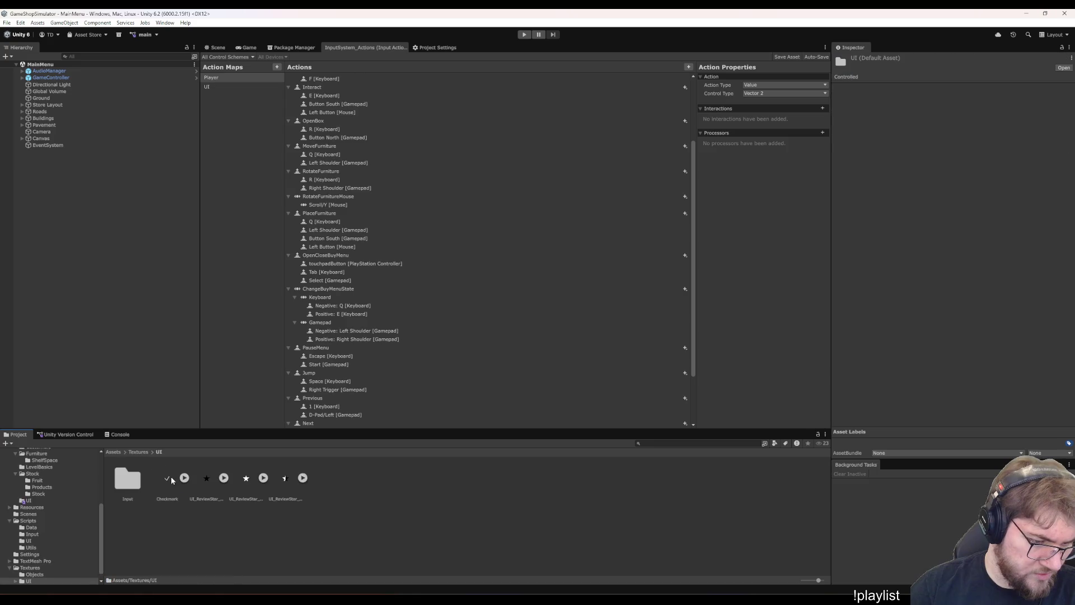
pyautogui.doubleClick(136, 478)
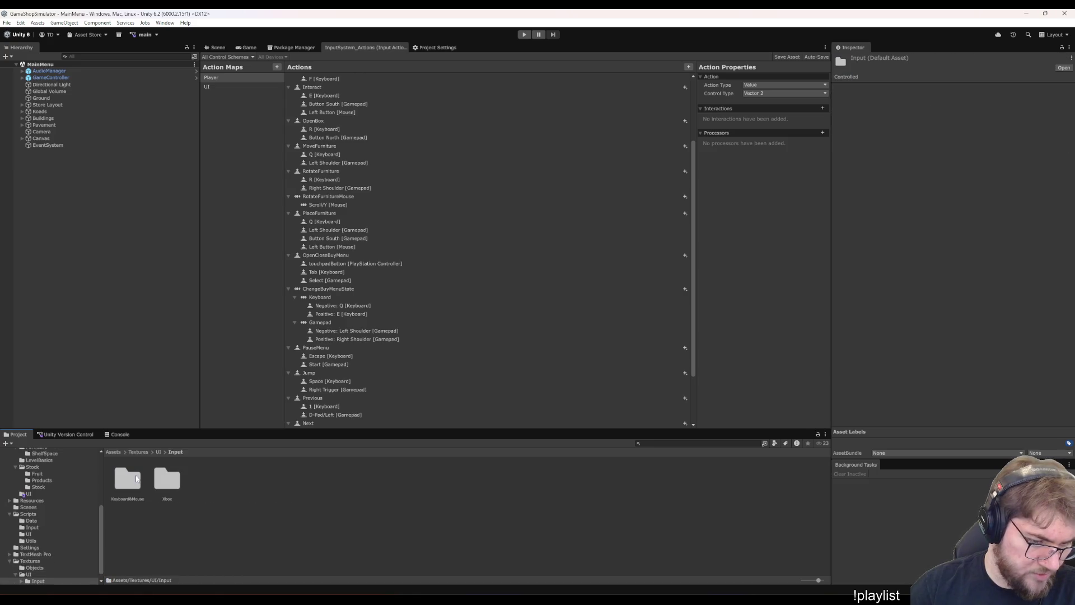
# - Create a new folder named Playstation in Textures/UI/Input and open it
pyautogui.rightClick(216, 508)
pyautogui.moveTo(288, 275)
pyautogui.click(371, 276)
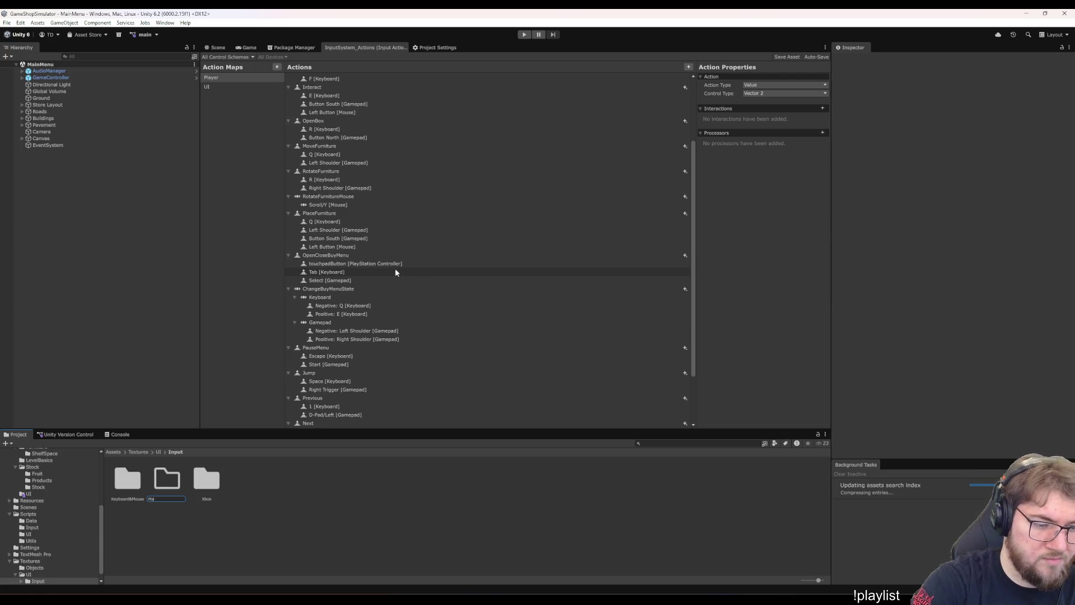
pyautogui.write('Playstation')
pyautogui.press('Return')
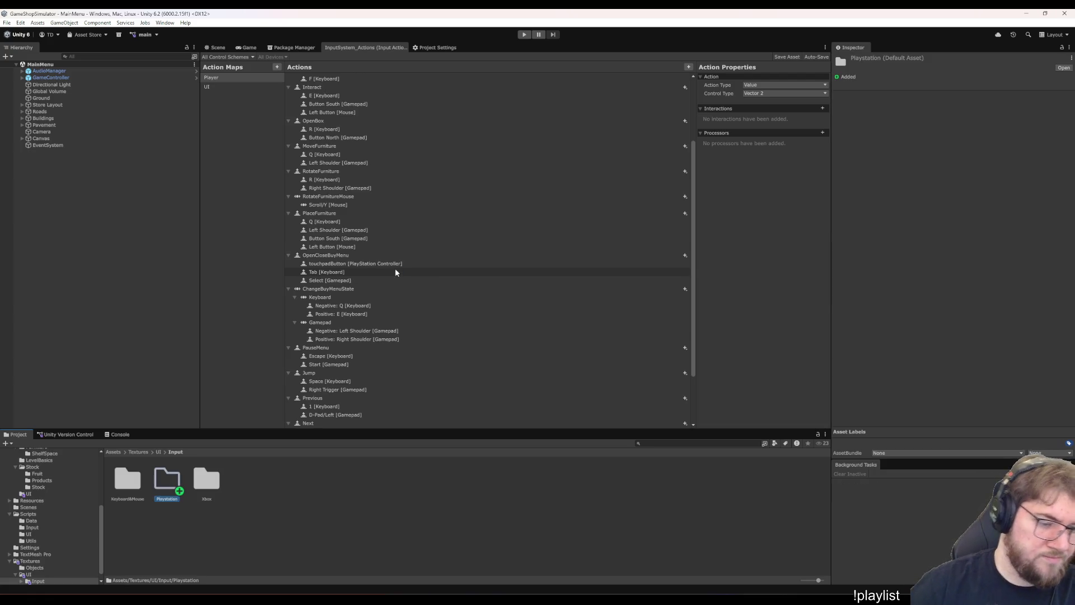
pyautogui.press('Return')
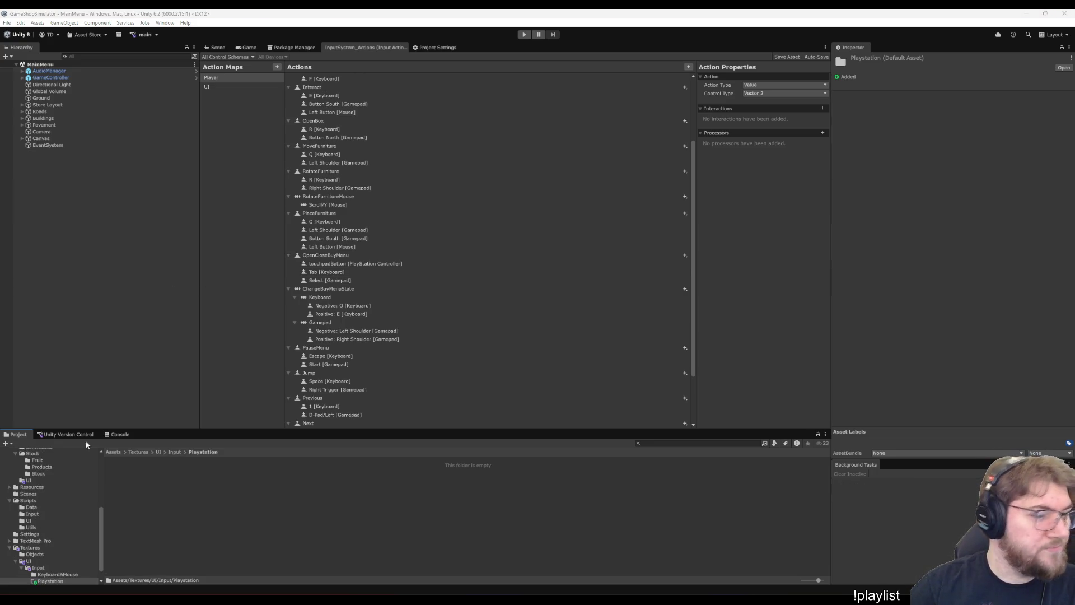
# - Drag the PlayStation button icon PNG files in from Explorer
pyautogui.moveTo(196, 504)
pyautogui.mouseDown()
pyautogui.moveTo(172, 511)
pyautogui.moveTo(147, 499)
pyautogui.mouseUp()
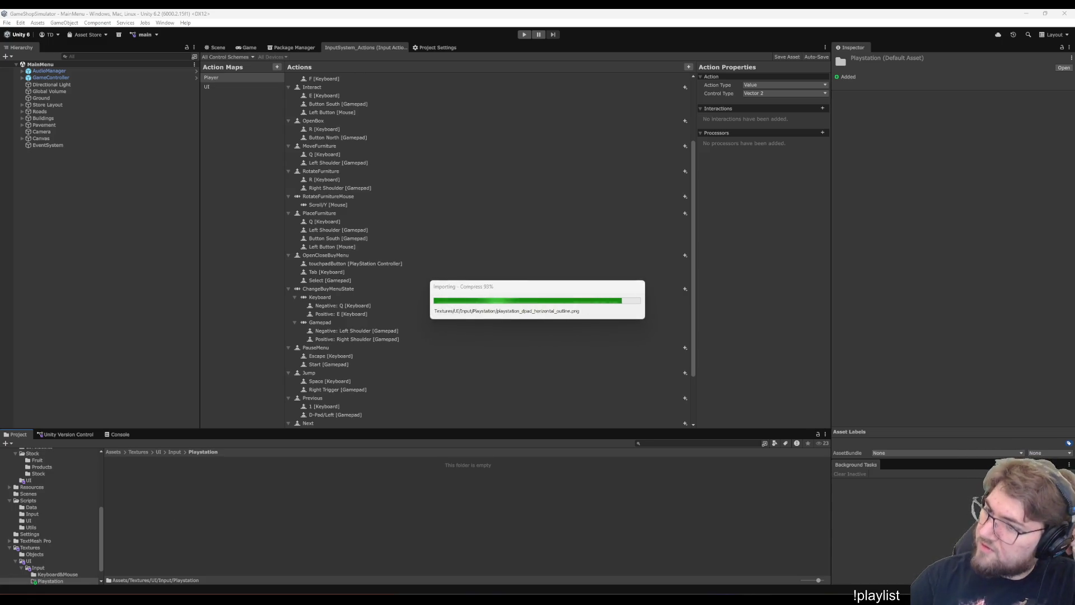
pyautogui.scroll(-2, 306, 500)
pyautogui.scroll(1, 306, 500)
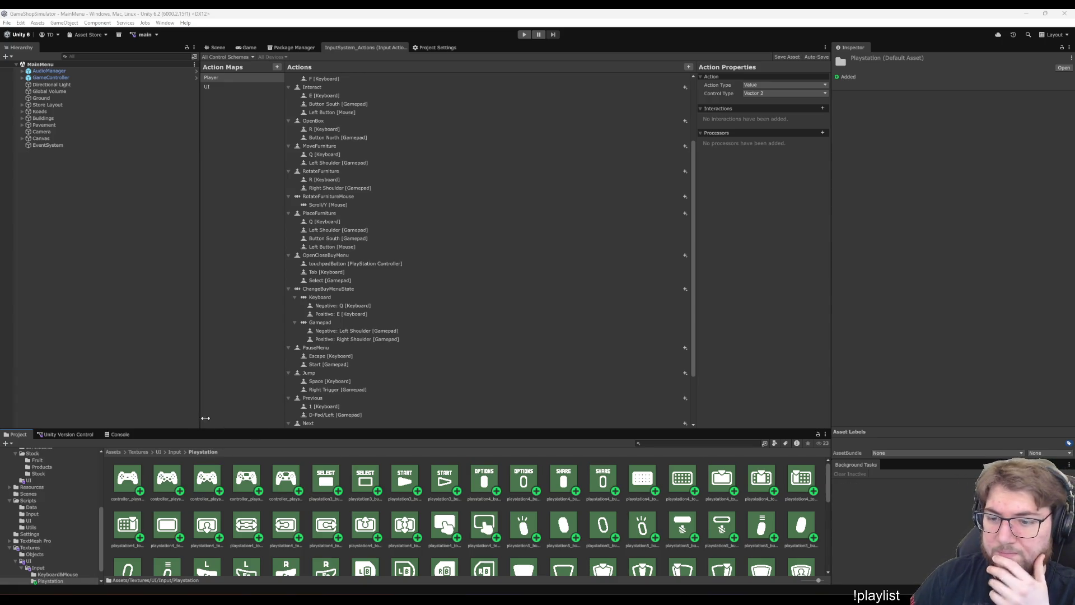
pyautogui.scroll(-10, 559, 536)
# - Set all PlayStation icons to Sprite (2D and UI), Single mode, 64 Pixels Per Unit, and apply
pyautogui.click(554, 561)
pyautogui.hotkey('ctrl', 'a')
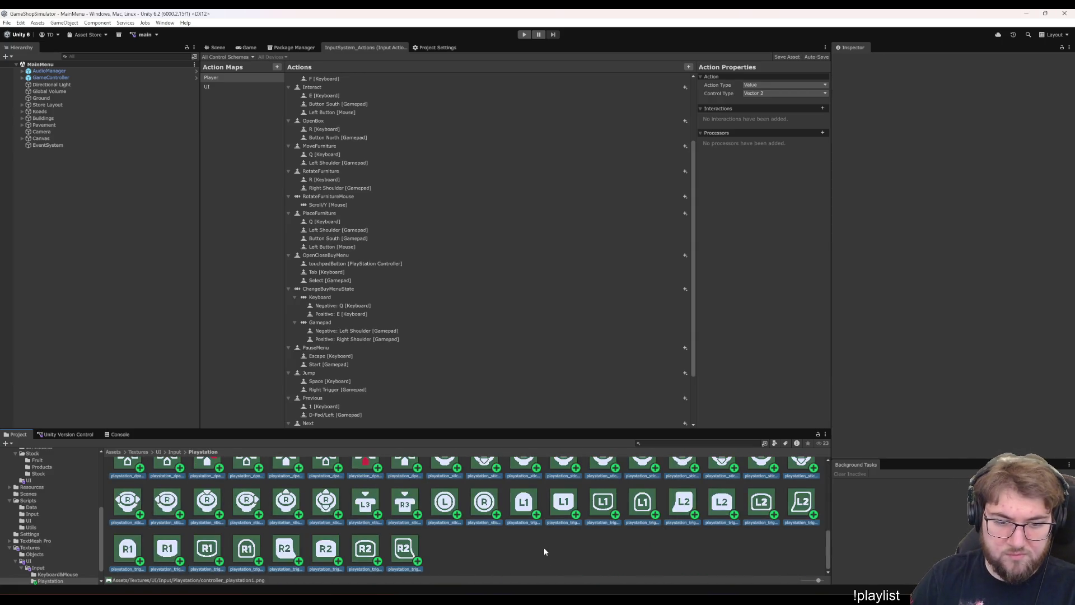
pyautogui.scroll(10, 540, 553)
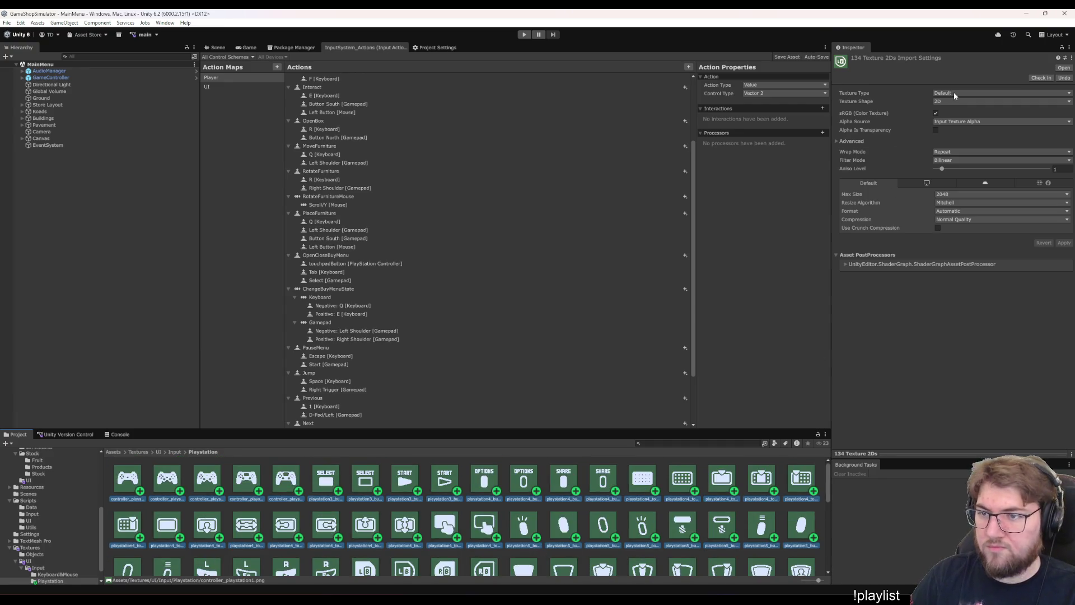
pyautogui.click(955, 95)
pyautogui.click(949, 119)
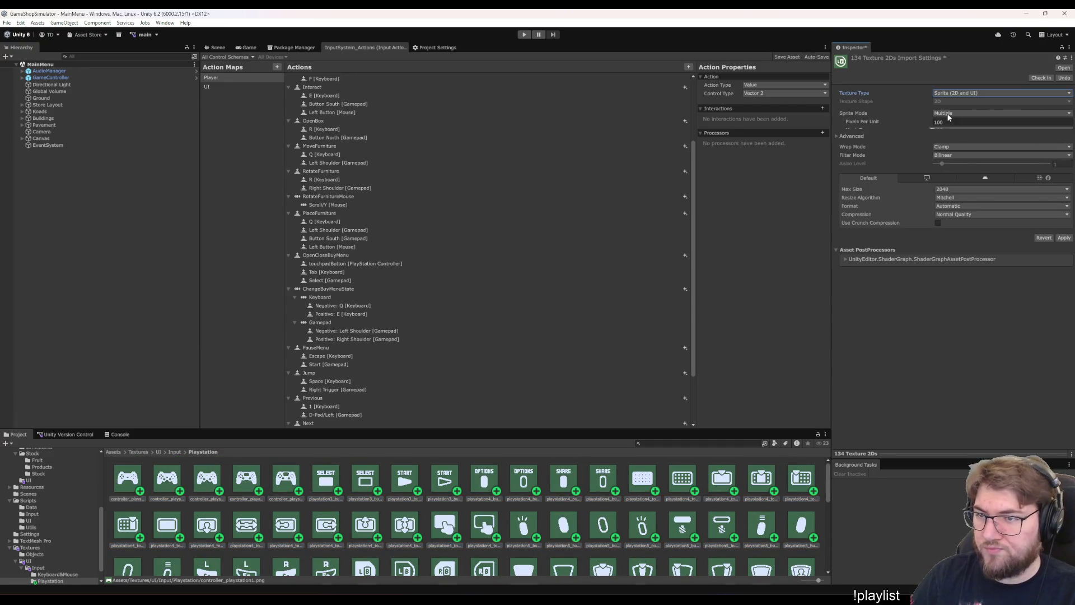
pyautogui.click(951, 114)
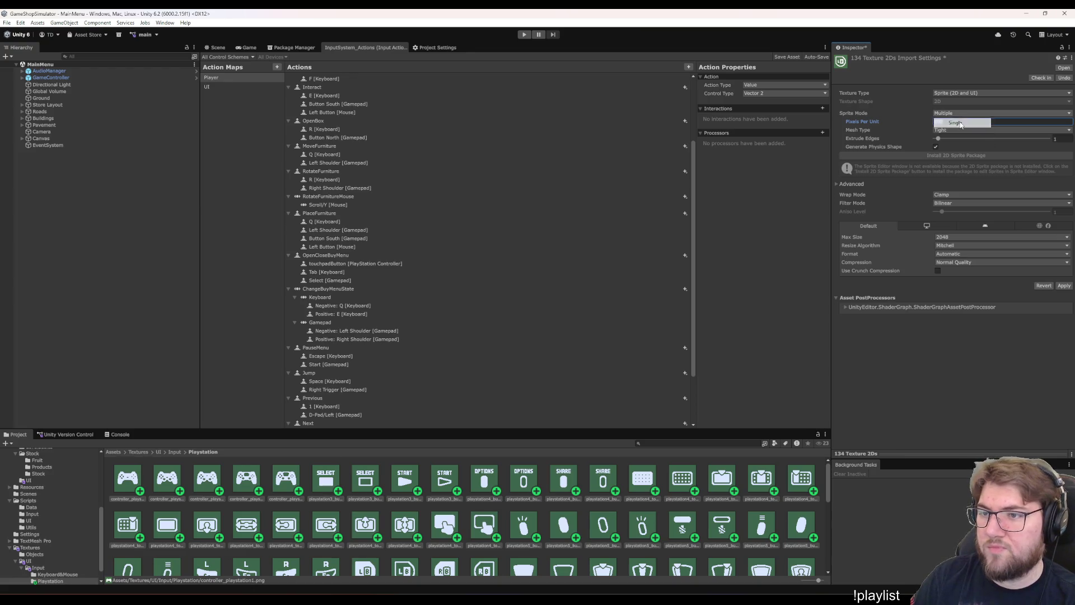
pyautogui.click(961, 124)
pyautogui.click(961, 121)
pyautogui.write('64')
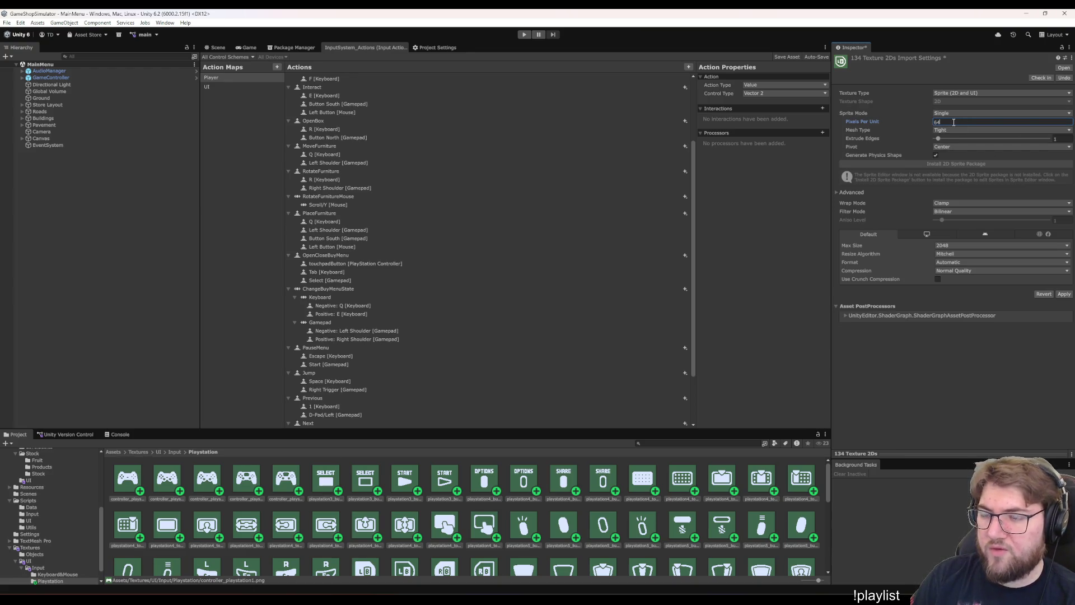
pyautogui.click(1064, 294)
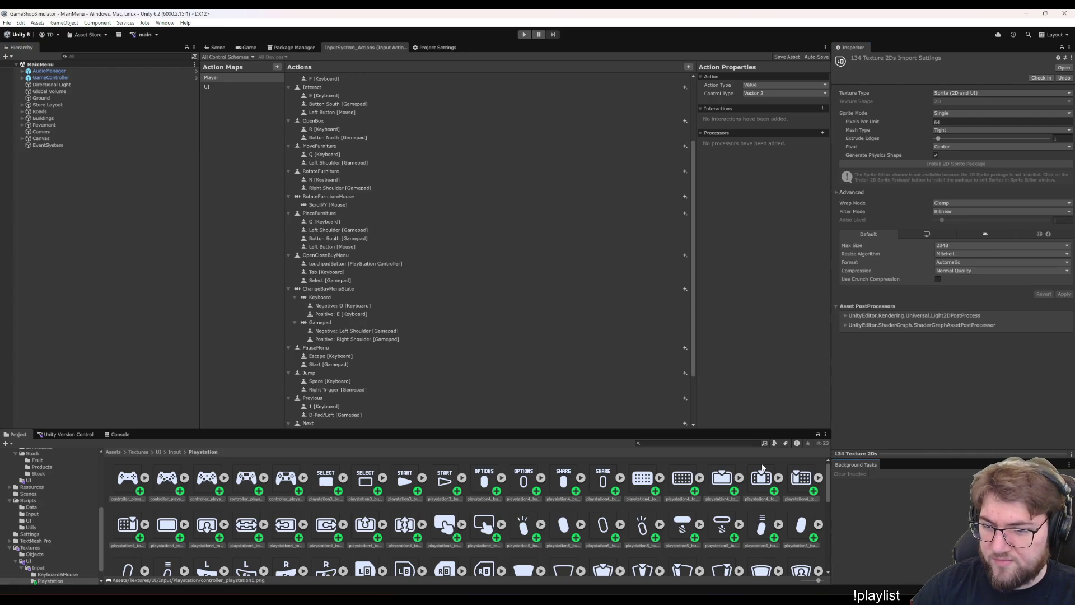
# - Deselect the textures and compare the playstation5_touchpad and playstation5_touchpad_selected icons
pyautogui.scroll(-5, 465, 515)
pyautogui.scroll(-2, 637, 553)
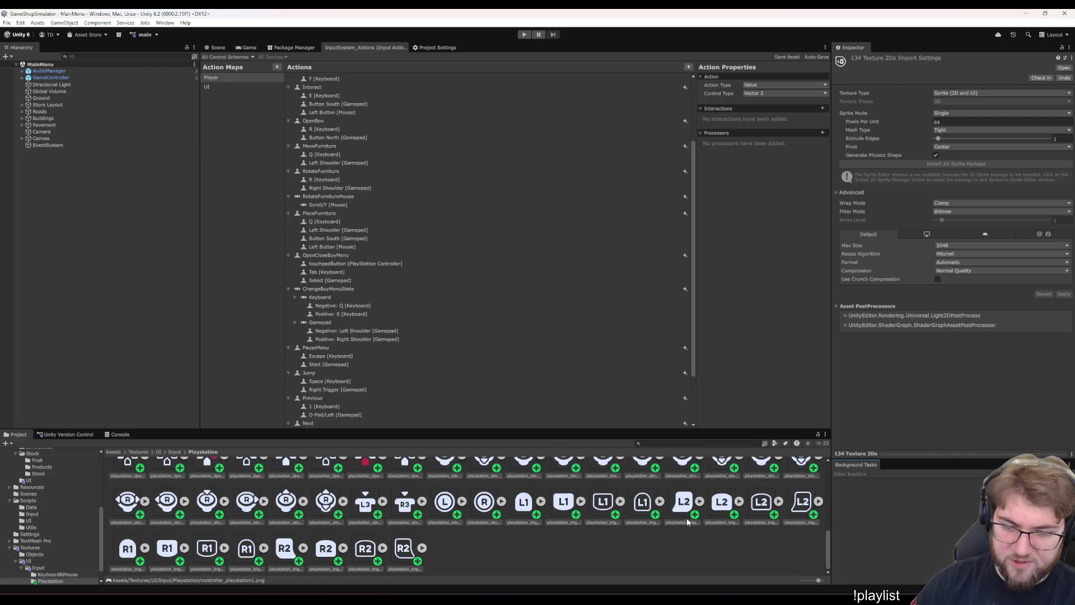
pyautogui.click(637, 554)
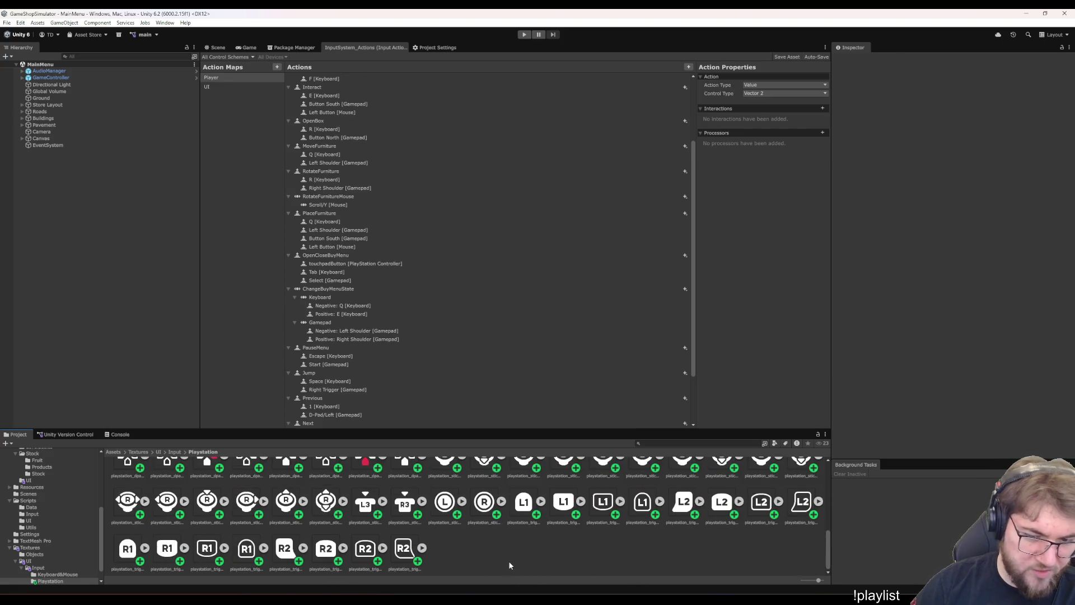
pyautogui.scroll(2, 509, 560)
pyautogui.scroll(-2, 510, 563)
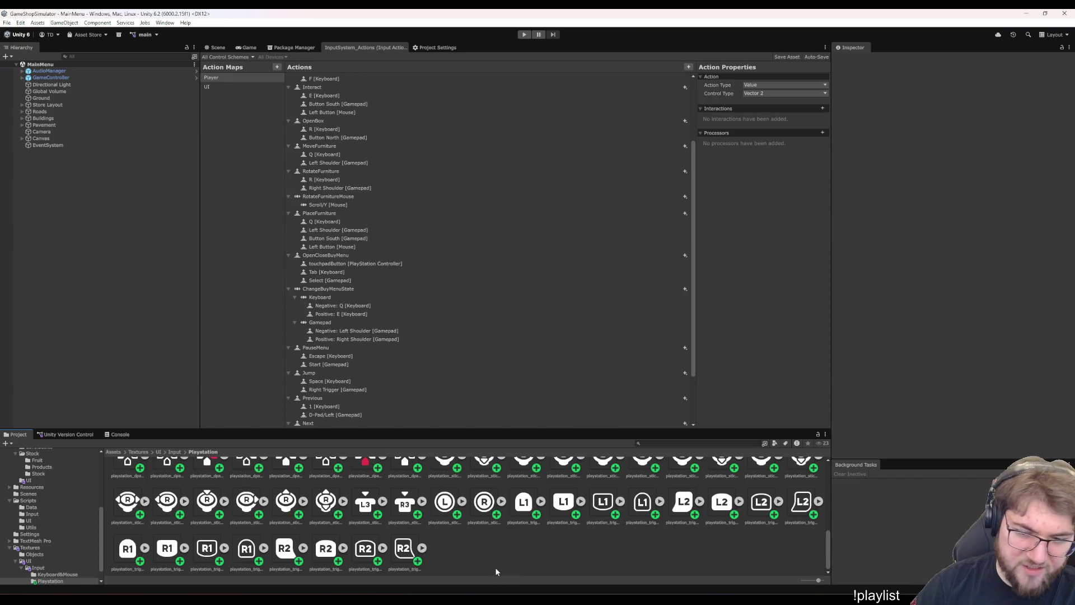
pyautogui.scroll(10, 492, 566)
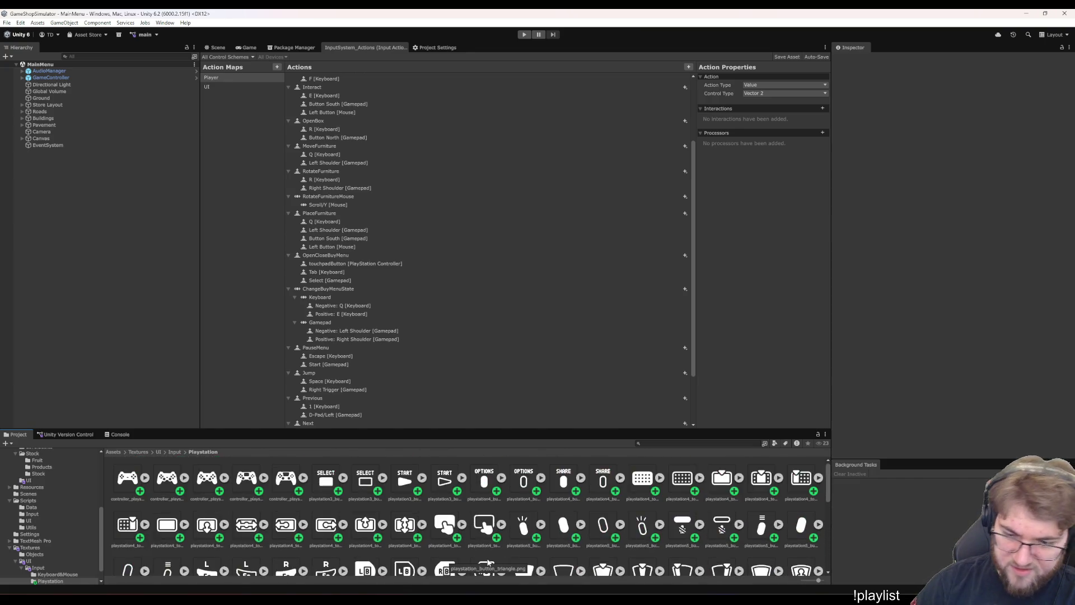
pyautogui.scroll(-5, 488, 562)
pyautogui.scroll(4, 489, 563)
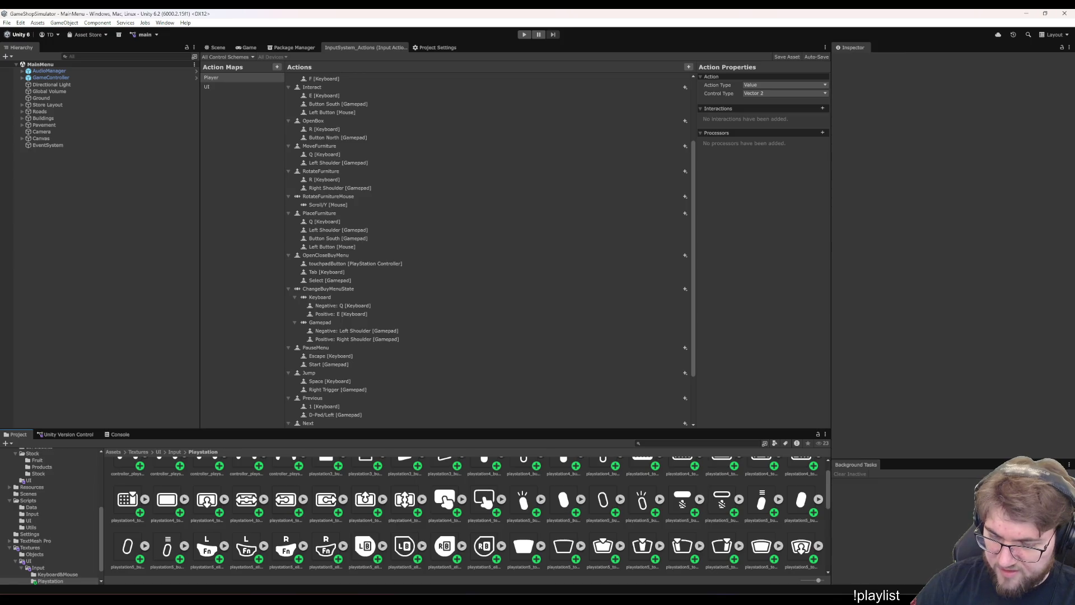
pyautogui.scroll(-3, 732, 564)
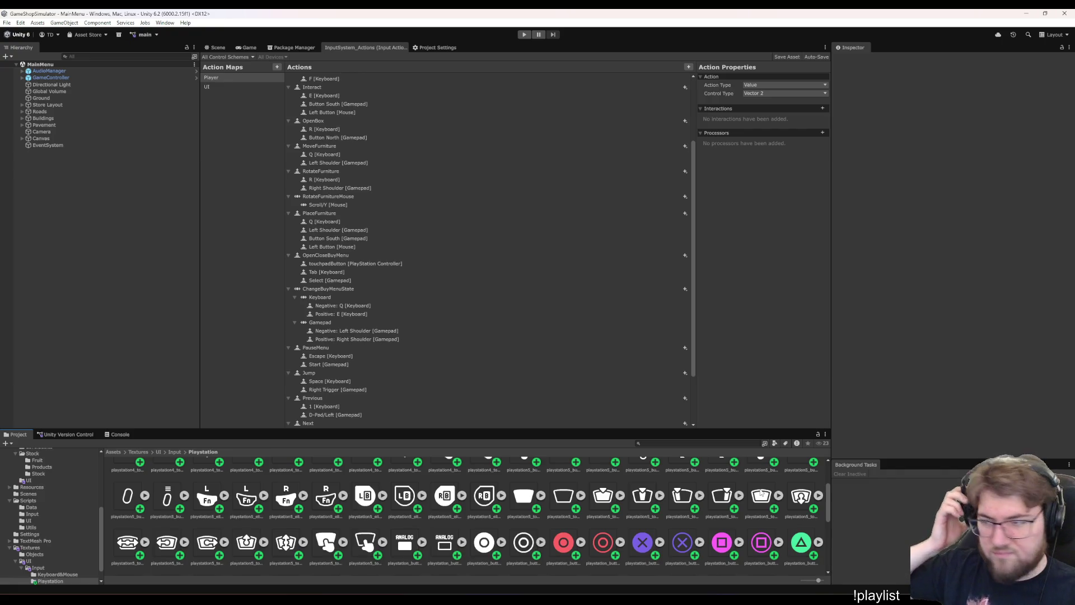
pyautogui.click(761, 492)
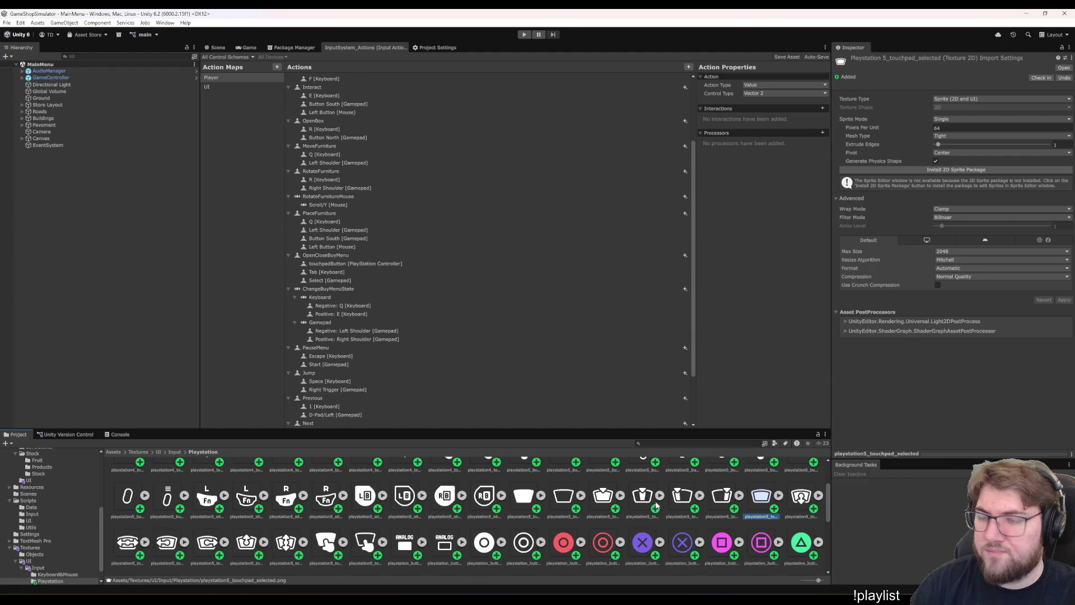
pyautogui.click(522, 494)
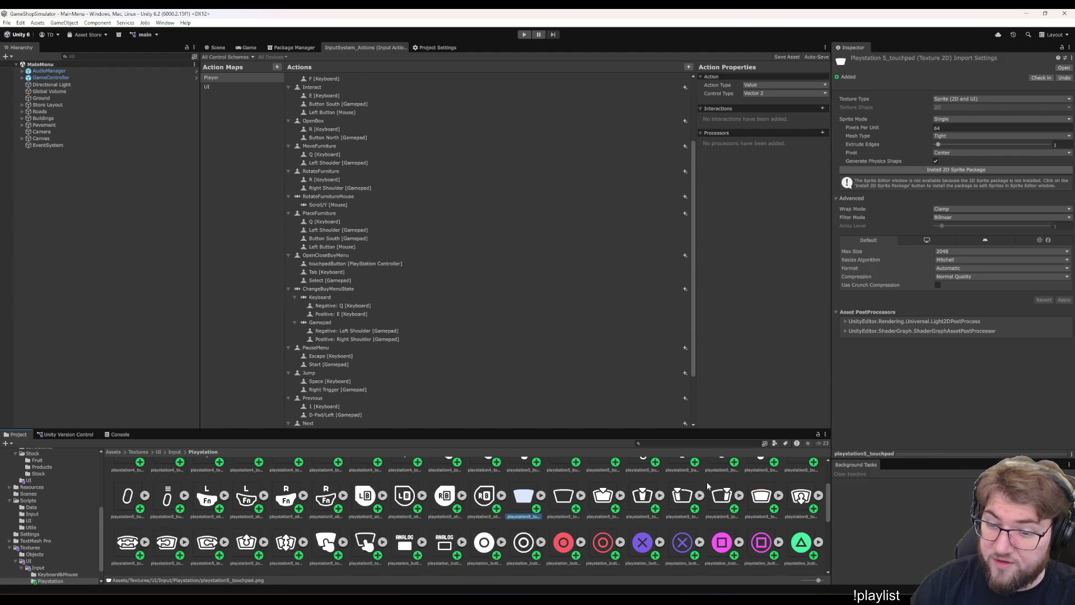
pyautogui.click(761, 495)
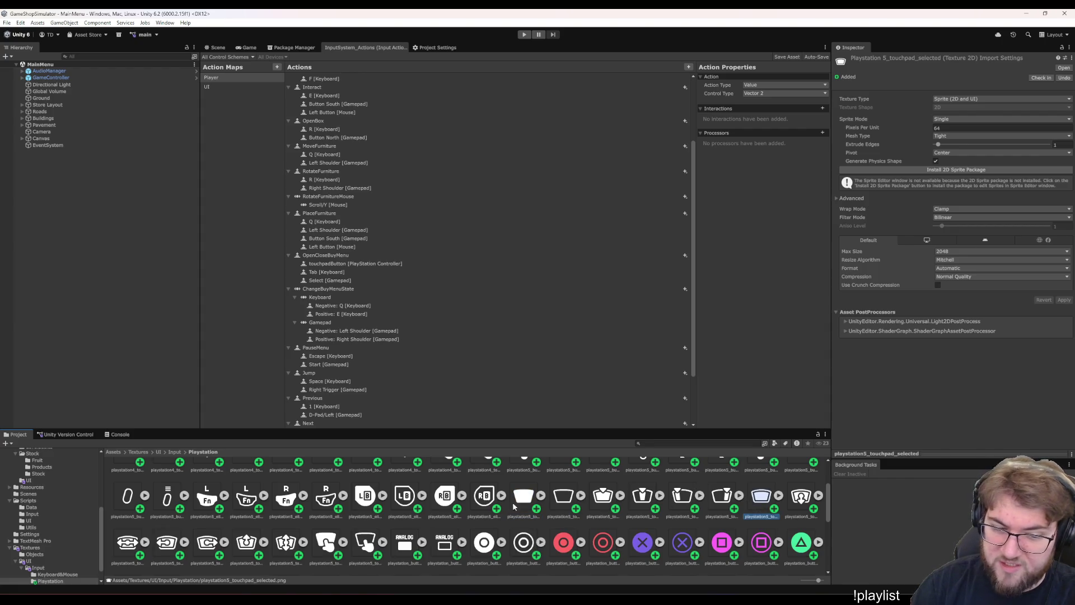
pyautogui.click(519, 503)
# - Bring up the game's main menu view and open the Input folder holding the control schemes
pyautogui.click(247, 48)
pyautogui.scroll(5, 80, 506)
pyautogui.scroll(2, 83, 501)
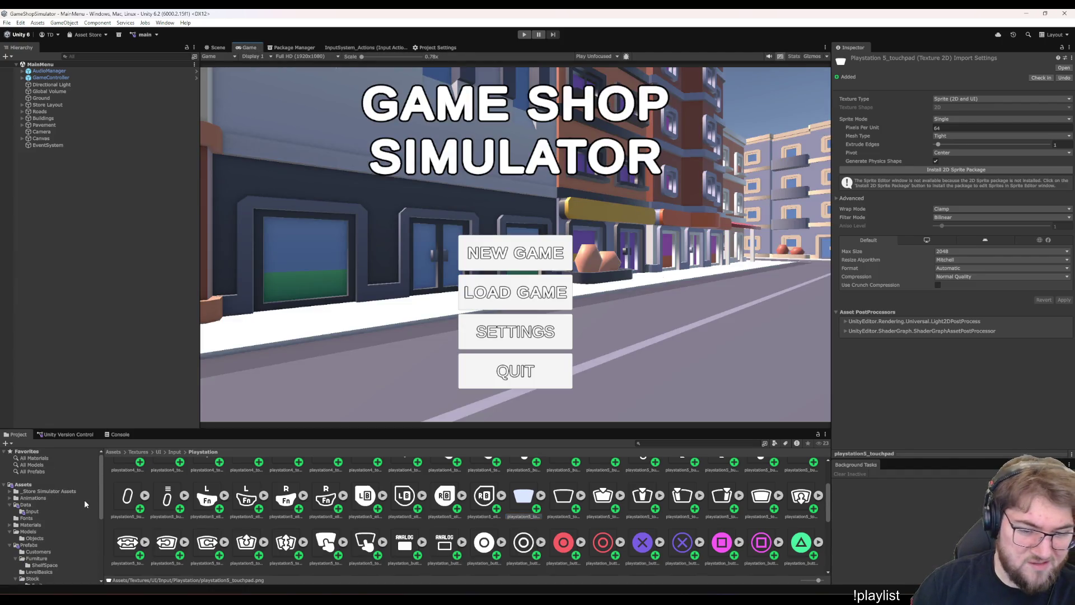
pyautogui.click(34, 510)
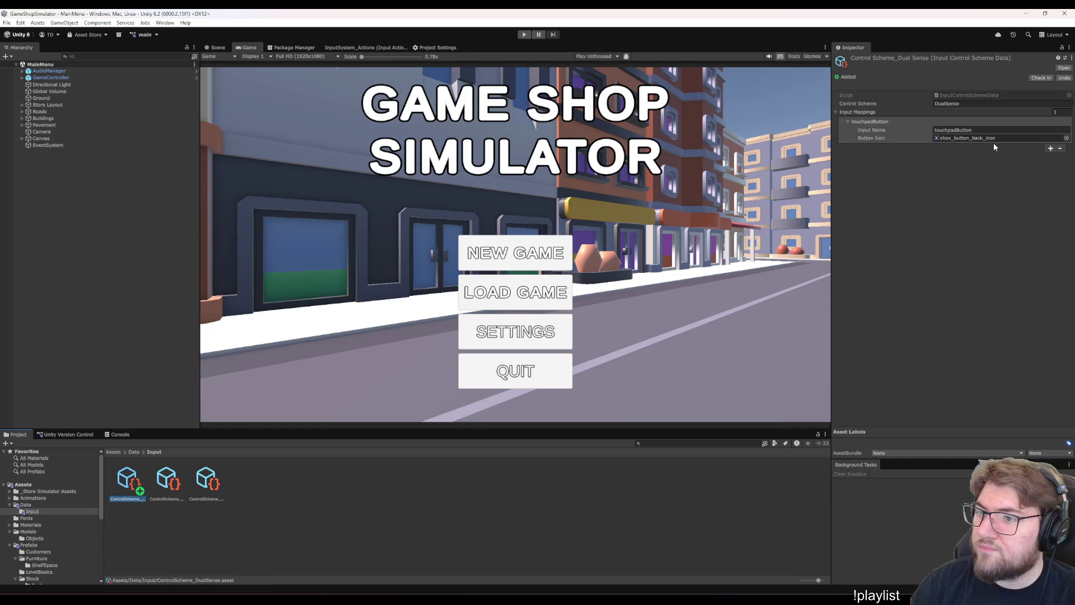
# - Search 'touchp' and assign playstation5_touchpad as the touchpadButton icon
pyautogui.click(1067, 138)
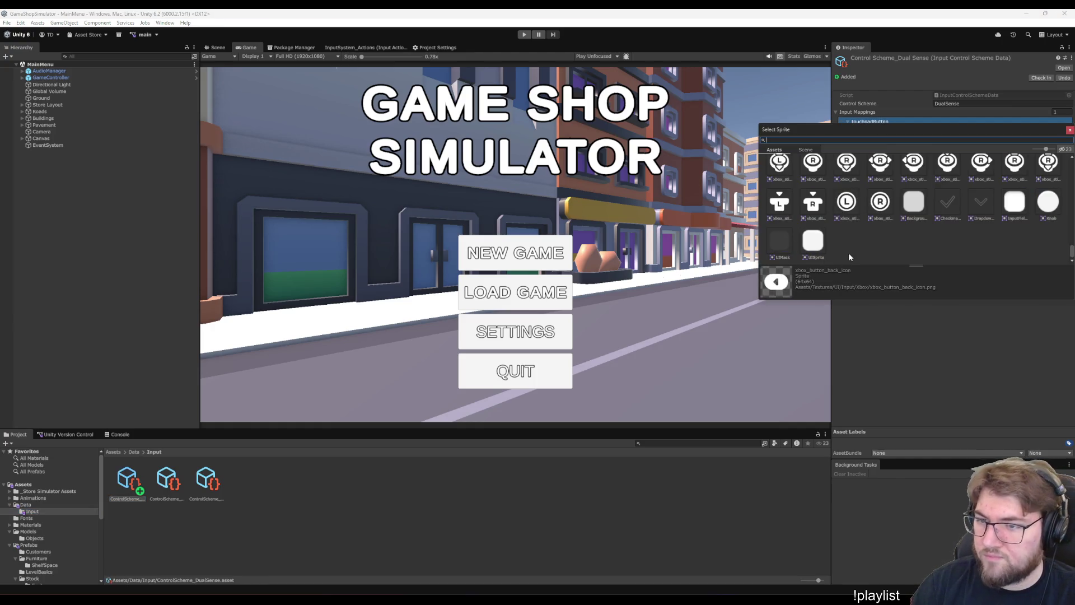
pyautogui.write('touchp')
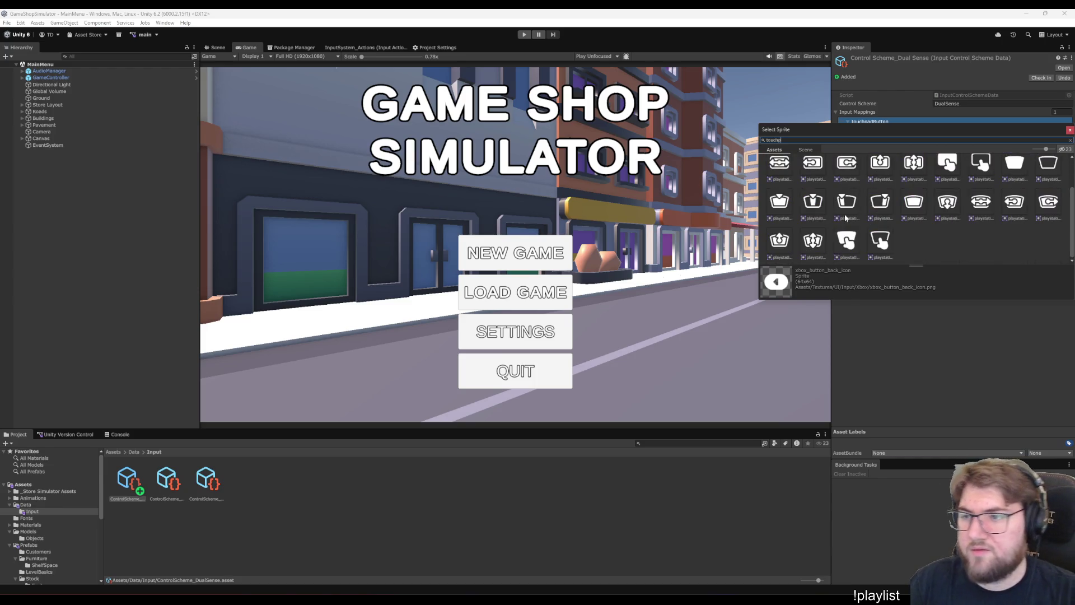
pyautogui.scroll(1, 846, 218)
pyautogui.click(1016, 189)
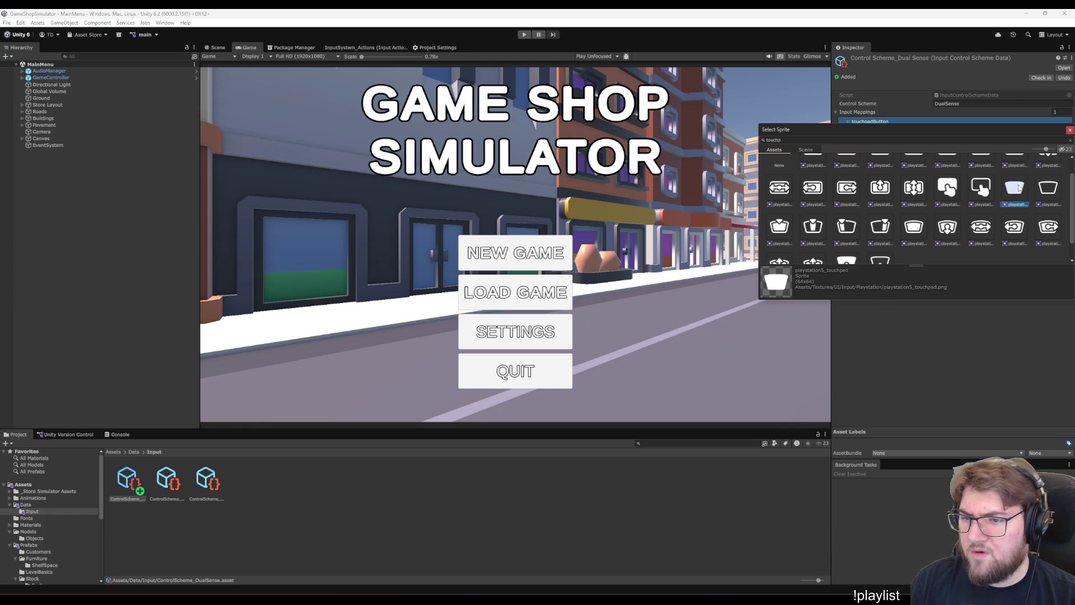
pyautogui.click(959, 186)
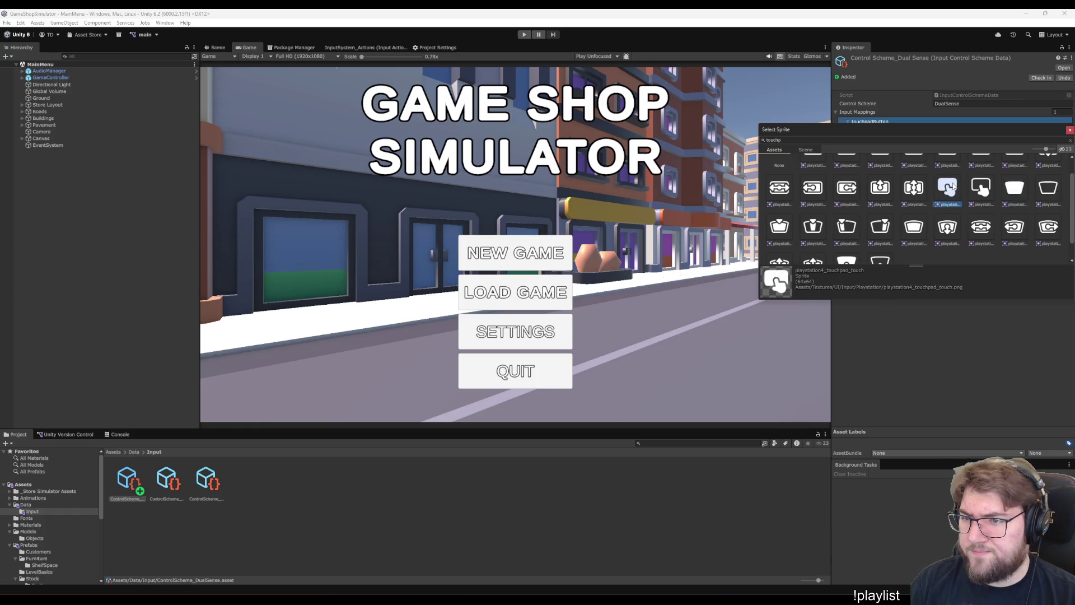
pyautogui.click(1027, 195)
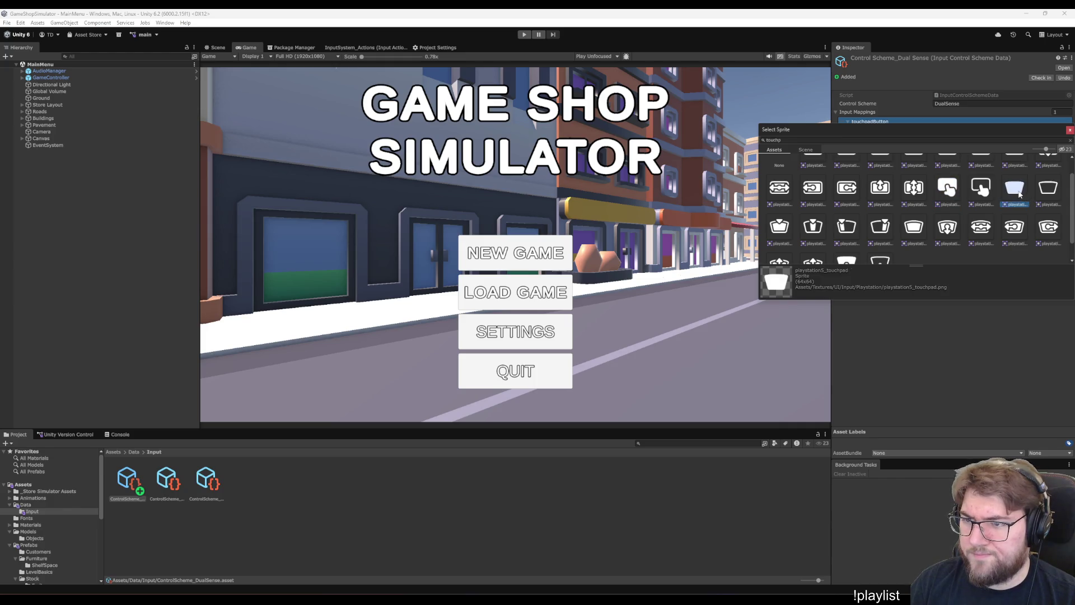
pyautogui.doubleClick(1026, 195)
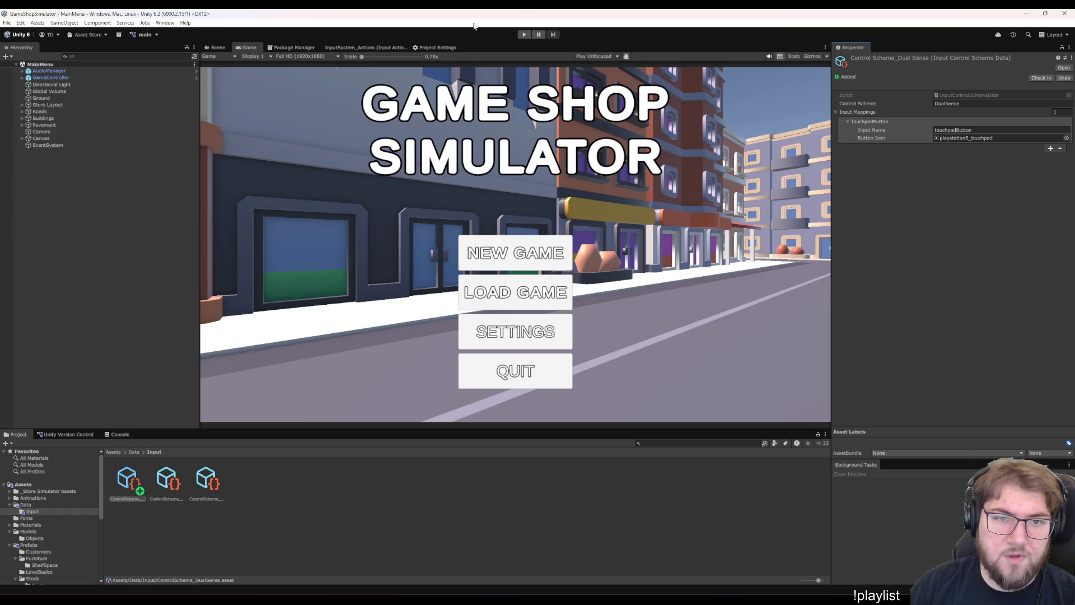
pyautogui.click(347, 47)
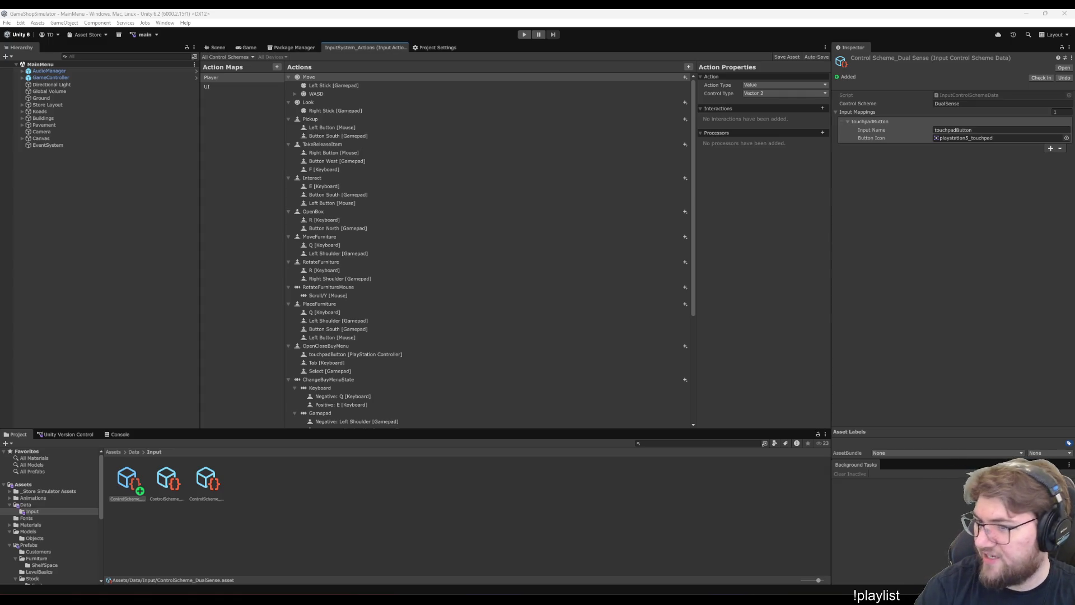
# - Deselect the DualSense asset and expand the Move action's WASD composite
pyautogui.click(480, 518)
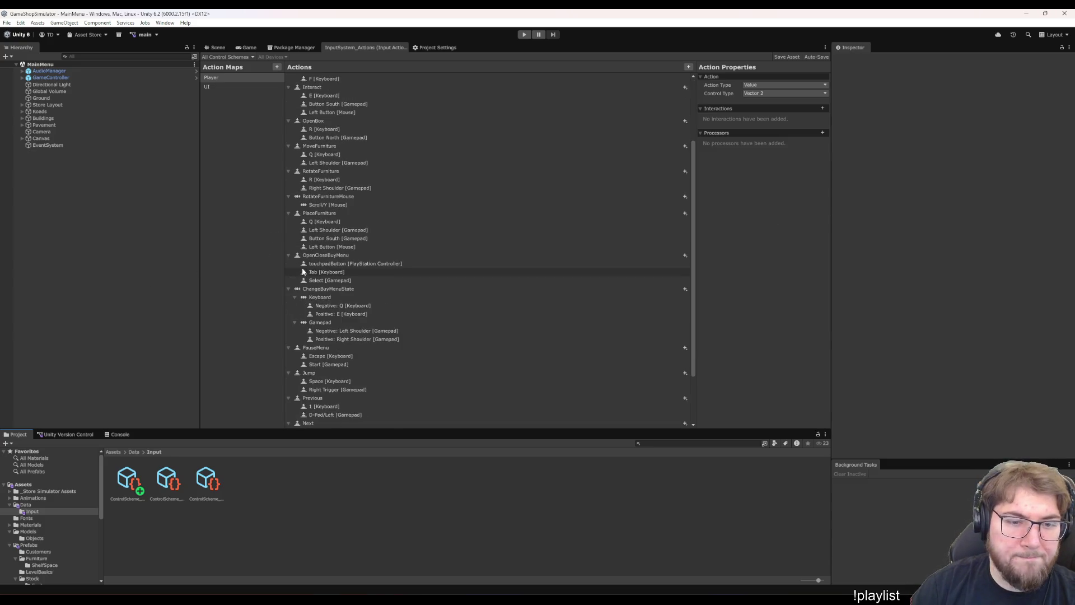
pyautogui.scroll(-5, 385, 375)
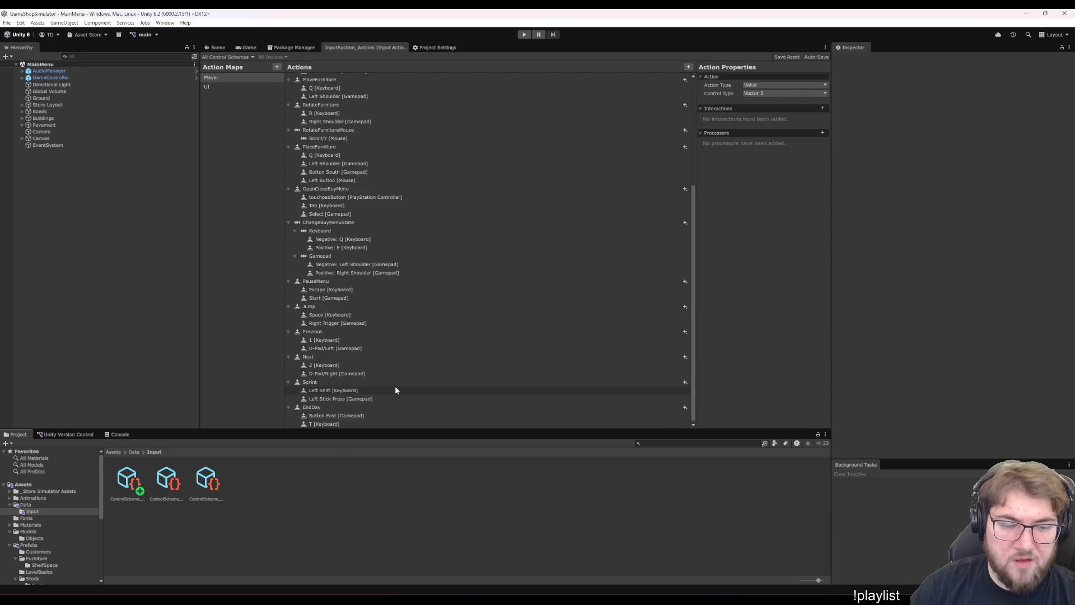
pyautogui.scroll(5, 378, 386)
pyautogui.scroll(-5, 377, 387)
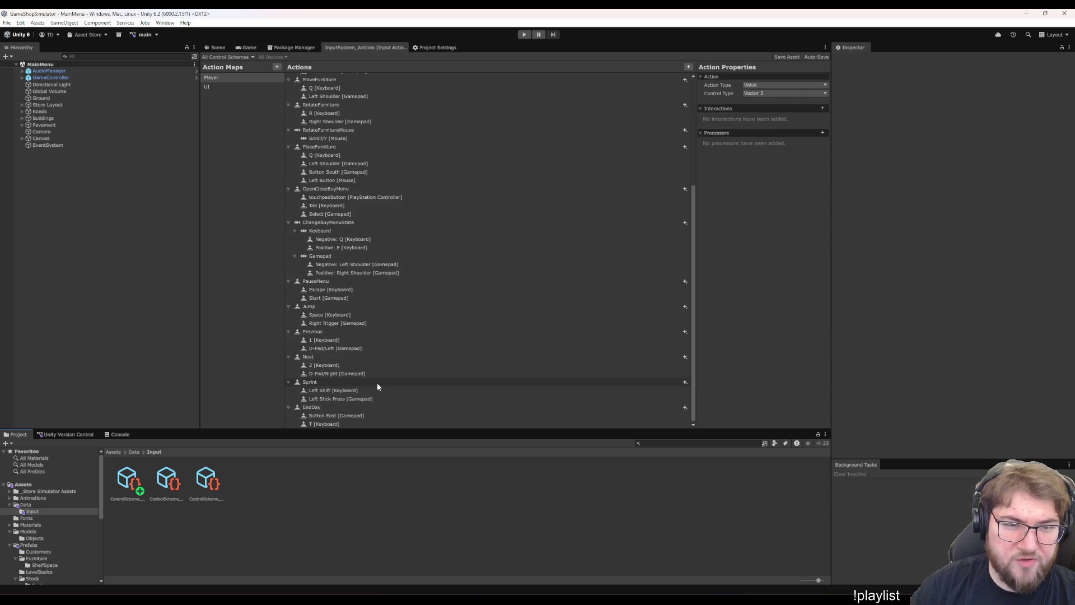
pyautogui.scroll(5, 378, 387)
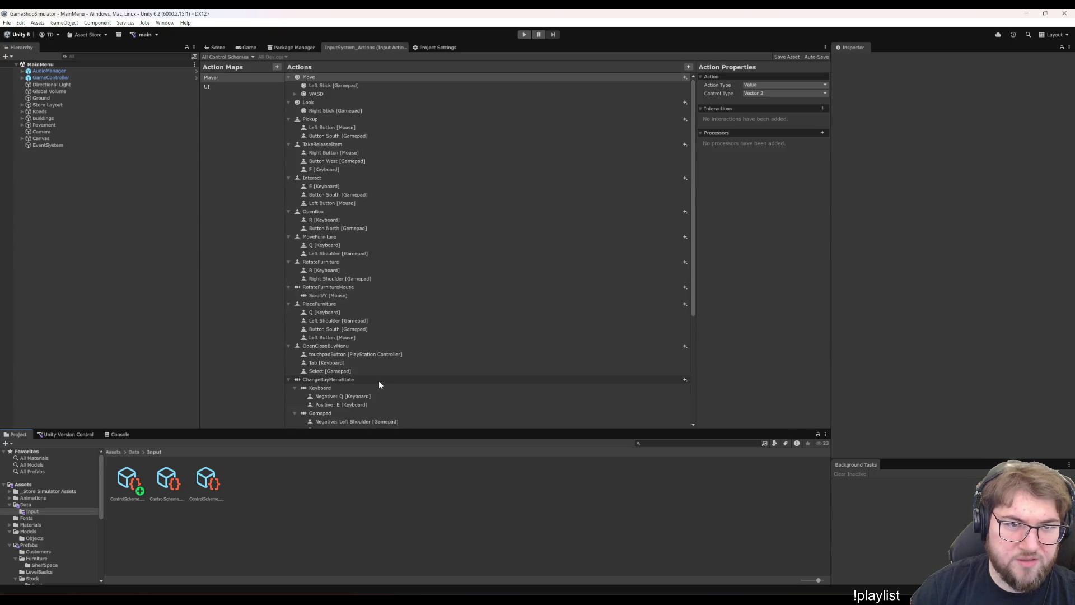
pyautogui.doubleClick(368, 94)
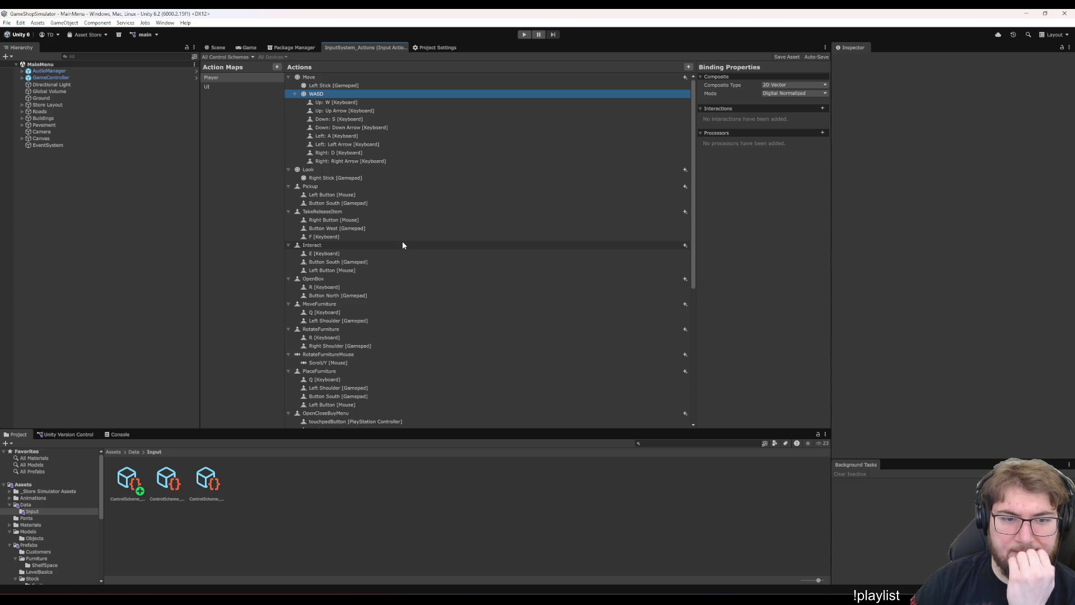
# - Review the WASD composite bindings and Move's Left Stick [Gamepad] binding
pyautogui.scroll(-10, 429, 311)
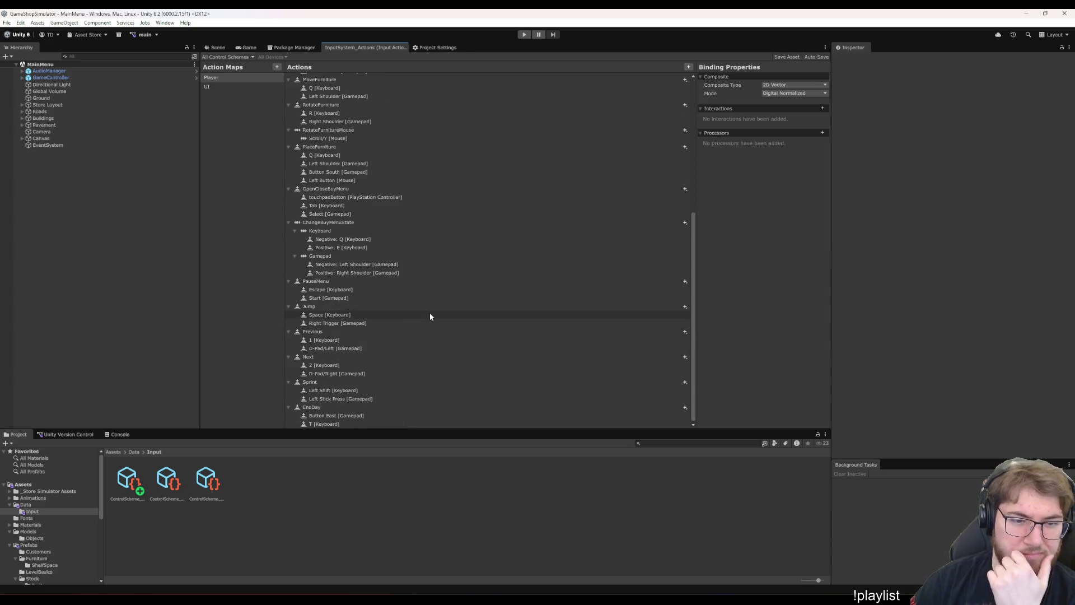
pyautogui.scroll(3, 378, 344)
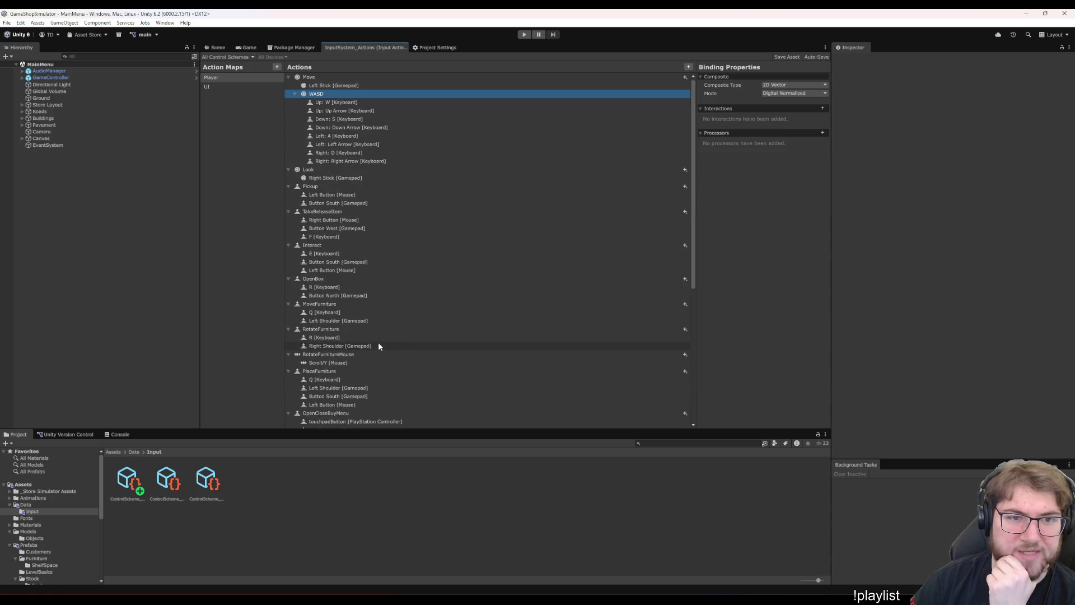
pyautogui.scroll(-1, 378, 342)
pyautogui.scroll(-3, 392, 350)
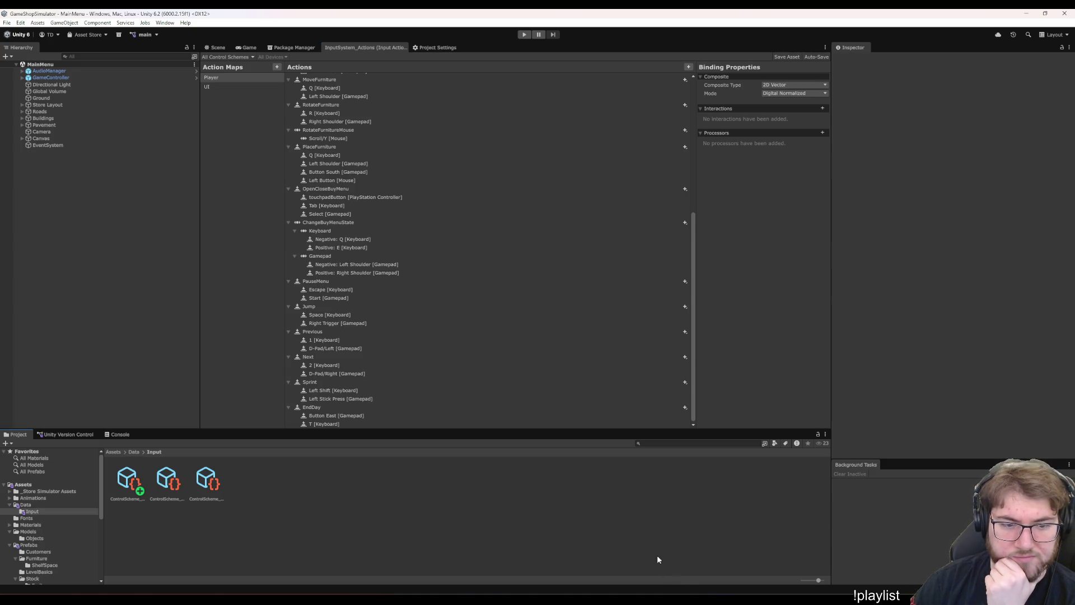
pyautogui.scroll(10, 585, 401)
pyautogui.scroll(-3, 572, 370)
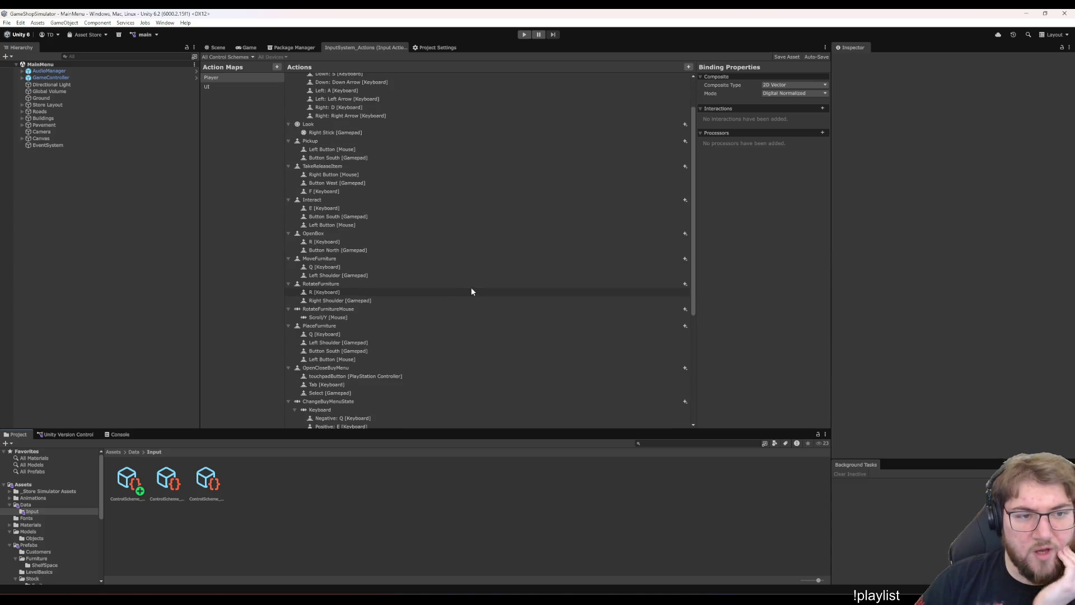
pyautogui.scroll(3, 465, 283)
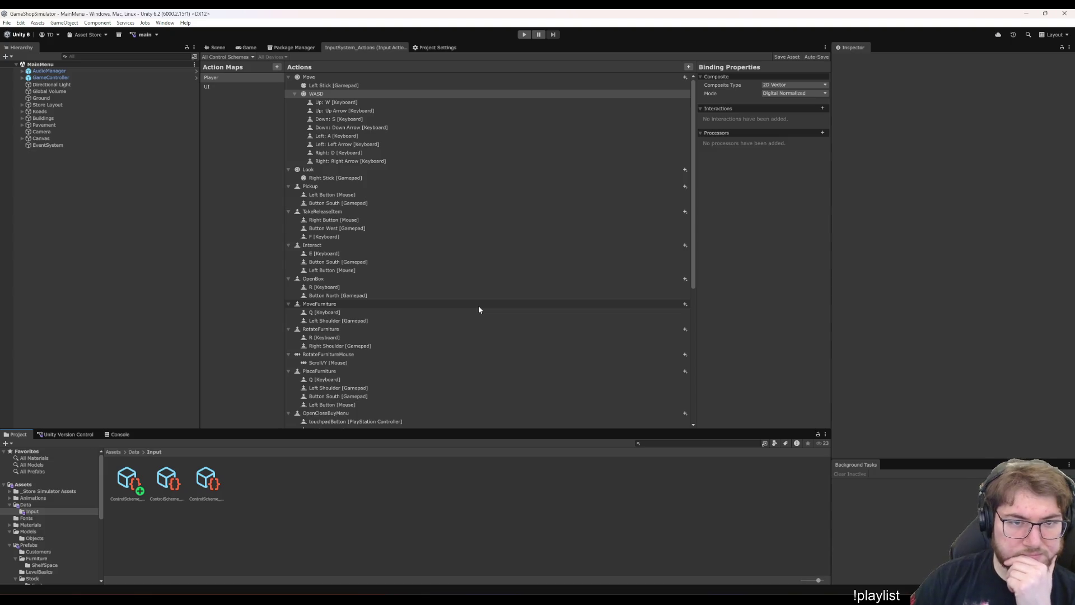
pyautogui.click(315, 94)
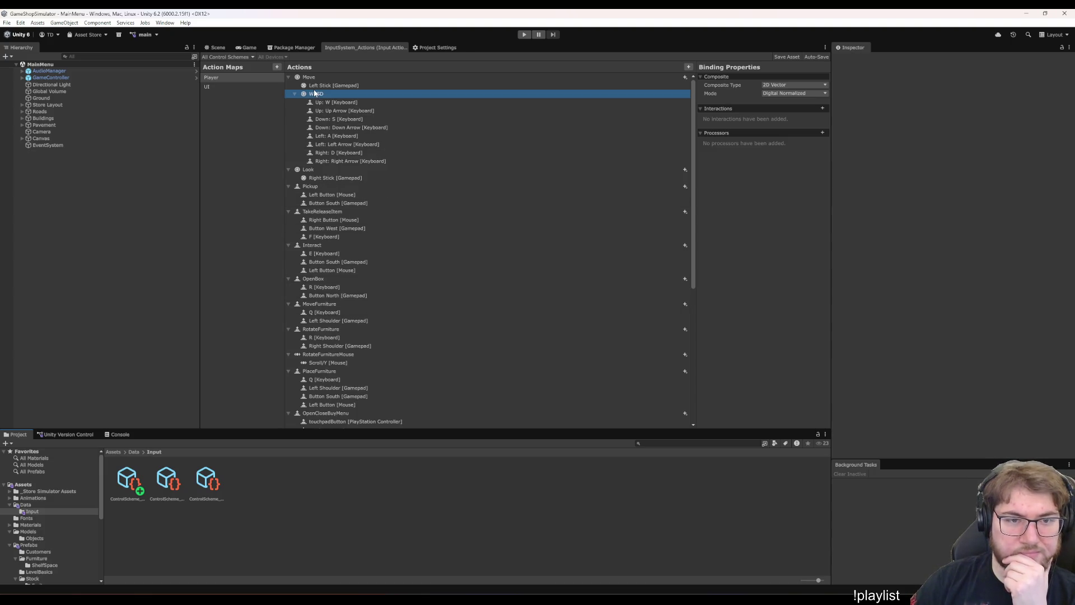
pyautogui.scroll(-3, 460, 353)
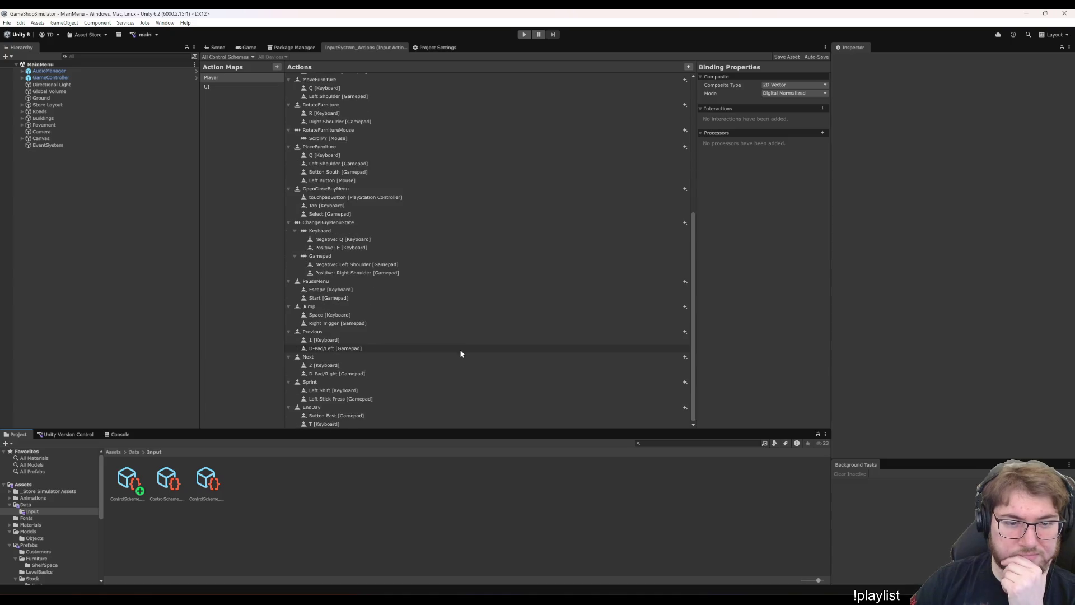
pyautogui.scroll(3, 459, 353)
pyautogui.click(361, 86)
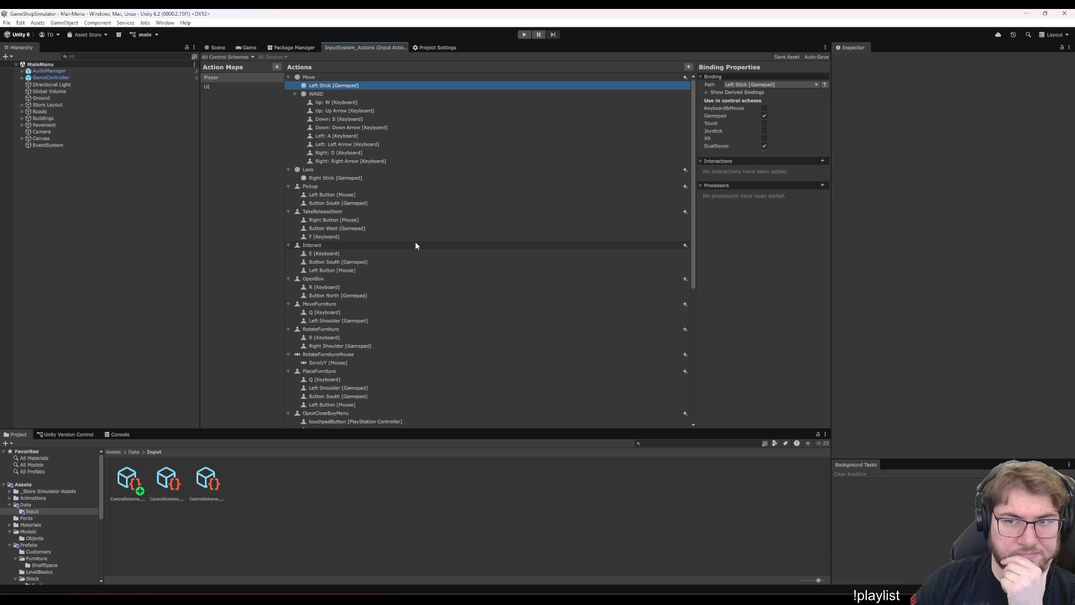
pyautogui.scroll(-5, 415, 244)
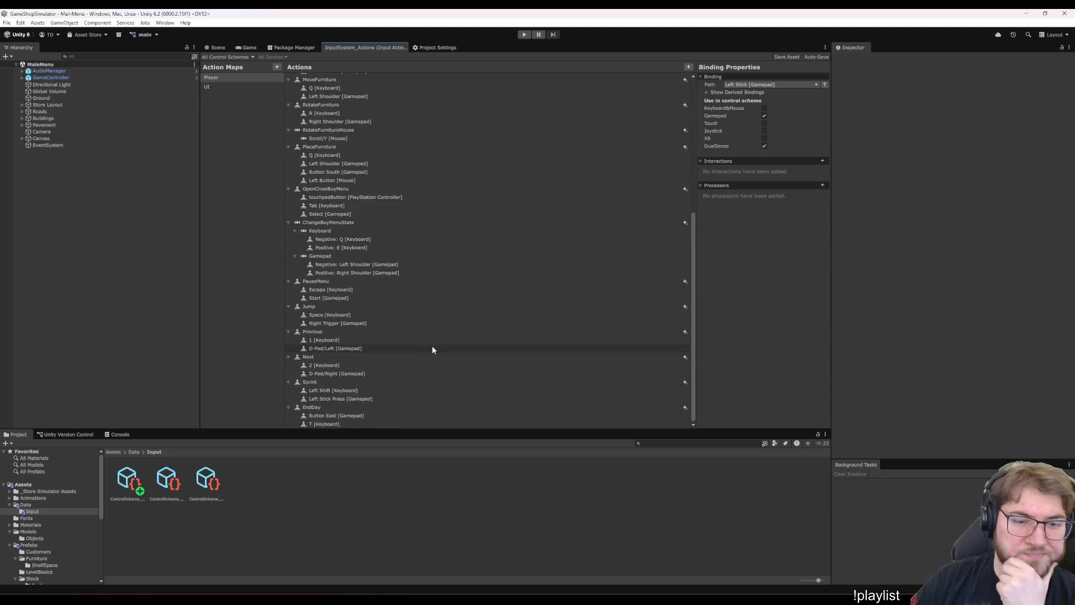
pyautogui.scroll(5, 482, 300)
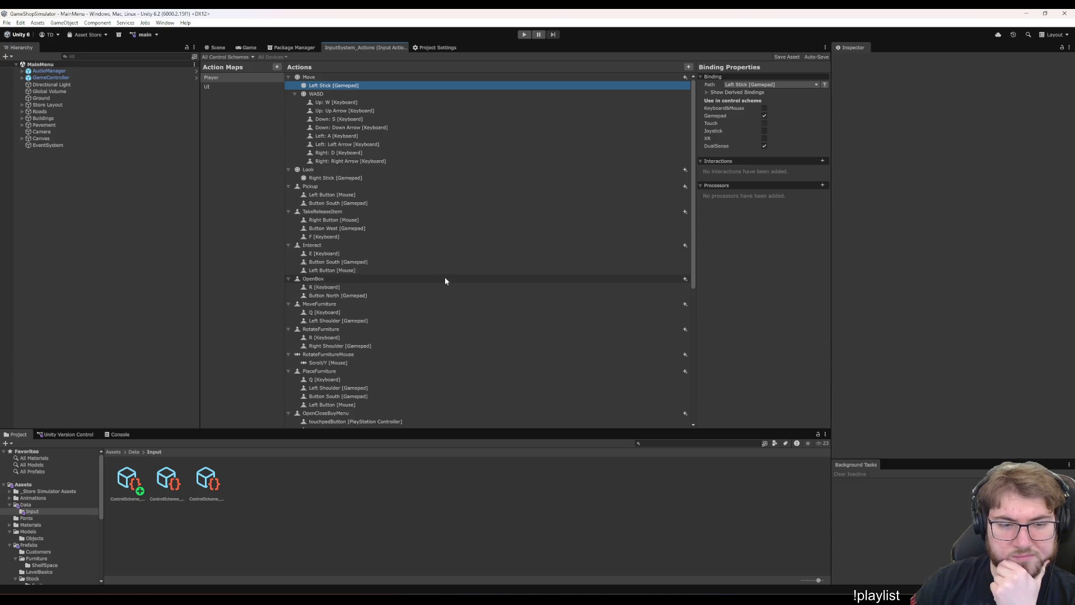
pyautogui.scroll(-5, 446, 279)
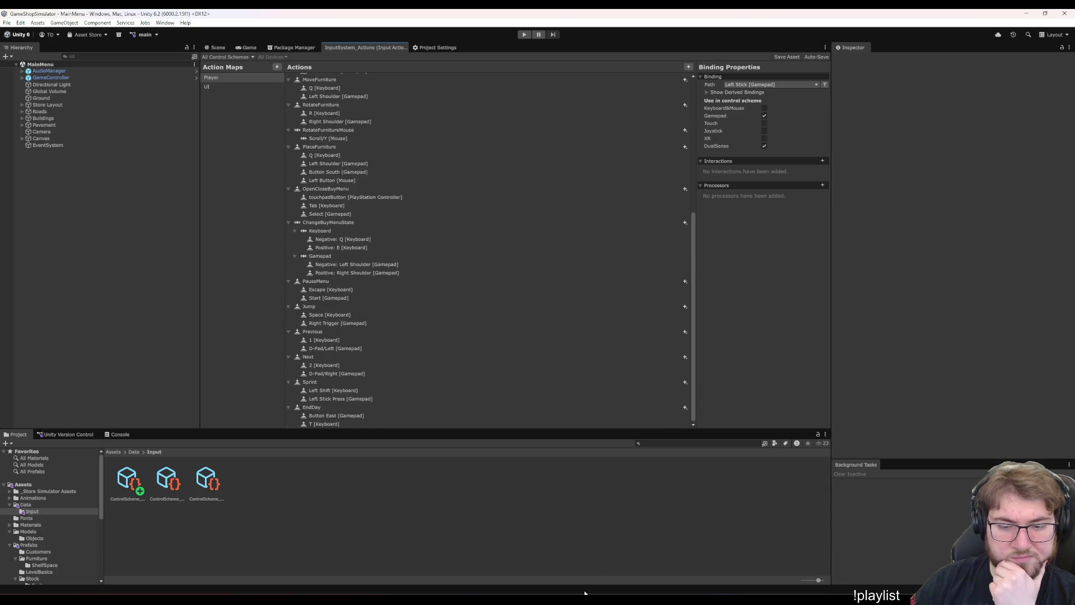
pyautogui.hotkey('alt', 'Tab')
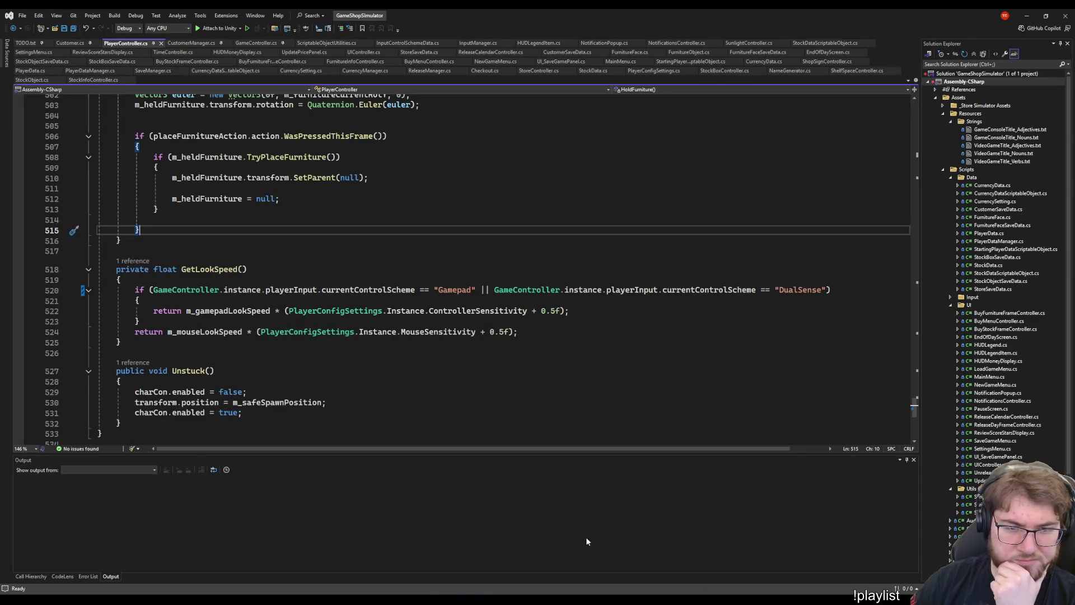
# - Open GameController.cs and place the cursor after the PlayerController lookup on line 107
pyautogui.moveTo(631, 602)
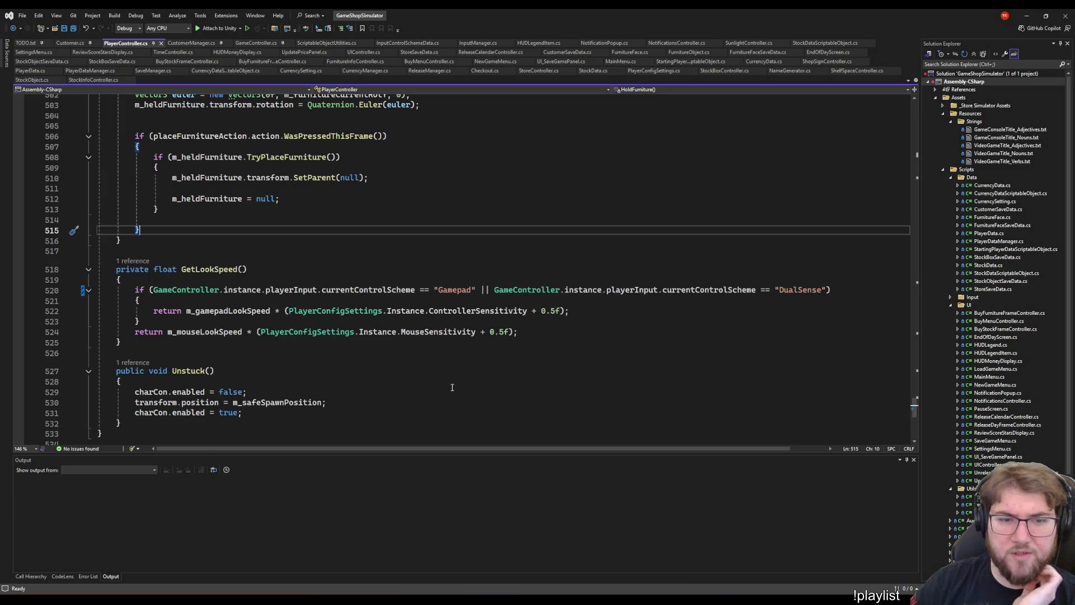
pyautogui.click(272, 281)
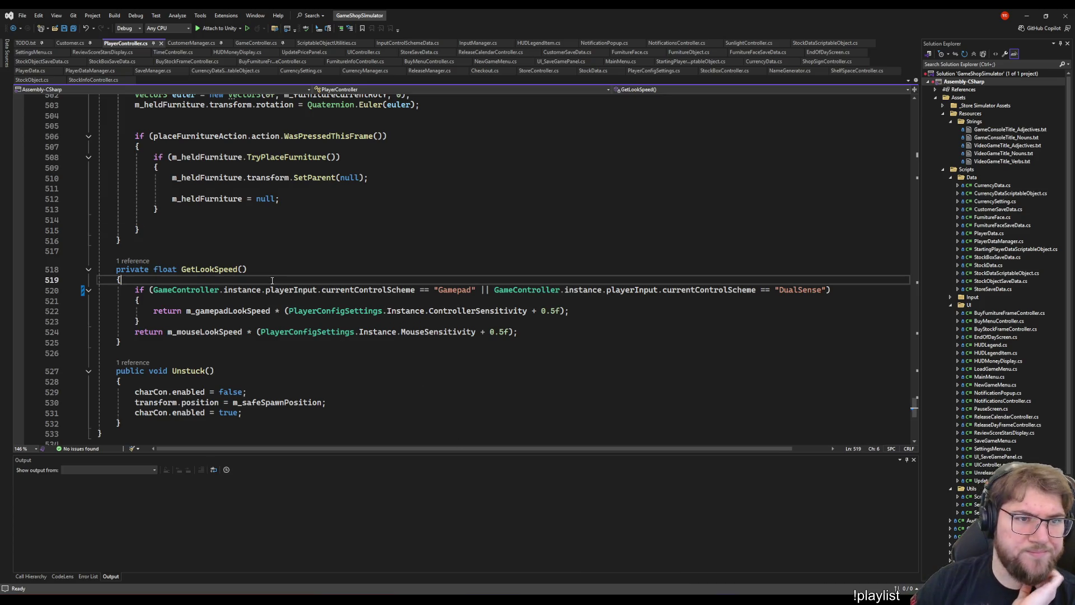
pyautogui.click(255, 43)
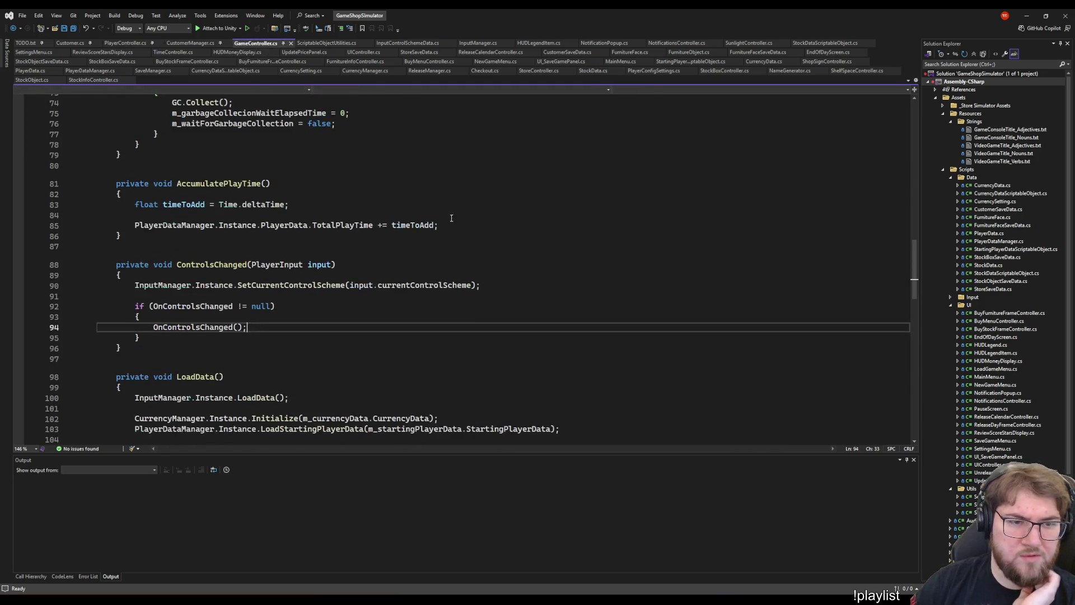
pyautogui.scroll(5, 443, 212)
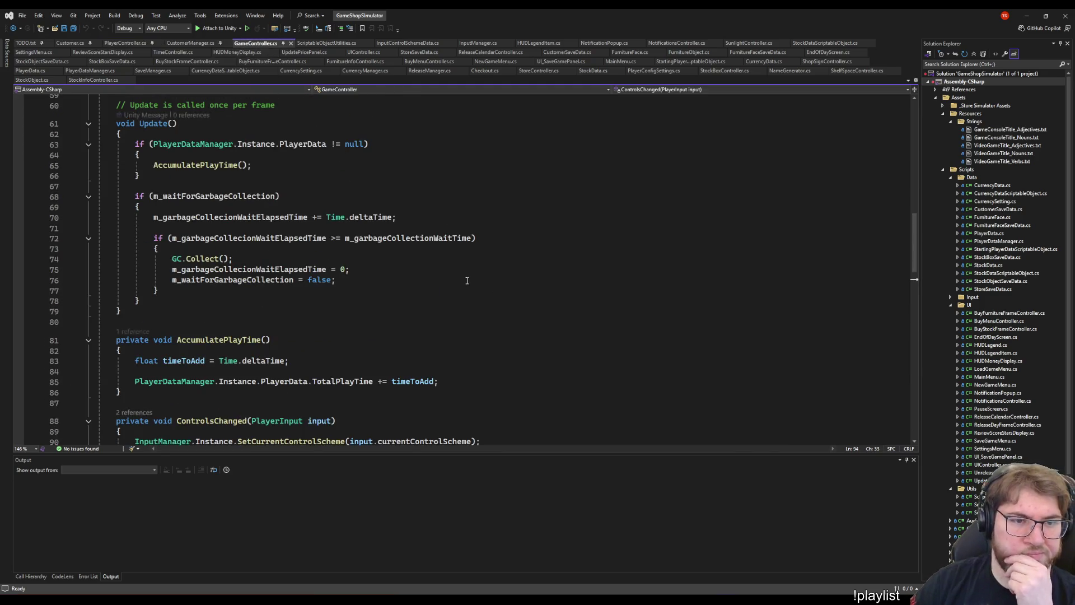
pyautogui.scroll(-2, 467, 280)
pyautogui.scroll(5, 465, 274)
pyautogui.scroll(-5, 462, 269)
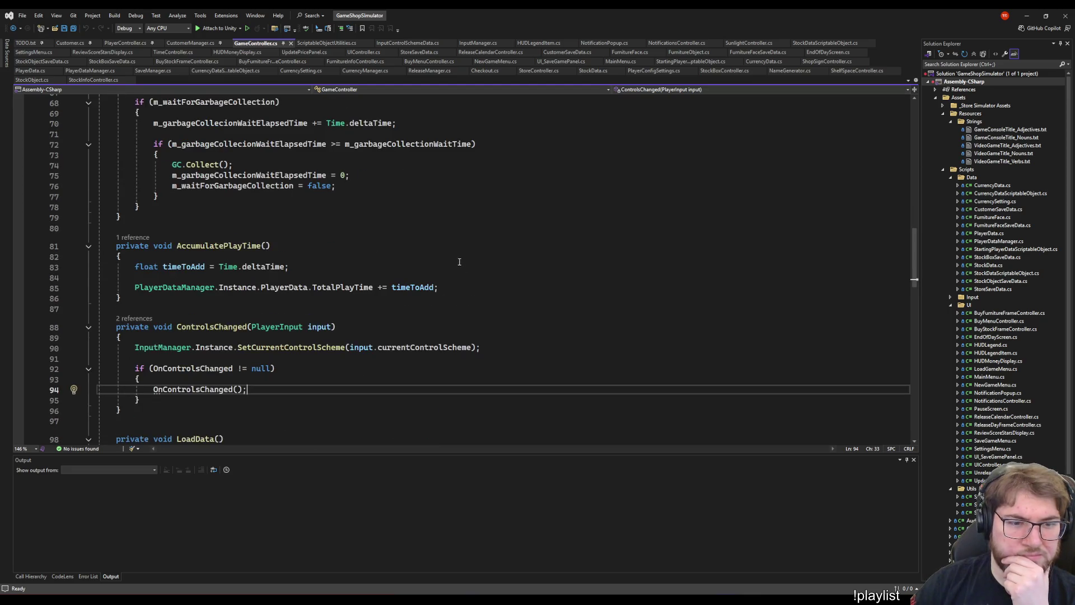
pyautogui.scroll(5, 444, 240)
pyautogui.scroll(13, 436, 235)
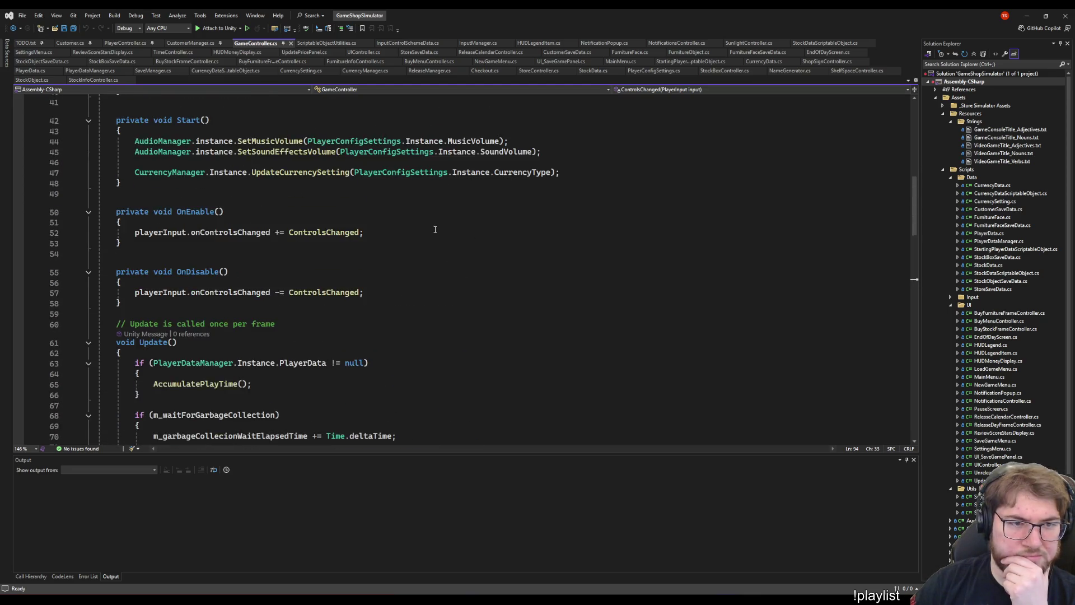
pyautogui.scroll(-20, 410, 230)
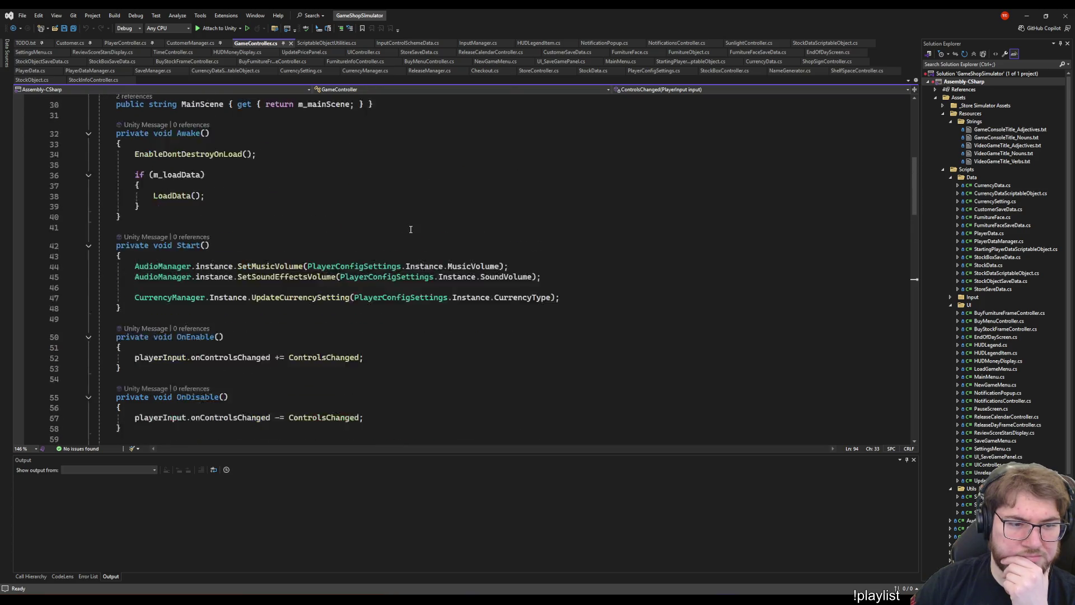
pyautogui.scroll(-7, 400, 194)
pyautogui.scroll(9, 386, 184)
pyautogui.click(402, 290)
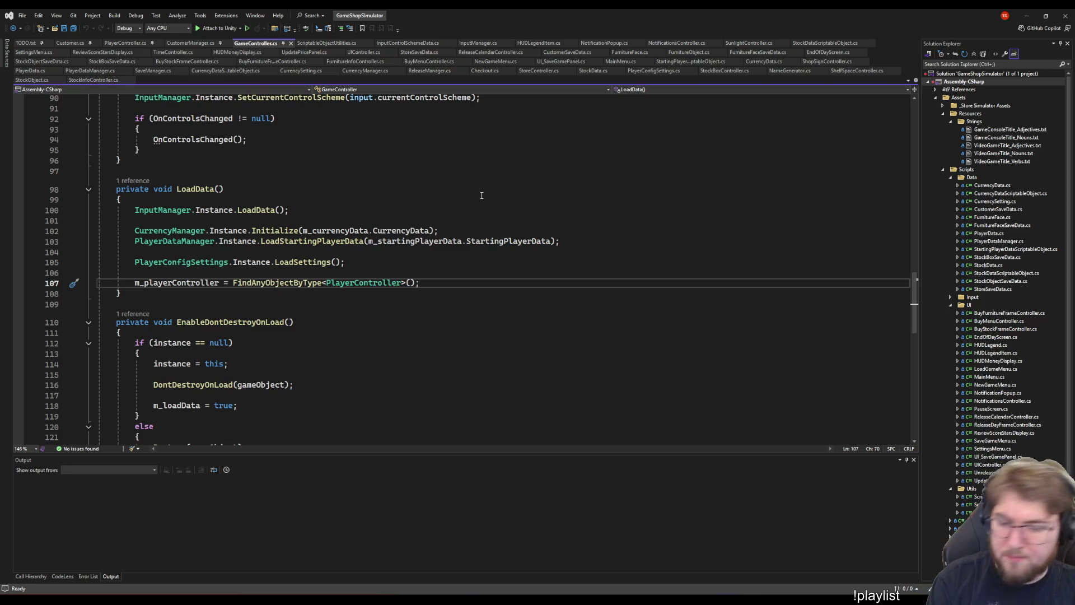
# - Start a new line in LoadData typing playerInput. and browse IntelliSense toward actions
pyautogui.press('Return')
pyautogui.press('Return')
pyautogui.press('Return')
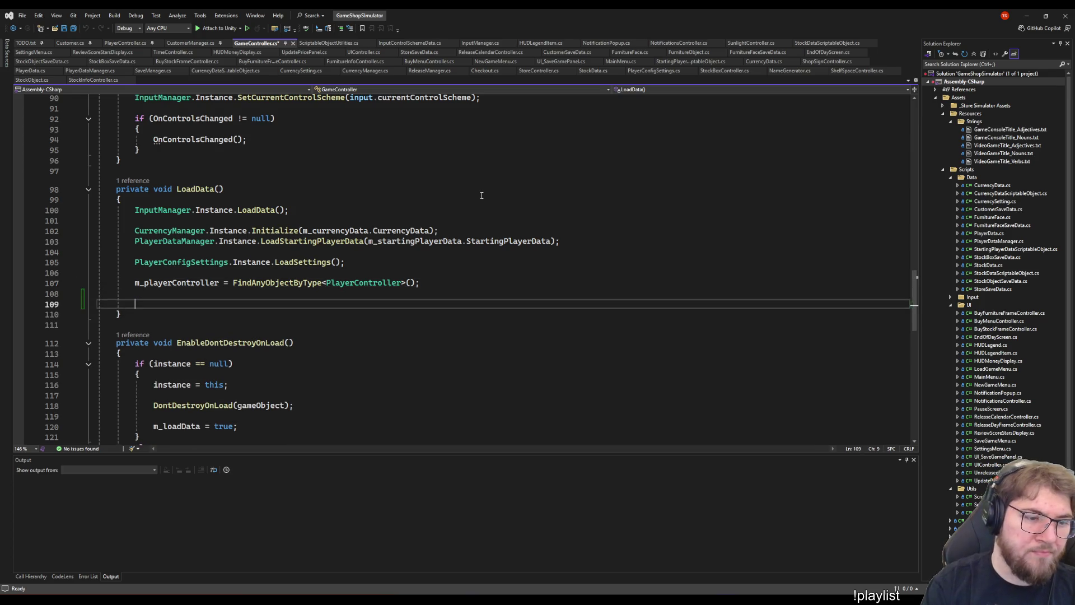
pyautogui.write('m_')
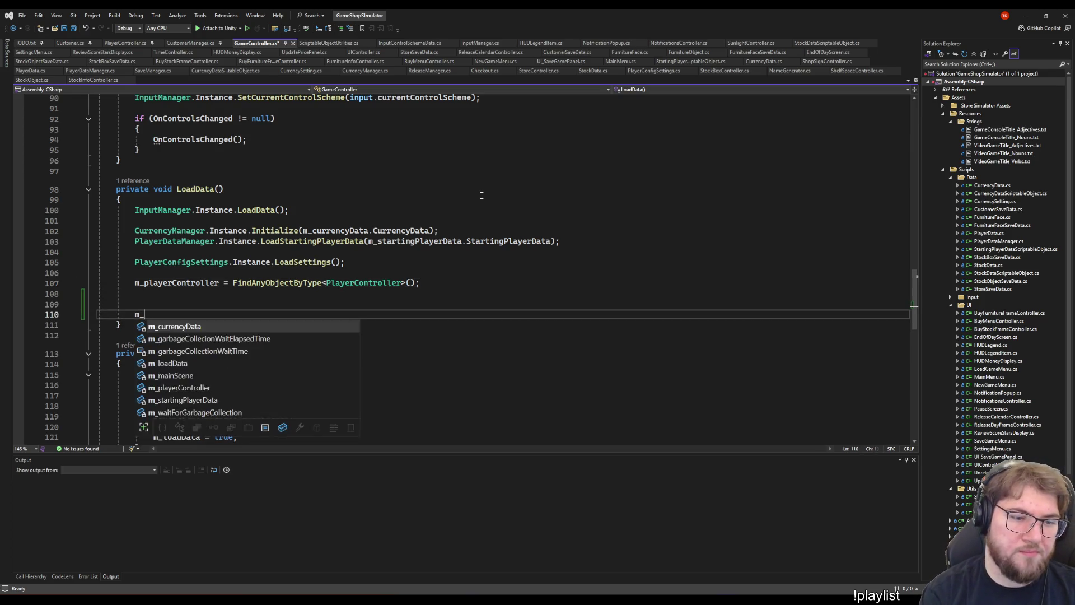
pyautogui.press('BackSpace')
pyautogui.press('BackSpace')
pyautogui.write('pl')
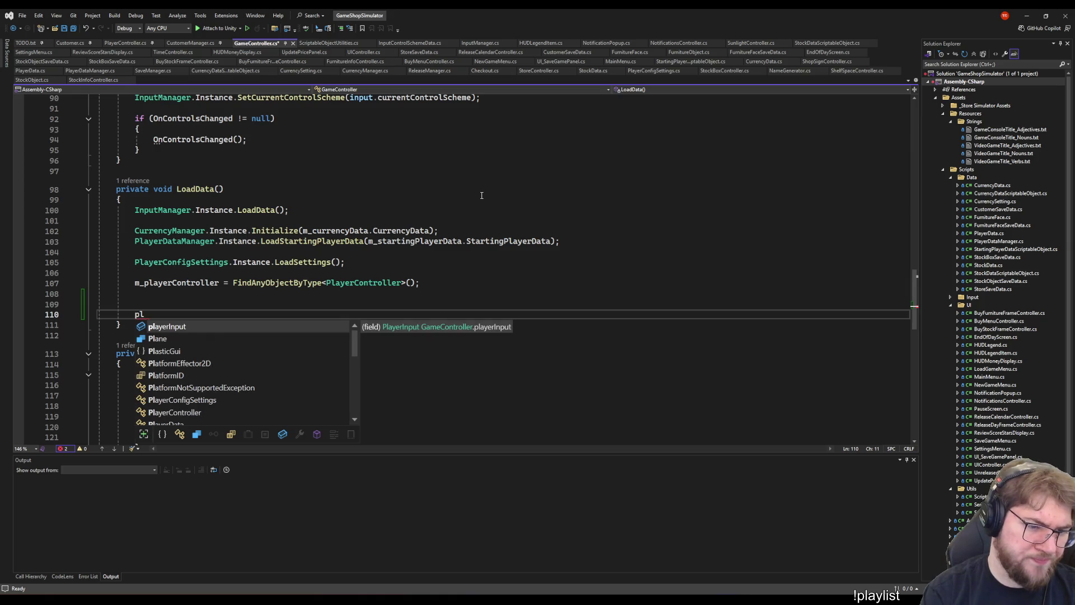
pyautogui.write('.')
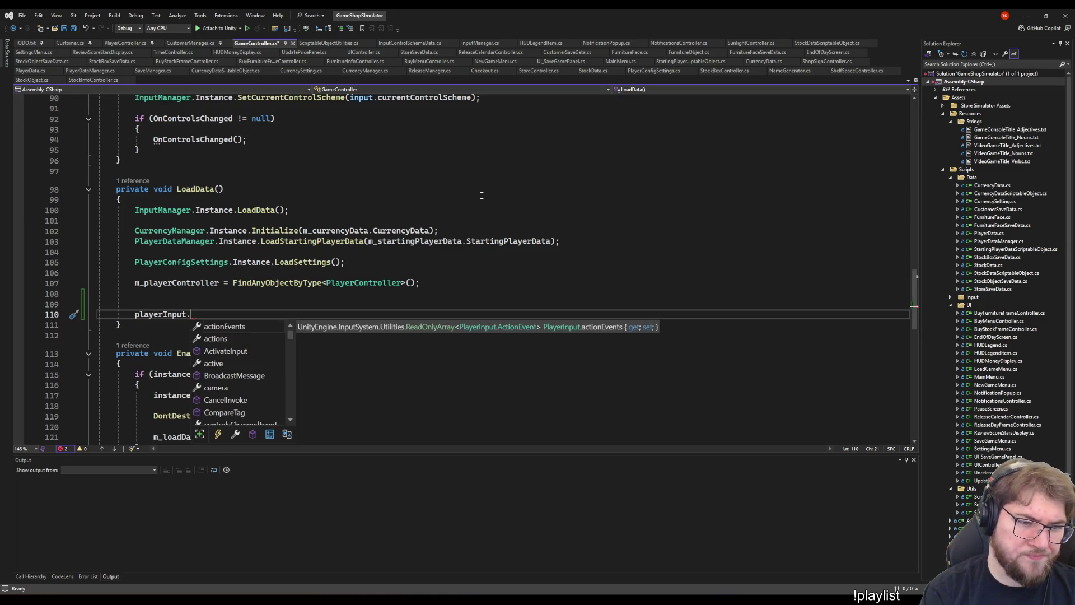
pyautogui.press('Down')
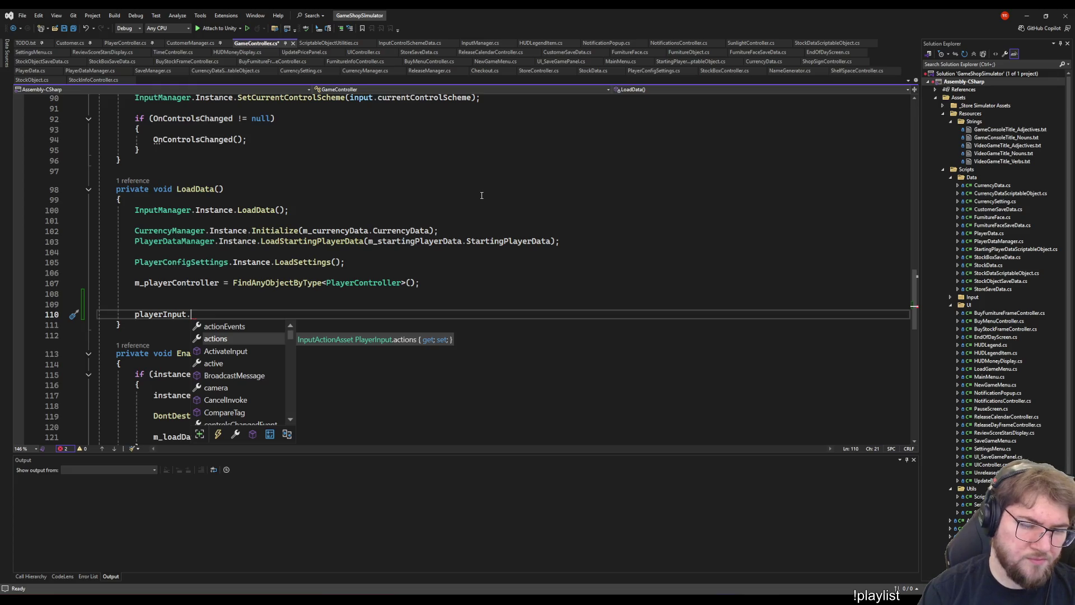
pyautogui.scroll(-5, 456, 271)
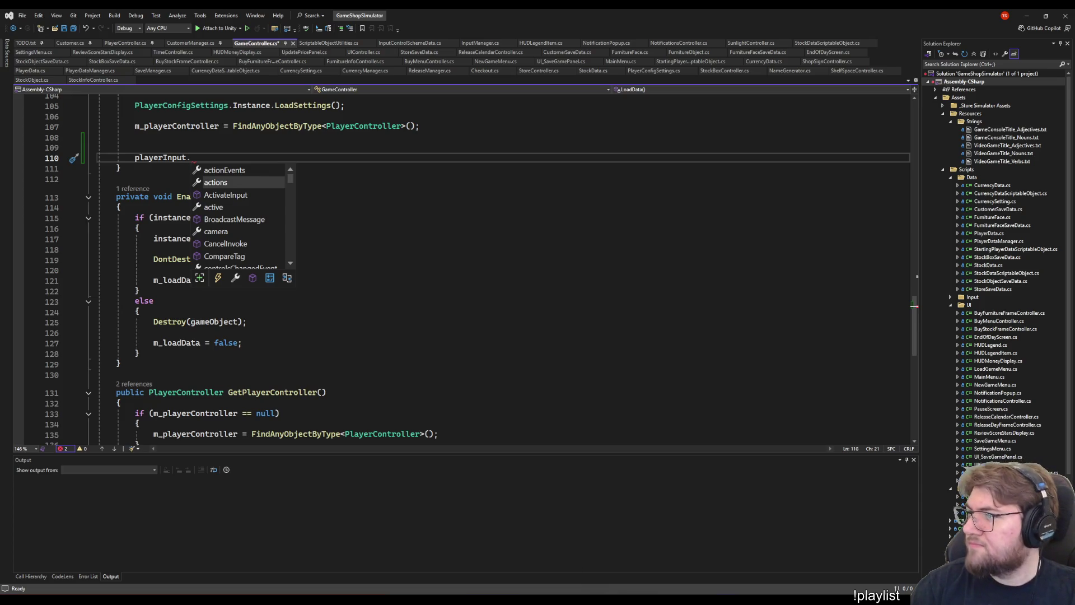
# - Open the HUDLegendItem script to see how it reads playerInput.currentControlScheme
pyautogui.hotkey('alt', 'Tab')
pyautogui.click(252, 159)
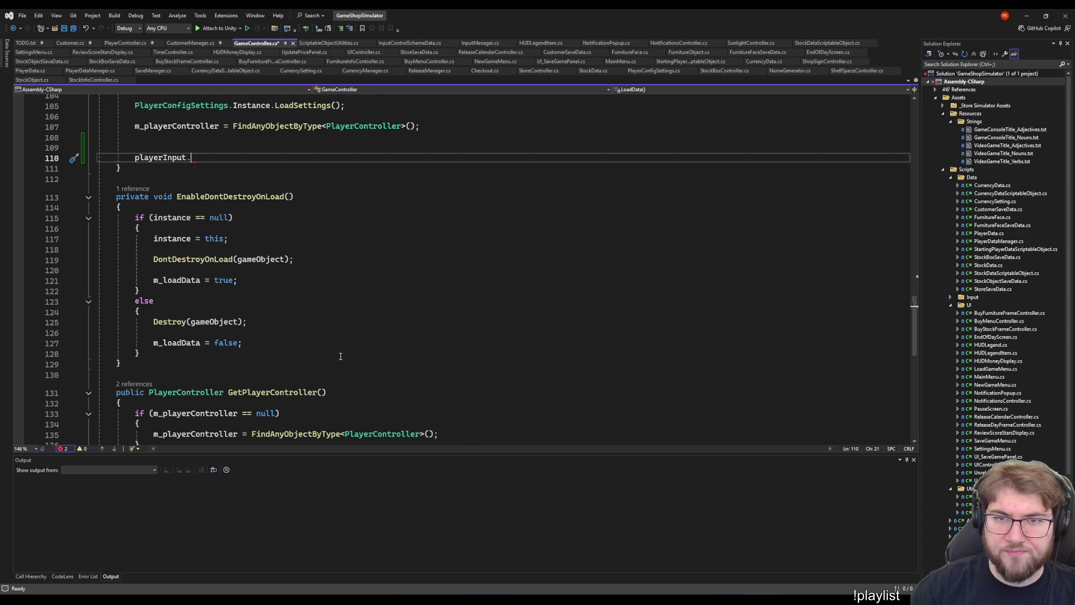
pyautogui.click(541, 43)
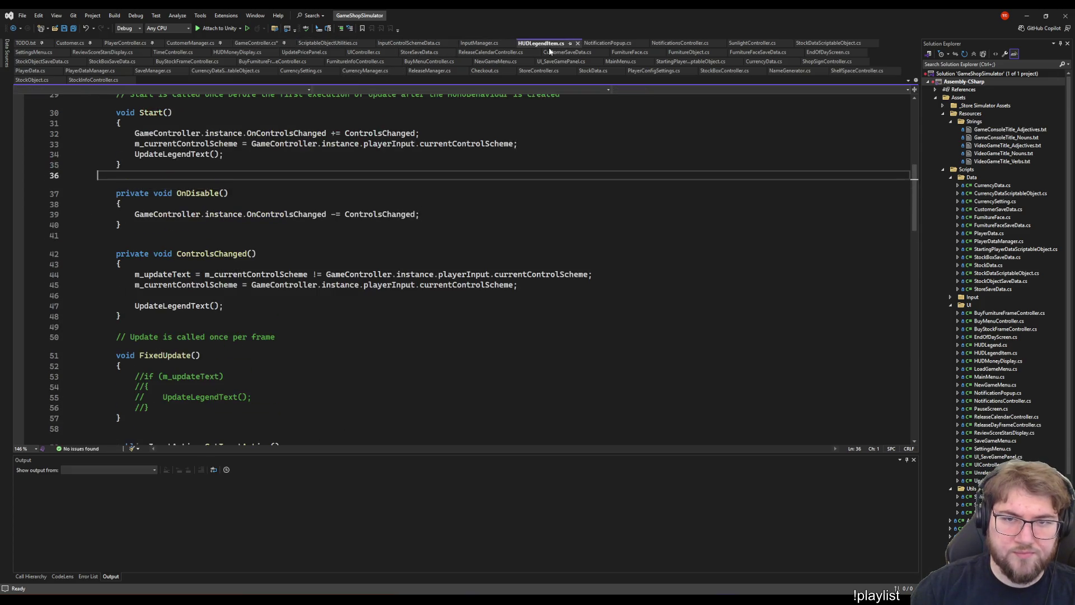
pyautogui.click(465, 274)
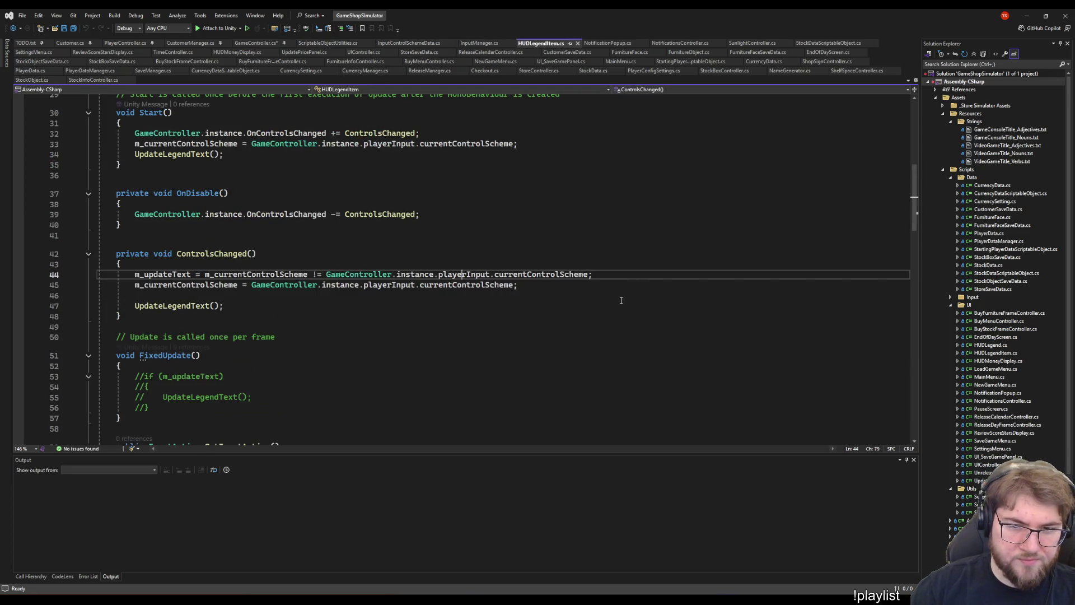
pyautogui.scroll(-15, 426, 325)
pyautogui.scroll(7, 427, 324)
pyautogui.scroll(-3, 427, 325)
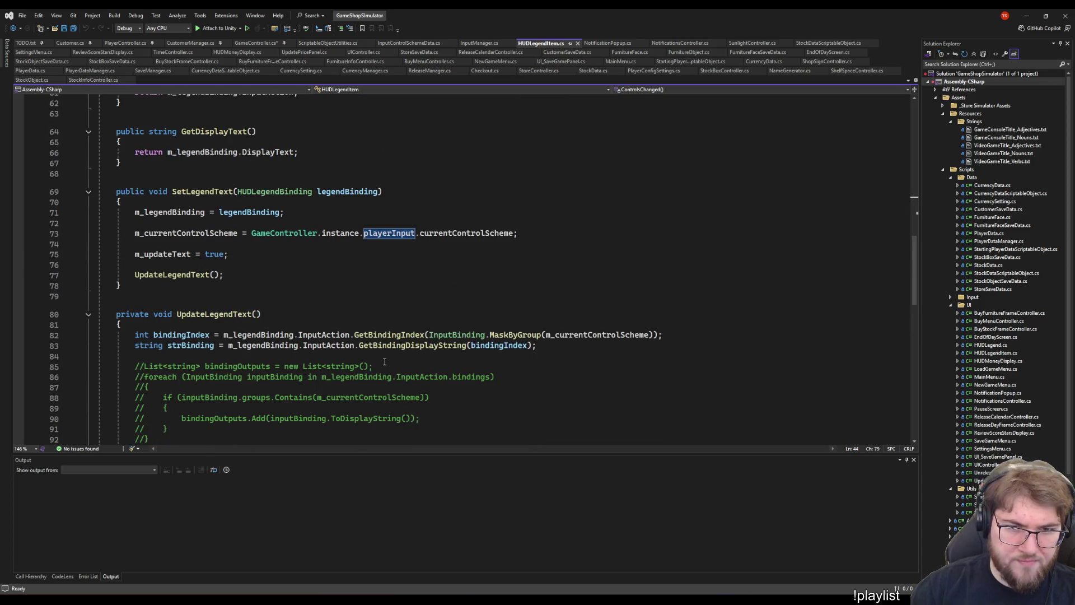
pyautogui.scroll(-1, 386, 354)
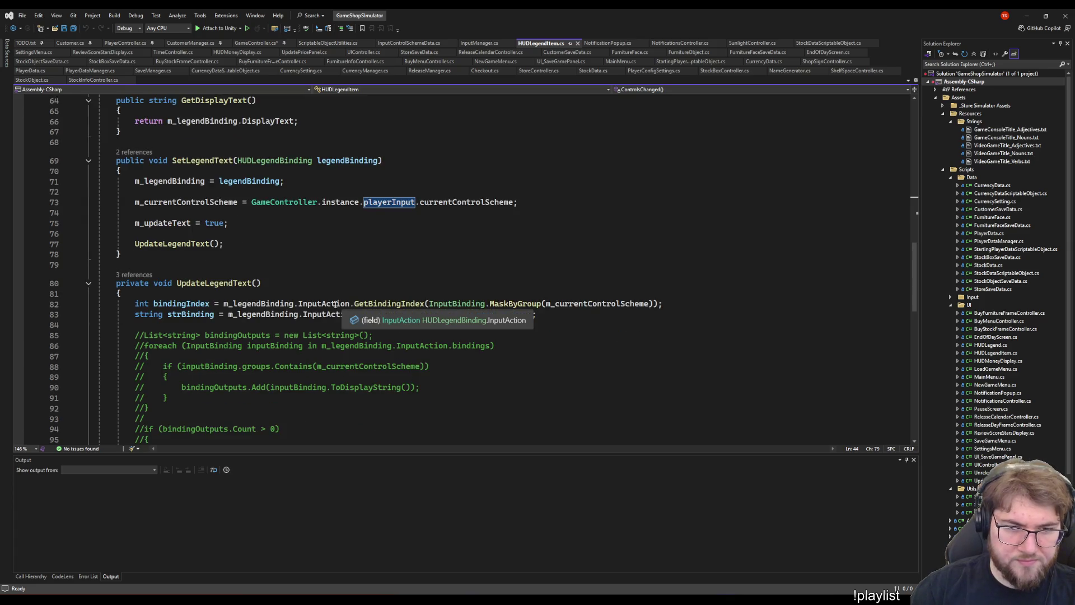
pyautogui.click(335, 303)
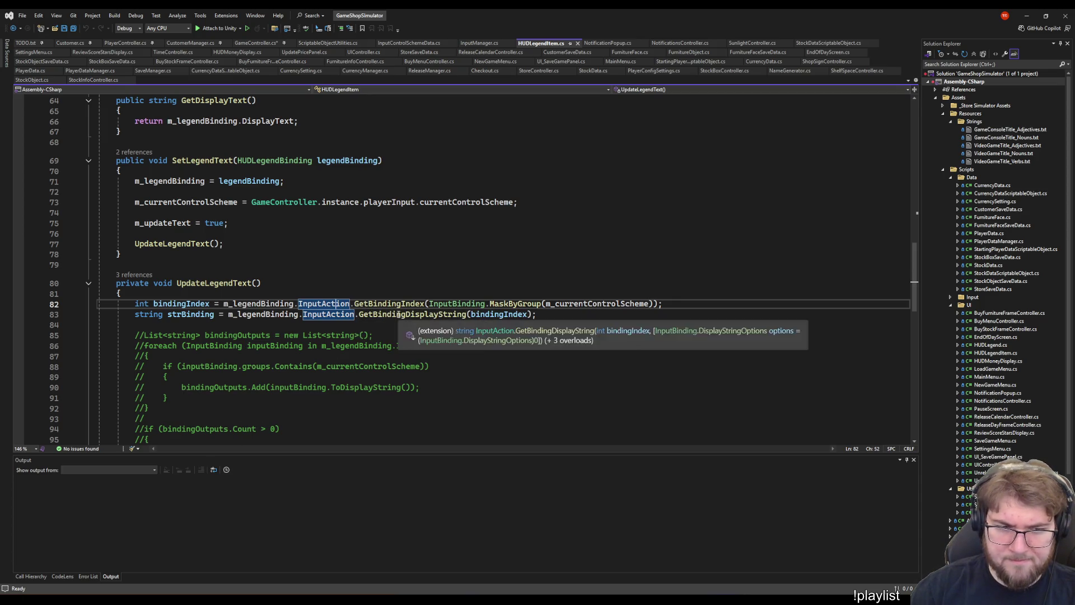
pyautogui.click(399, 315)
pyautogui.press('End')
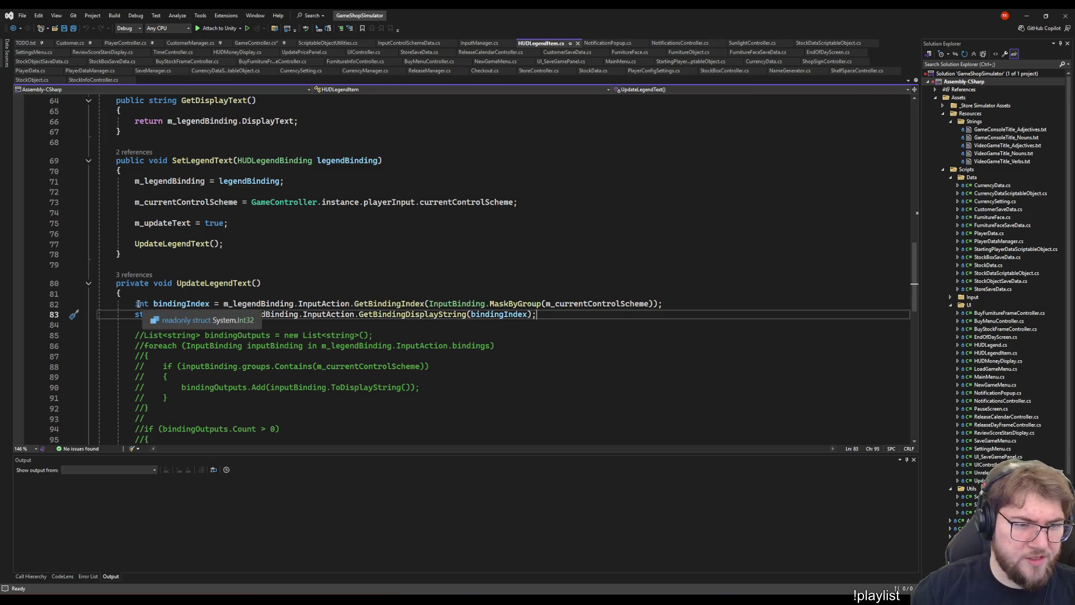
pyautogui.keyDown('shift'); pyautogui.click(135, 303); pyautogui.keyUp('shift')
pyautogui.click(239, 44)
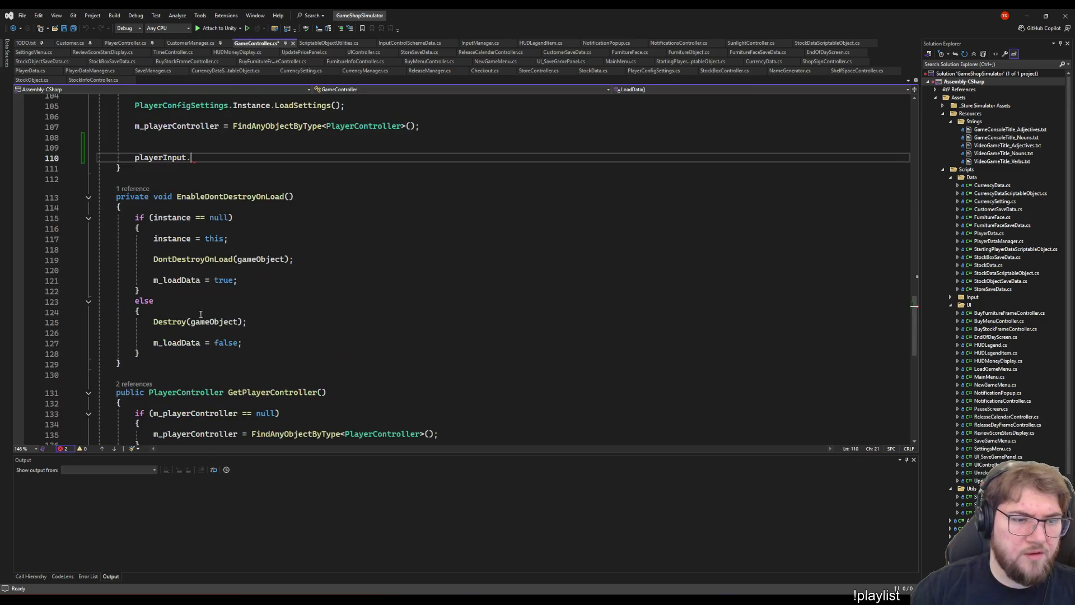
# - Replace the unfinished playerInput line with a DebugPrintOutInputActions(); call
pyautogui.hotkey('shift', 'Home')
pyautogui.press('BackSpace')
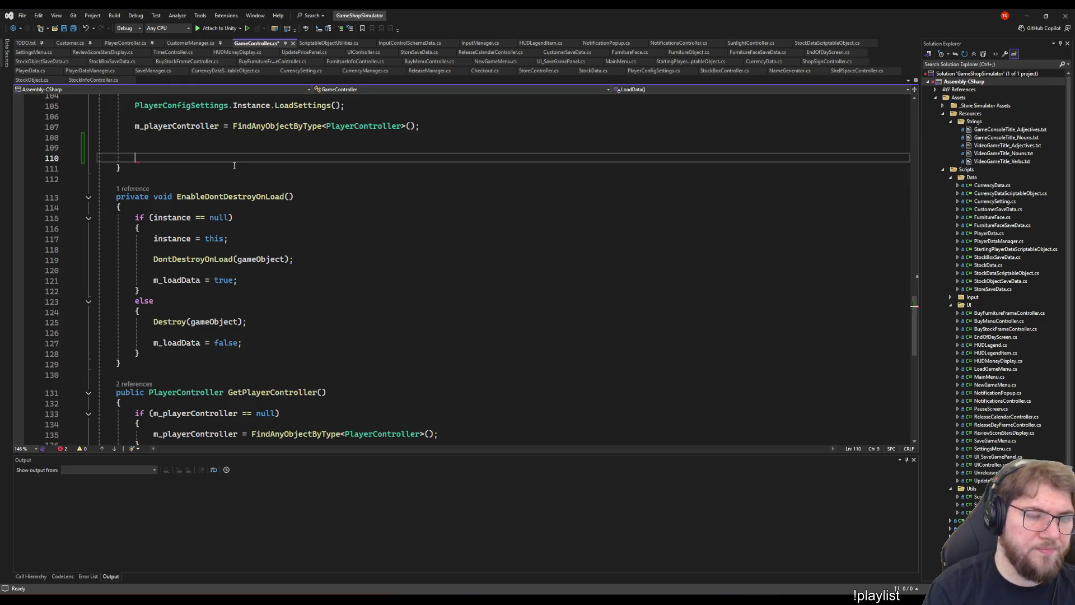
pyautogui.write('DebugPrint')
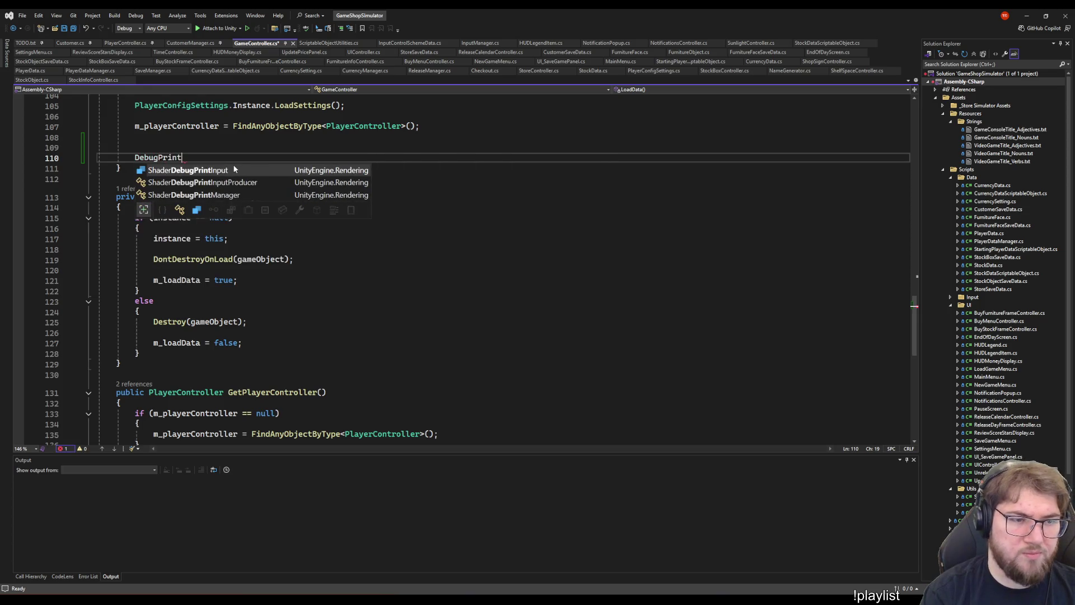
pyautogui.write('Out')
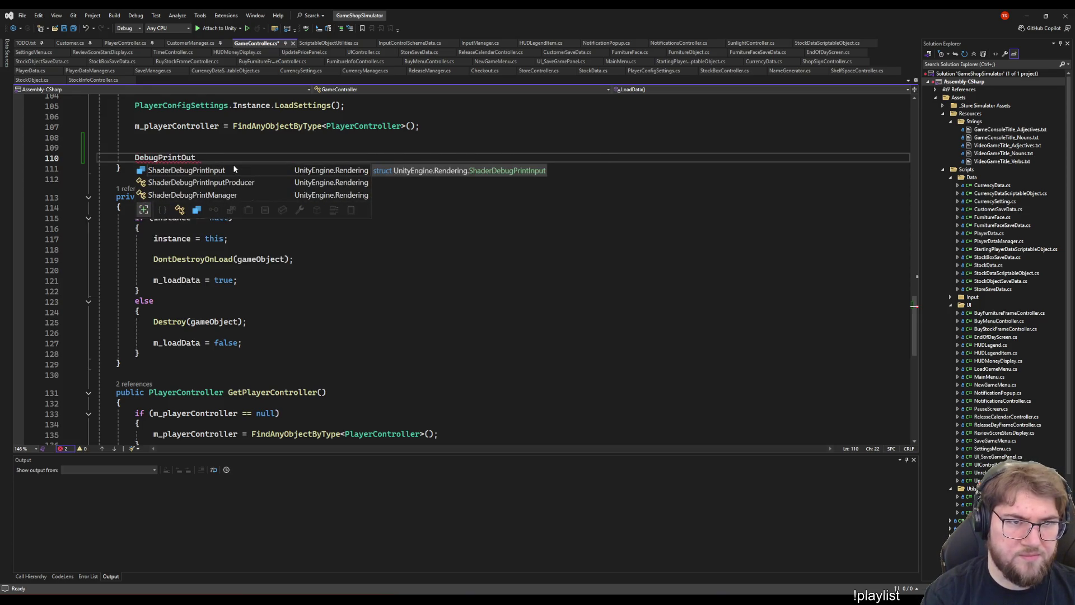
pyautogui.write('InputActions();')
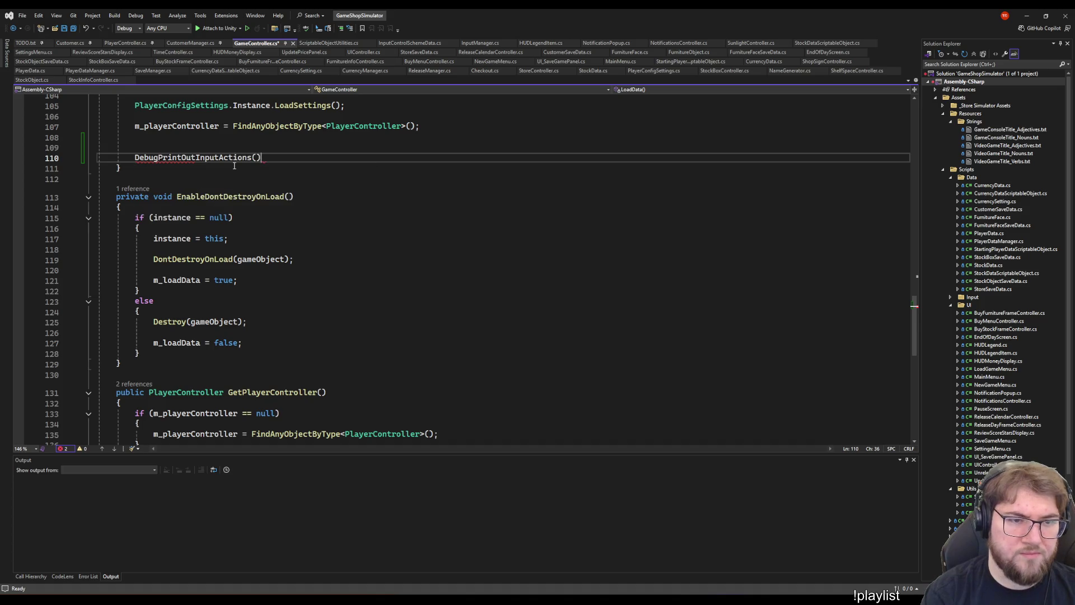
# - Declare private void DebugPrintOutInputActions() below LoadData and paste the two binding lines inside
pyautogui.press('Down')
pyautogui.press('Return')
pyautogui.press('Return')
pyautogui.write('private void DebugP')
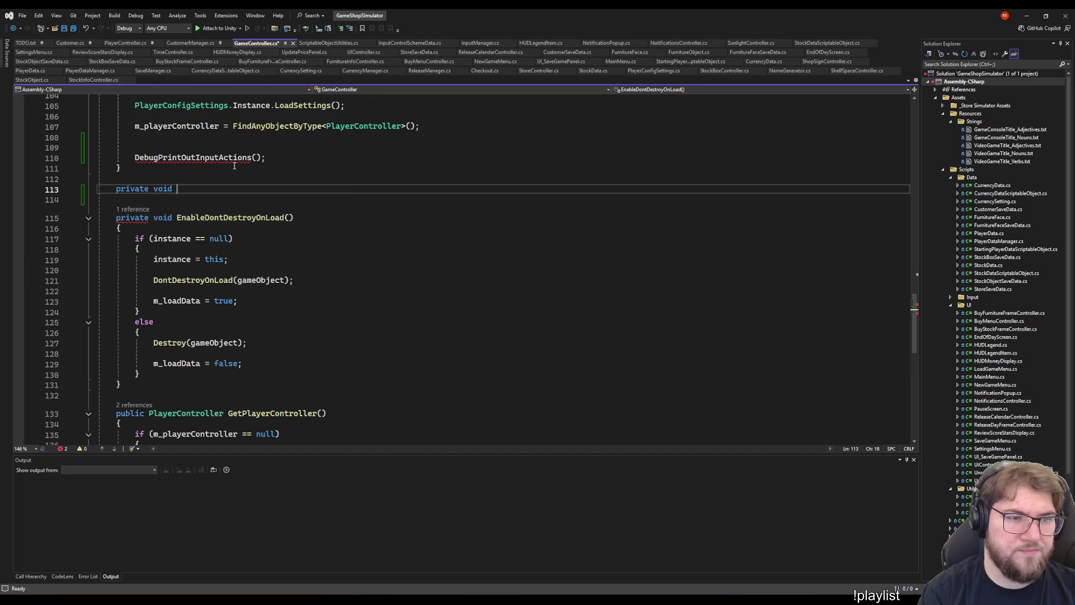
pyautogui.write('rint')
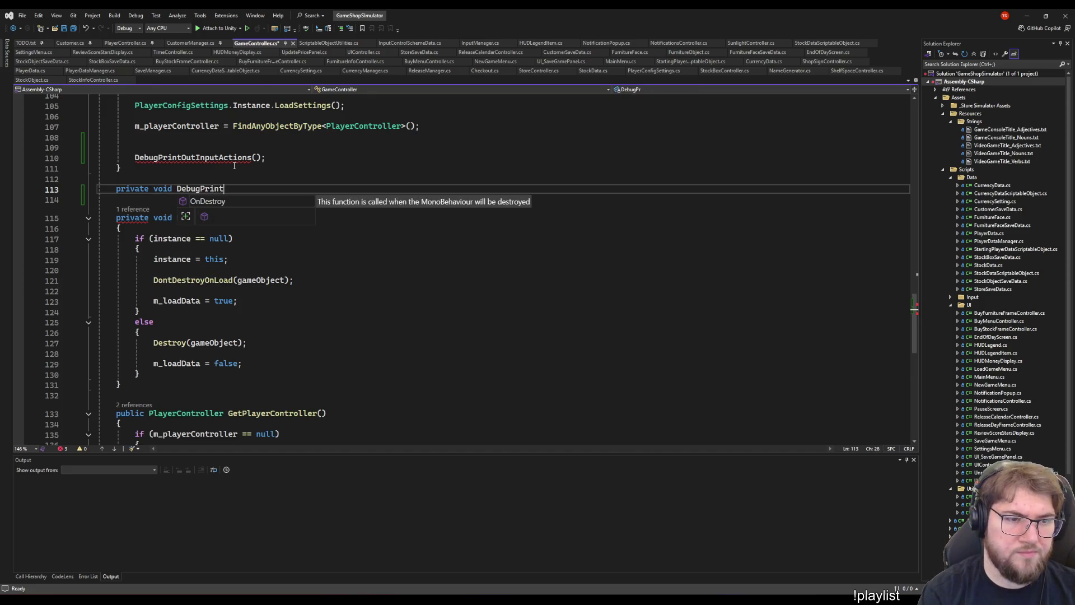
pyautogui.write('OutInputActions()')
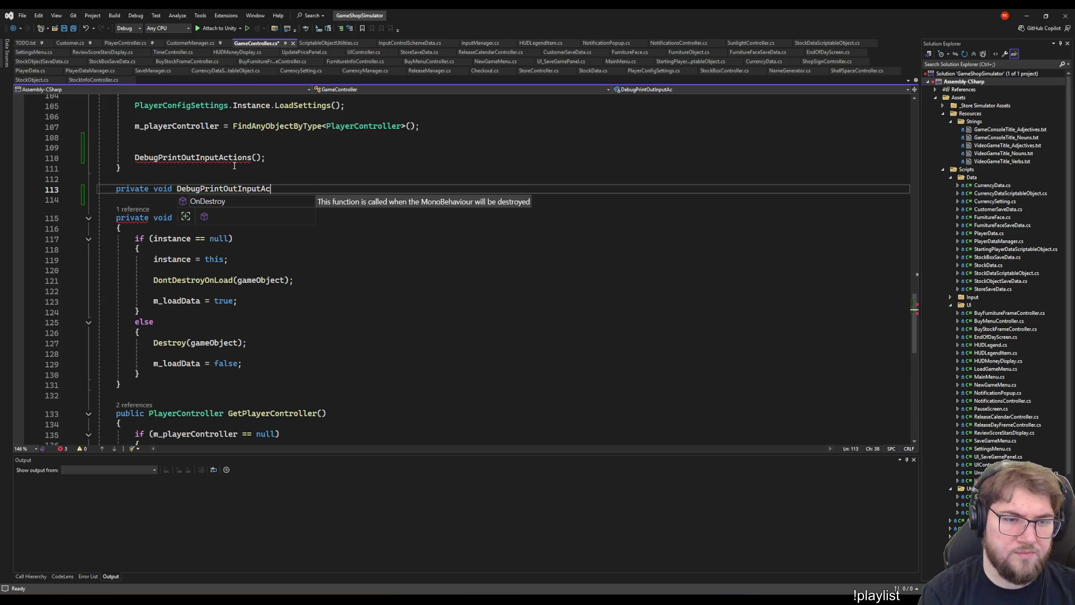
pyautogui.press('Return')
pyautogui.write('{')
pyautogui.press('Return')
pyautogui.write('int bindingIndex = m_legendBinding.InputAction.GetBindingIndex(InputBinding.MaskByGroup(m_currentControlScheme)); string strBinding = m_legendBinding.InputAction.GetBindingDisplayString(bindingIndex);')
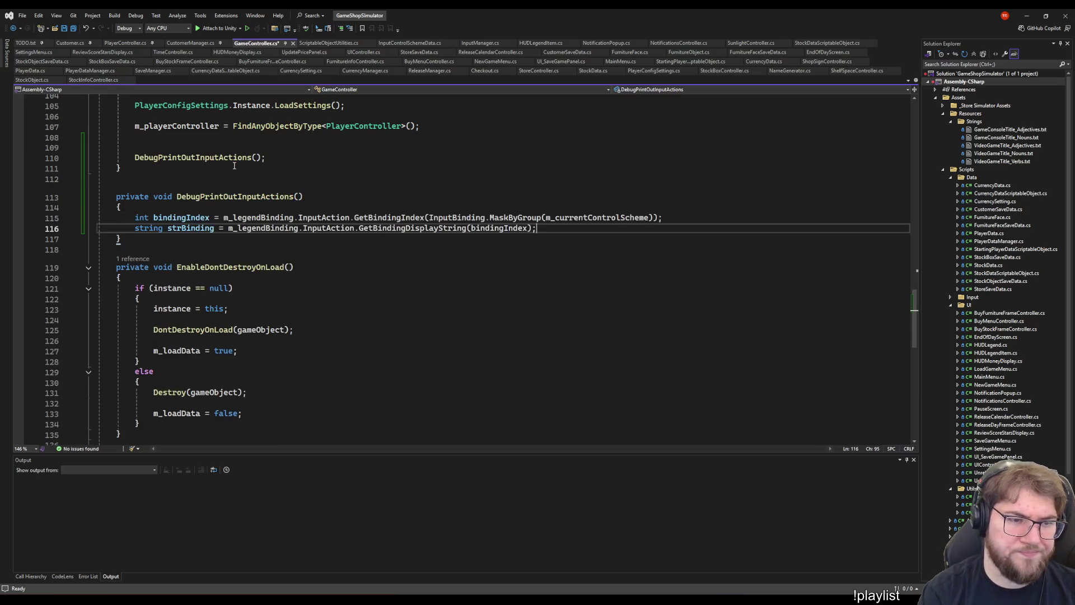
# - Remove the 'm_legendBinding.' prefix from the bindingIndex line and add an empty line above it
pyautogui.press('Up')
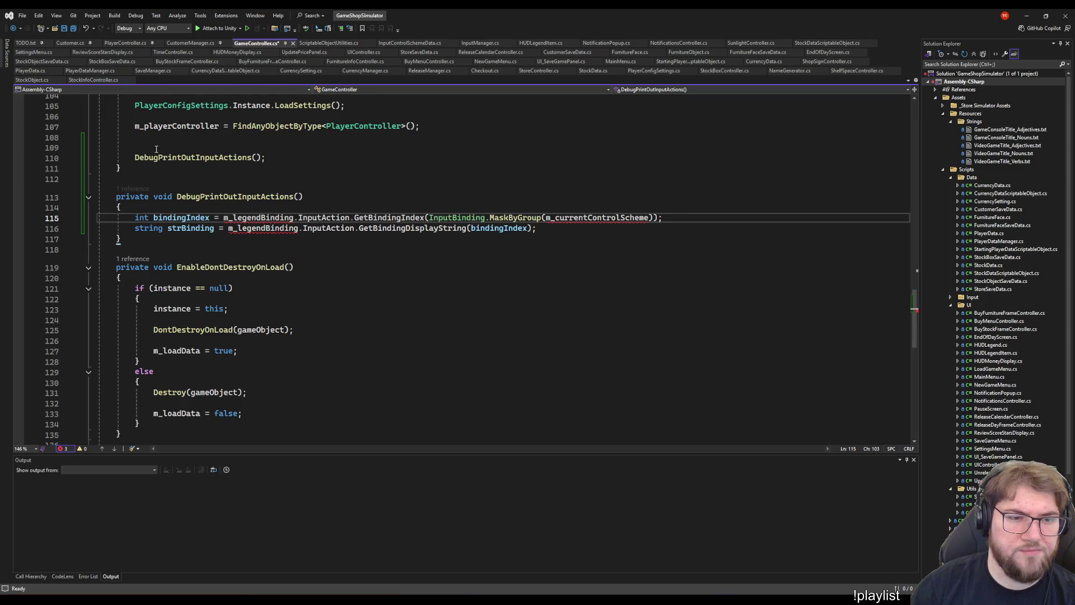
pyautogui.moveTo(298, 218); pyautogui.dragTo(224, 217)
pyautogui.press('Delete')
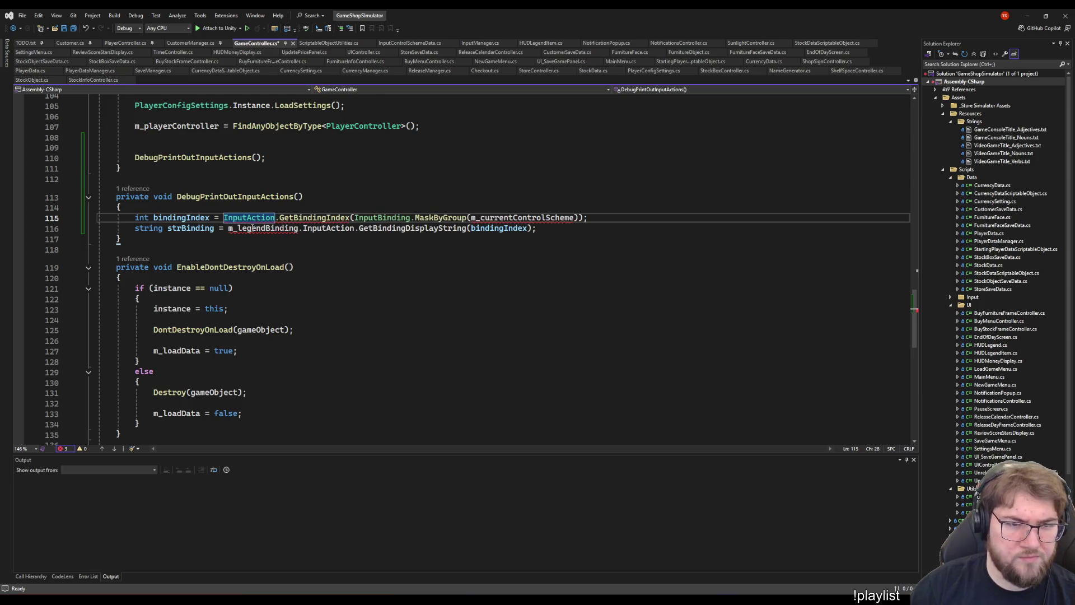
pyautogui.hotkey('ctrl', 'Return')
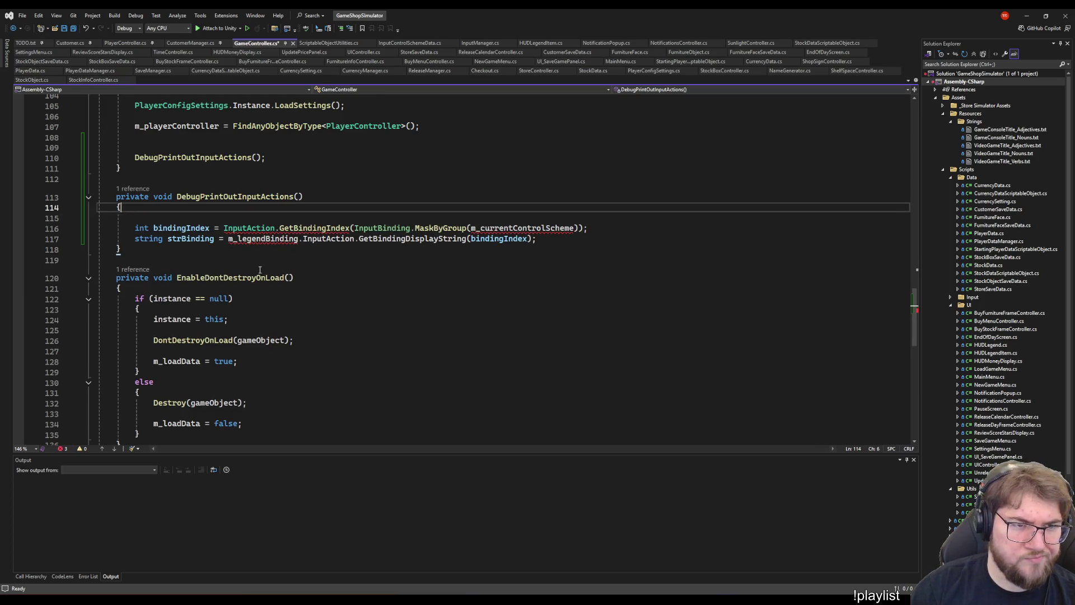
# - Begin the new line with playerInput.actions, comparing the FindActionMap and FindAction suggestions
pyautogui.write('playerInput.ac')
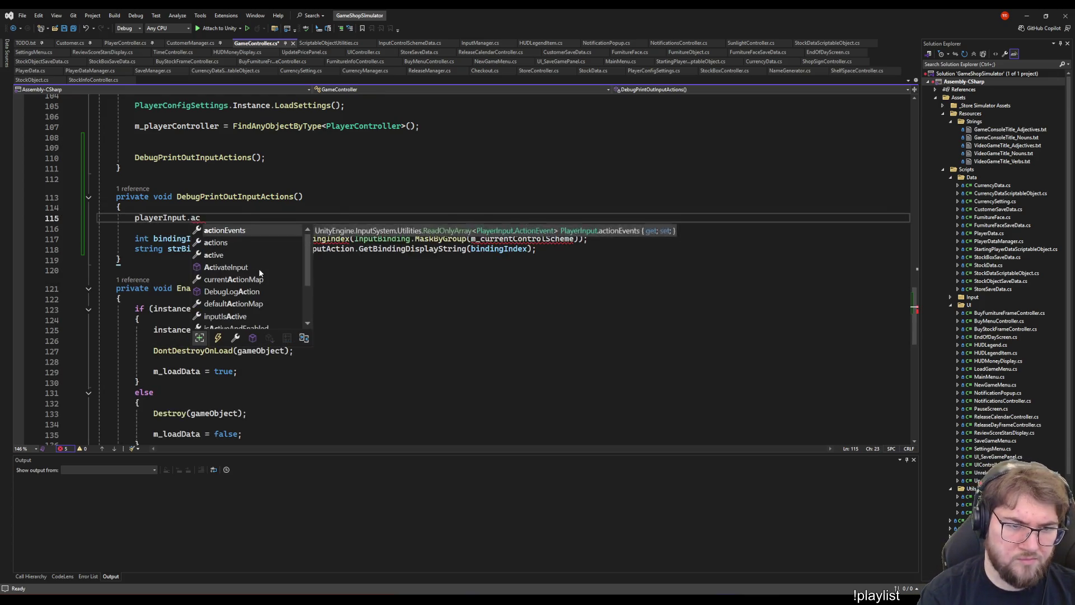
pyautogui.write('tions')
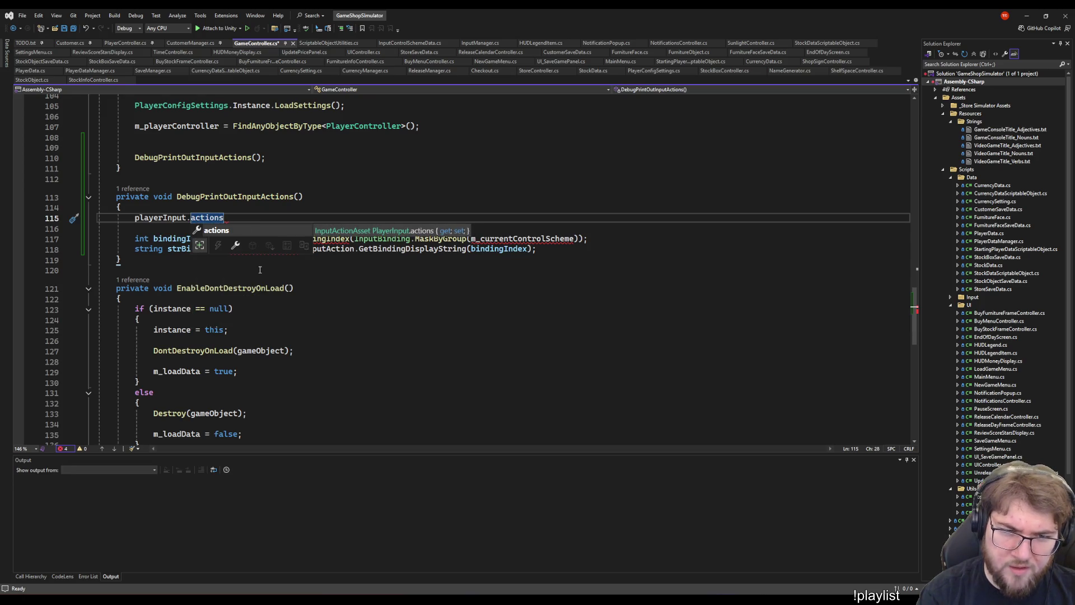
pyautogui.write('.ac')
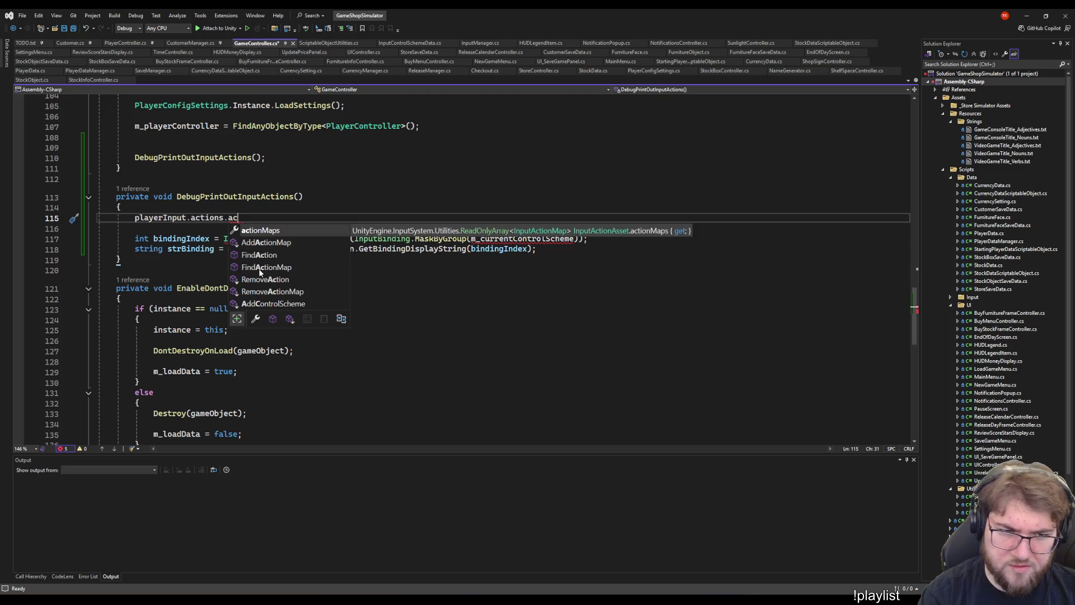
pyautogui.press('BackSpace')
pyautogui.press('BackSpace')
pyautogui.write('fin')
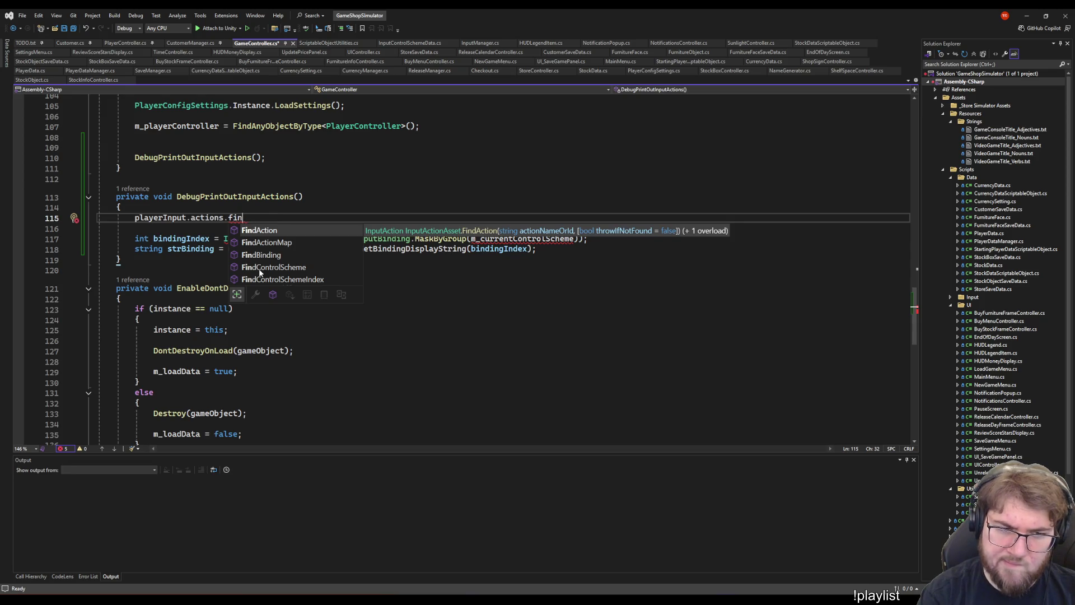
pyautogui.press('Down')
pyautogui.press('Down')
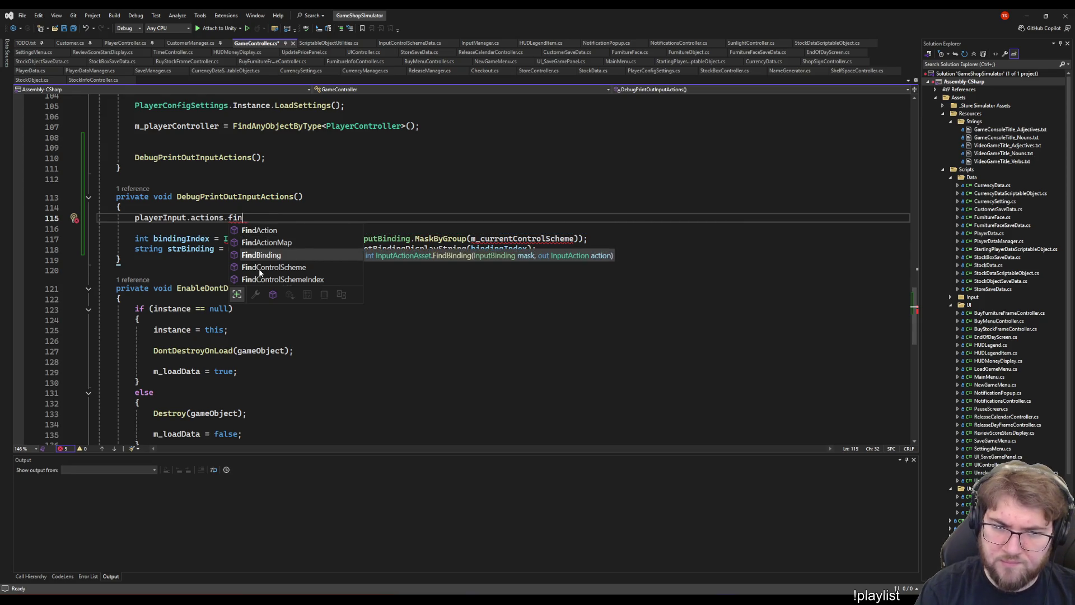
pyautogui.press('Down')
pyautogui.press('Up')
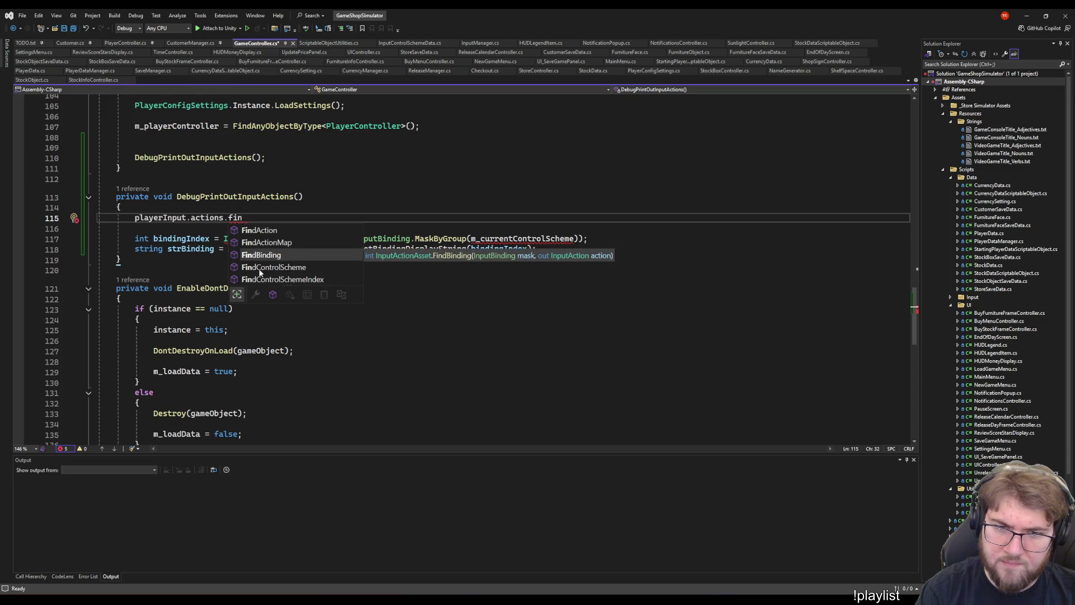
pyautogui.press('Up')
pyautogui.press('Up')
pyautogui.press('Down')
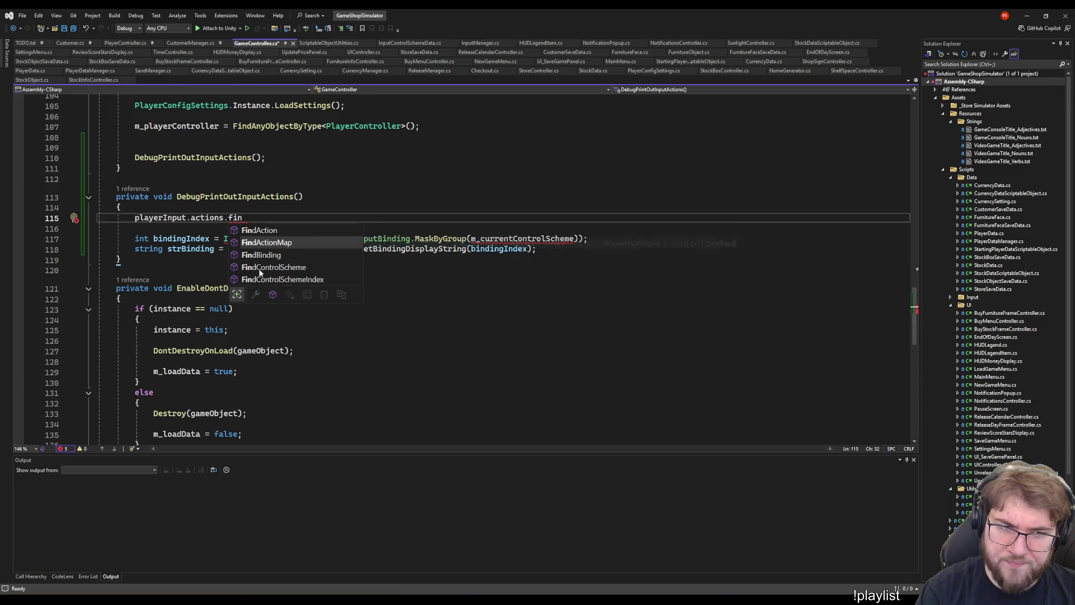
pyautogui.press('BackSpace')
pyautogui.press('BackSpace')
pyautogui.press('BackSpace')
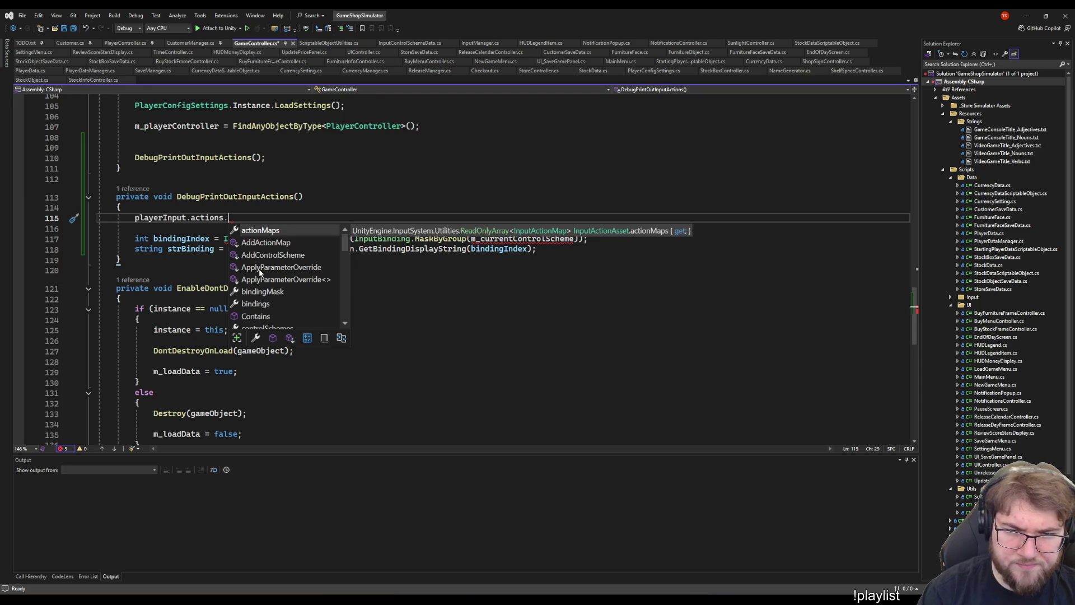
# - Complete the line to playerInput.actions.actionMaps
pyautogui.press('Tab')
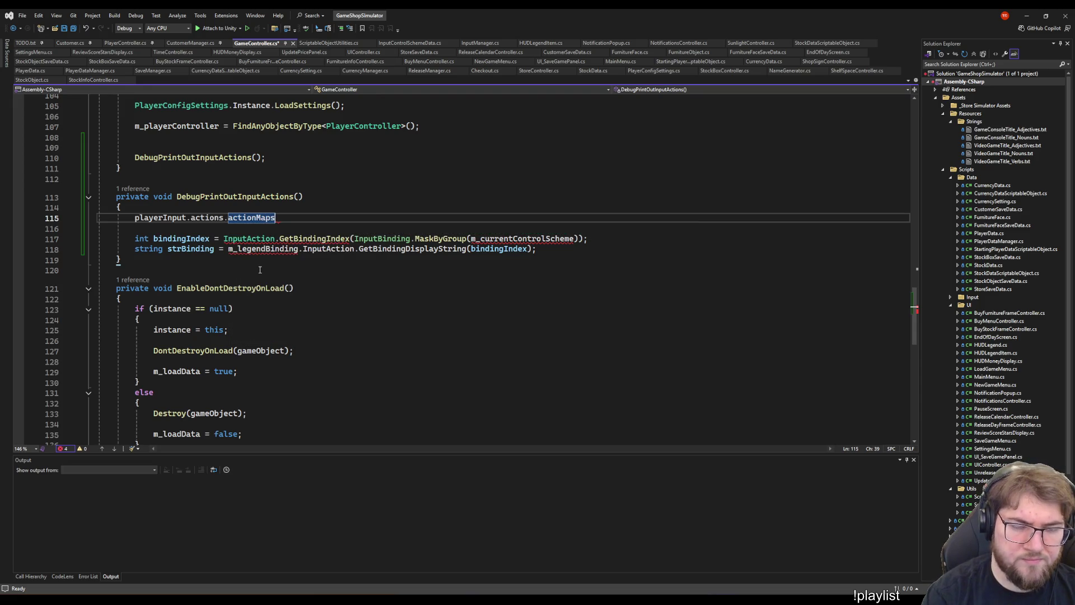
pyautogui.write('.')
pyautogui.press('Down')
pyautogui.press('Down')
pyautogui.press('Down')
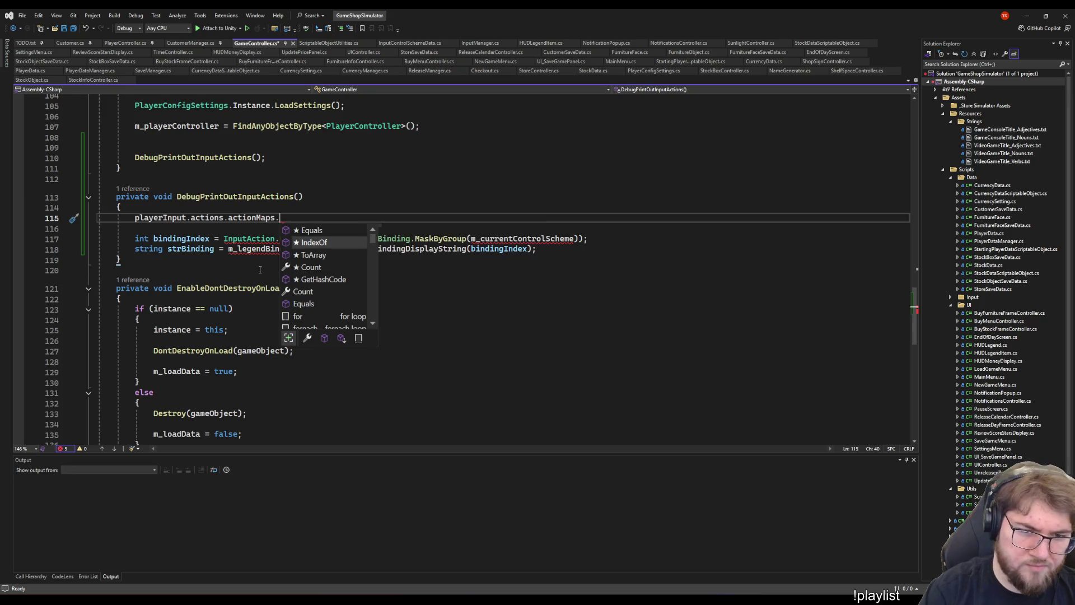
pyautogui.press('BackSpace')
pyautogui.press('Home')
# - Wrap the line in a foreach (InputActionMap inputActionMap in playerInput.actions.actionMaps) header
pyautogui.write('foreach')
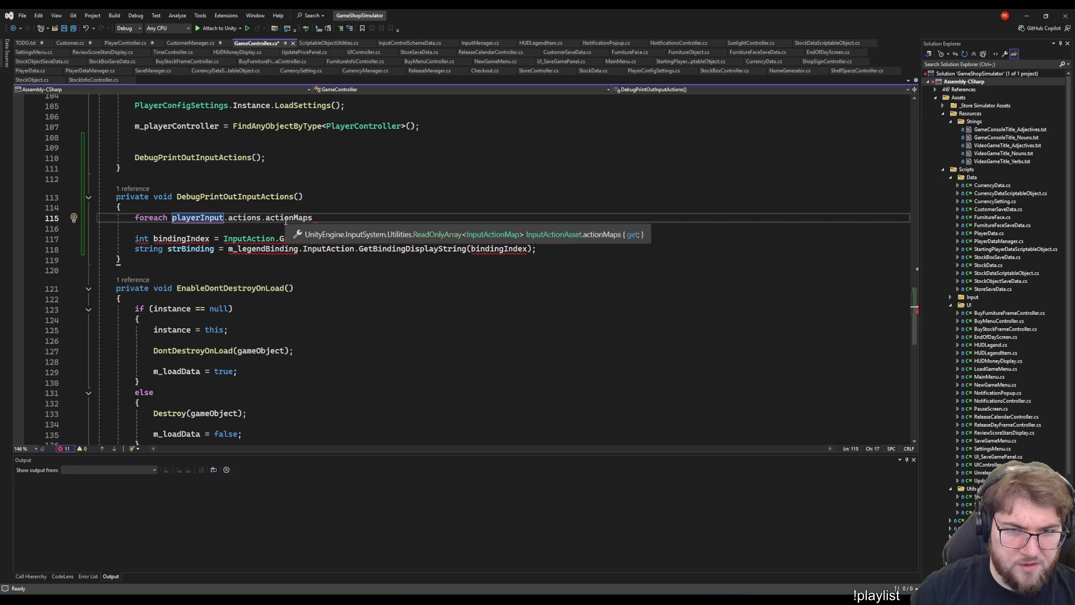
pyautogui.write('(In ')
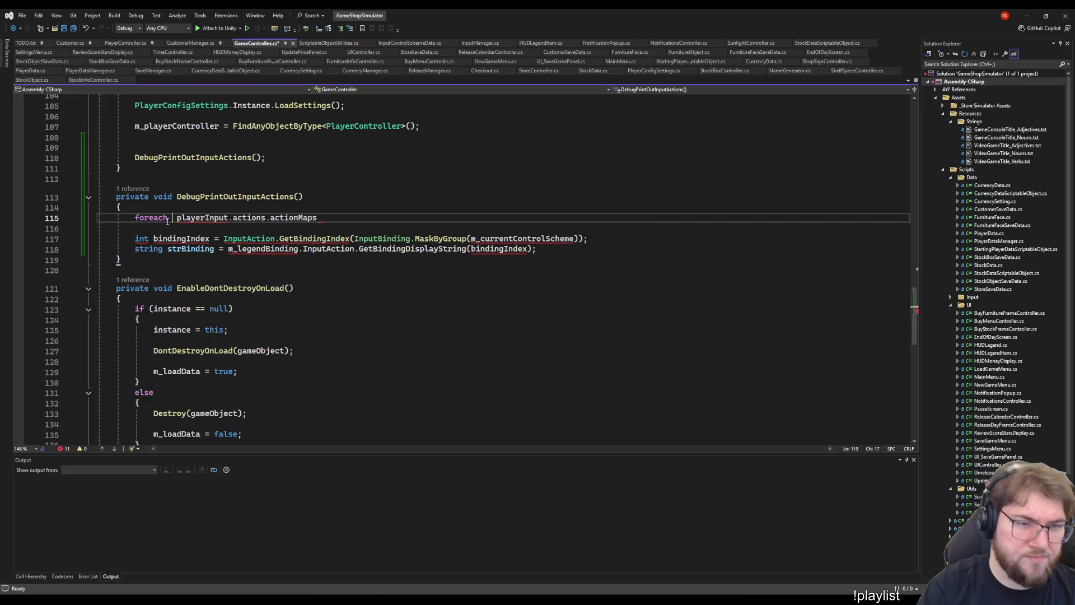
pyautogui.write('putActionMap')
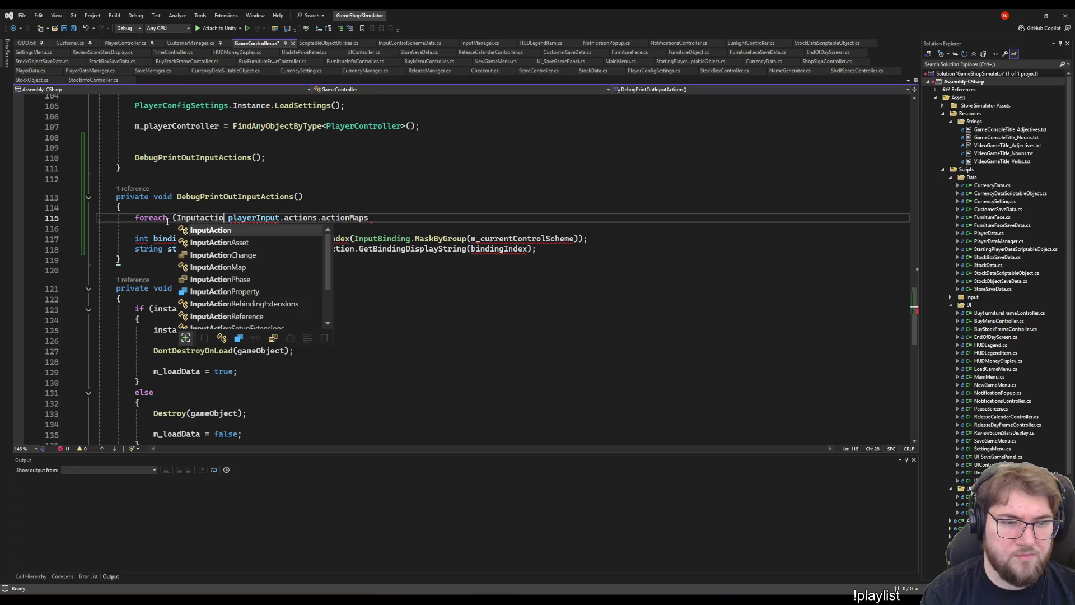
pyautogui.write(' input')
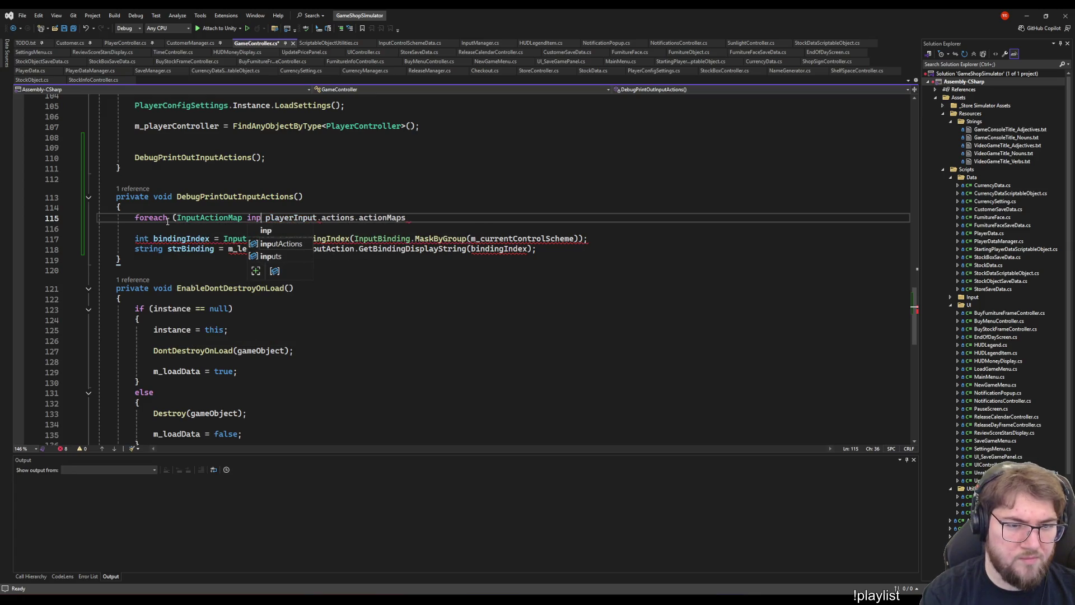
pyautogui.write('Action')
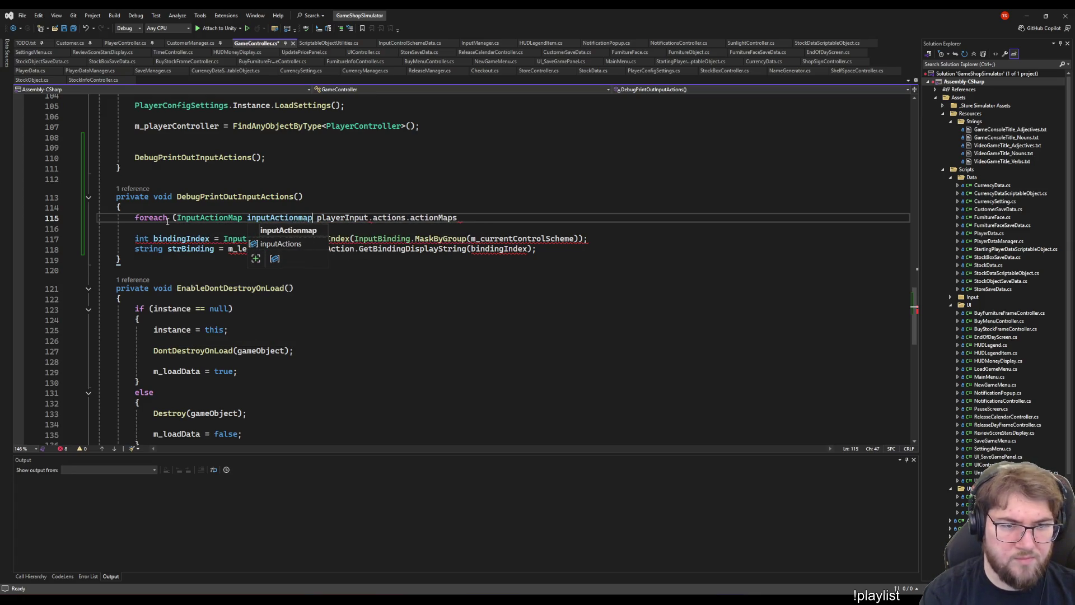
pyautogui.write('Map in')
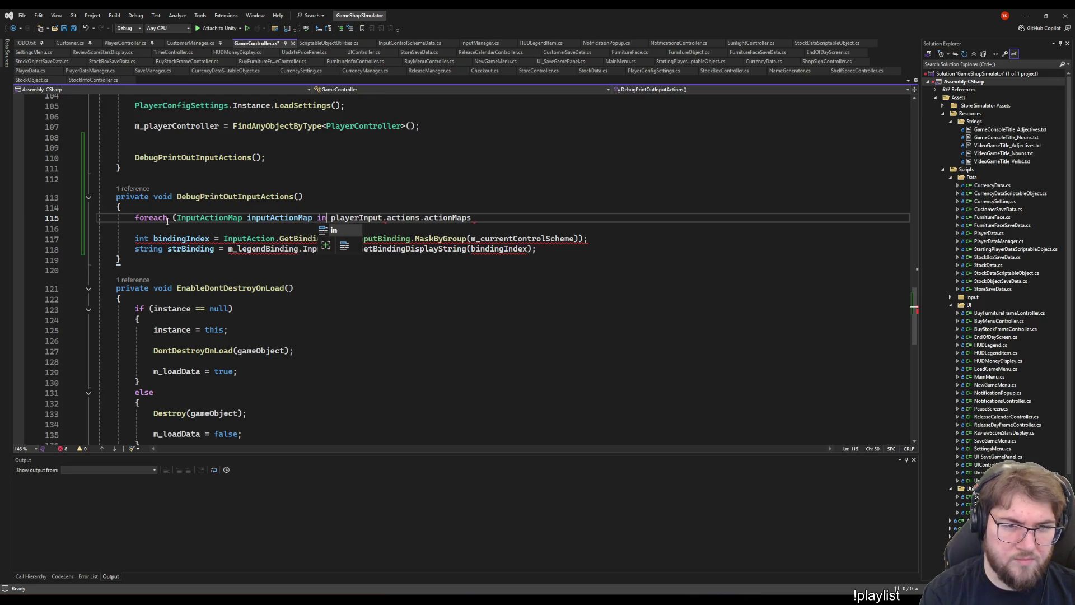
pyautogui.press('End')
pyautogui.write(')')
# - Open the loop body with braces and start a statement with 'inputActionMap.'
pyautogui.press('Return')
pyautogui.write('{')
pyautogui.press('Return')
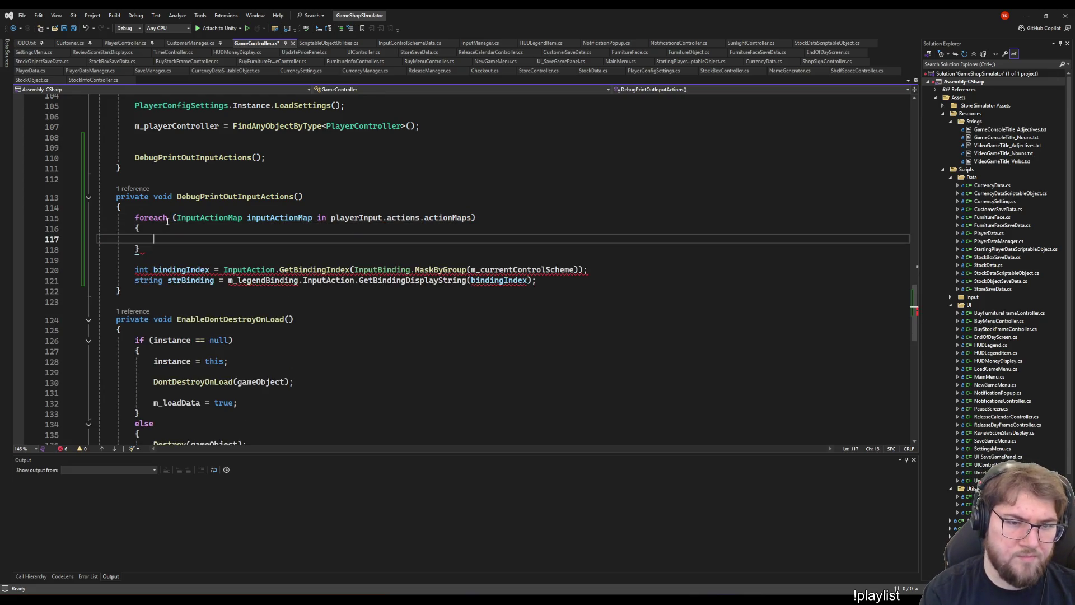
pyautogui.write('inputactionMap')
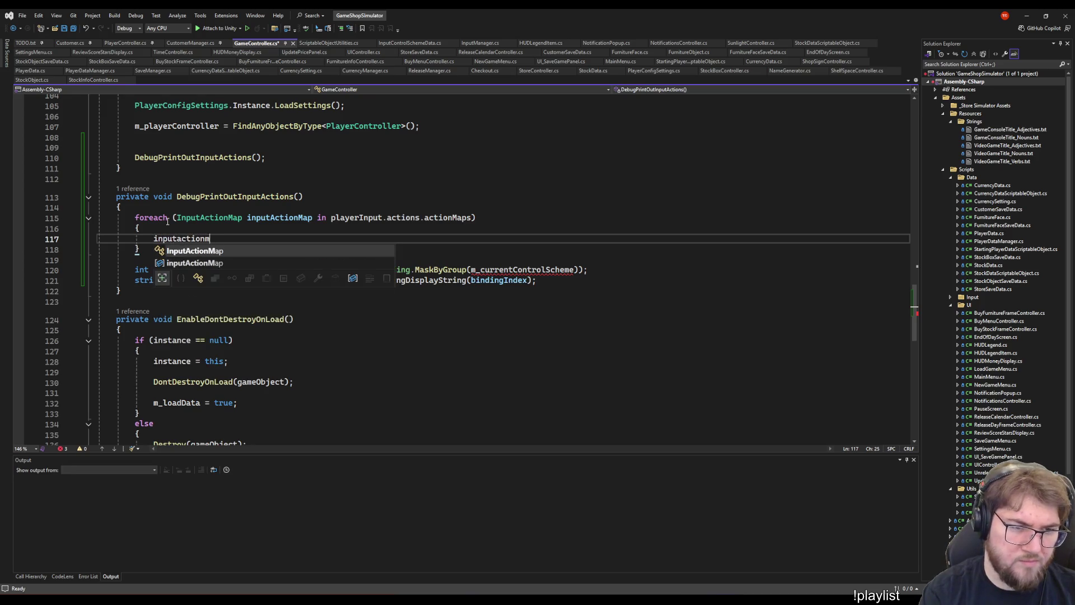
pyautogui.hotkey('ctrl', 'shift', 'Left')
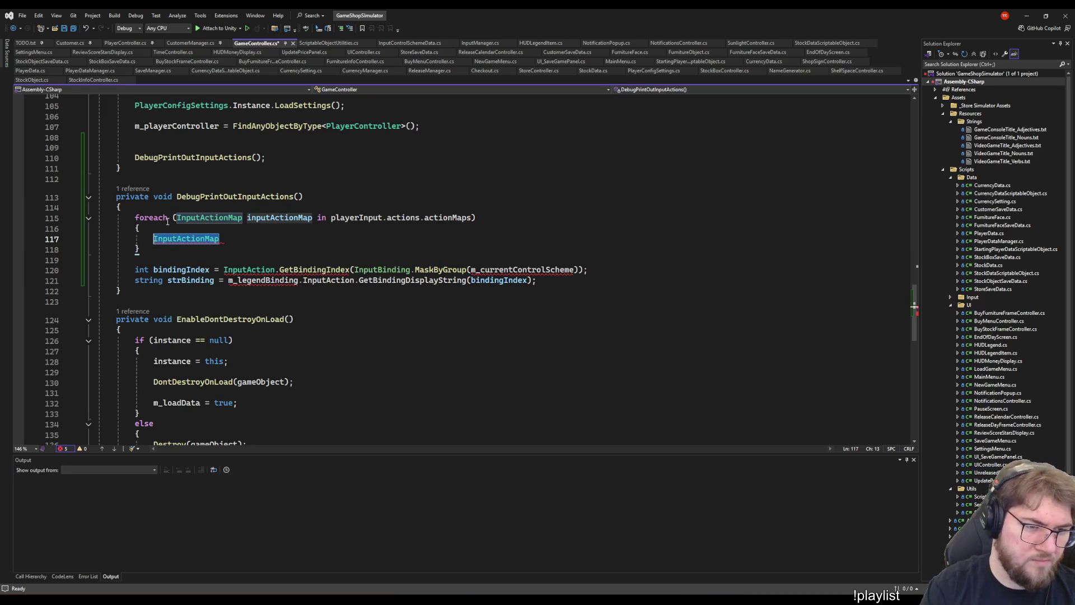
pyautogui.write('inpu')
pyautogui.press('Tab')
pyautogui.write('.')
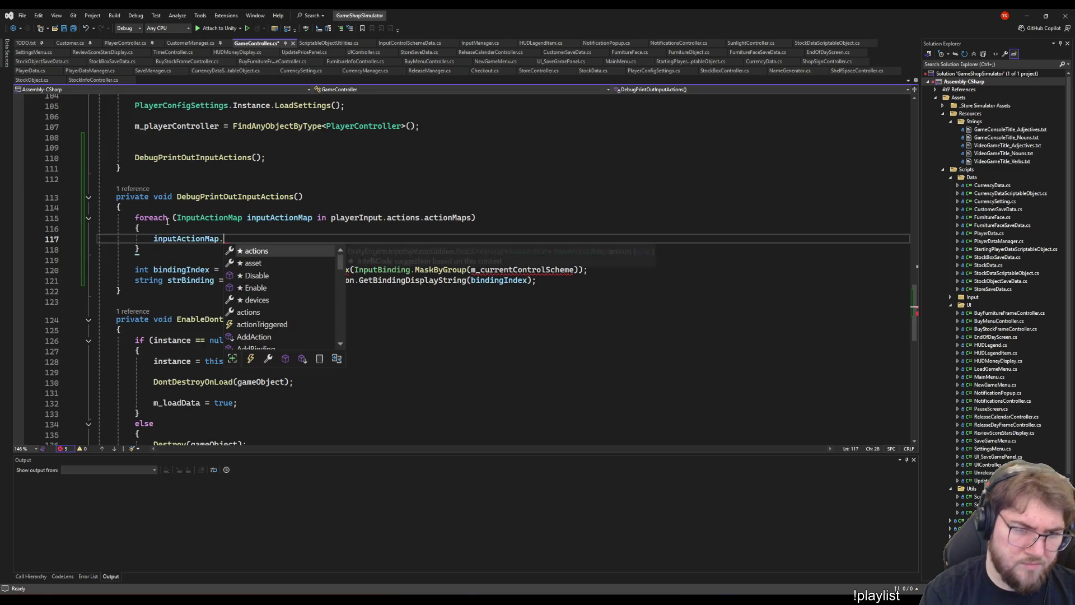
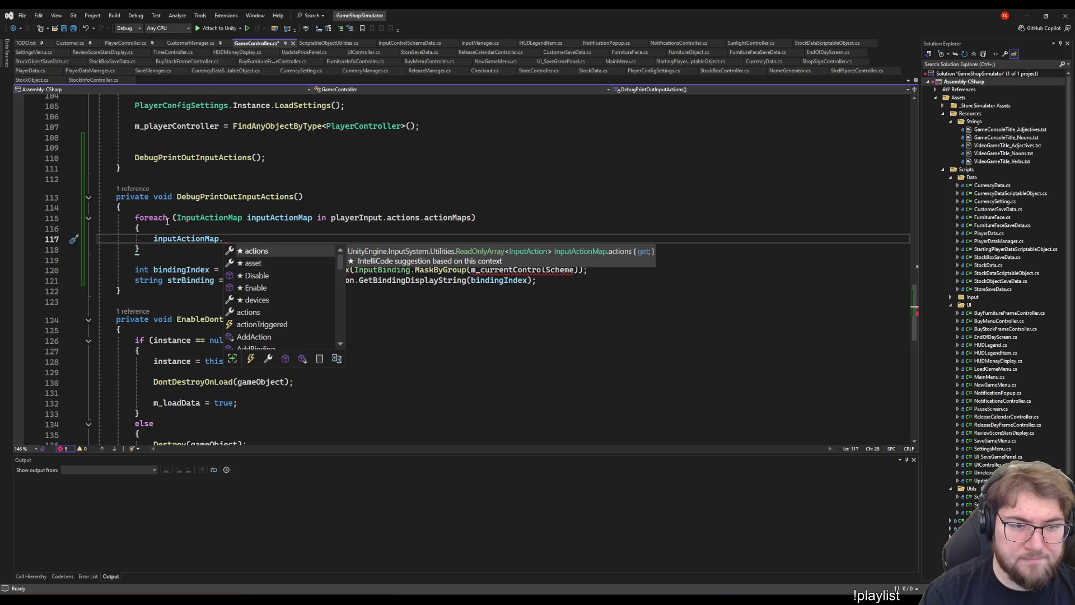
# - Wrap inputActionMap.actions in a nested foreach over each InputAction inputAction with an opening brace
pyautogui.press('Tab')
pyautogui.press('Home')
pyautogui.write('foreach (Inpu')
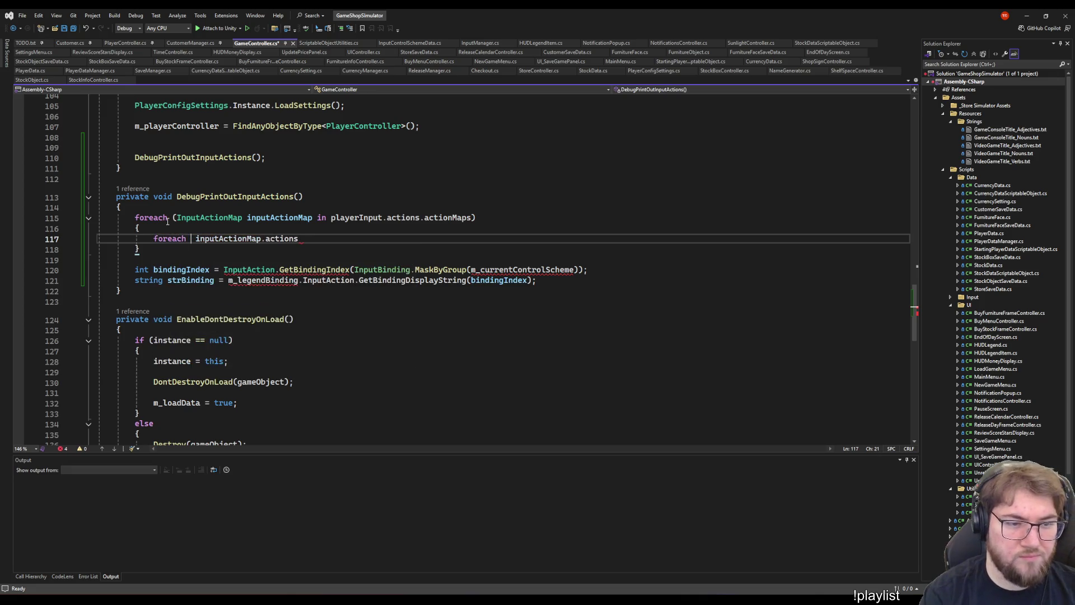
pyautogui.write('tAction inp')
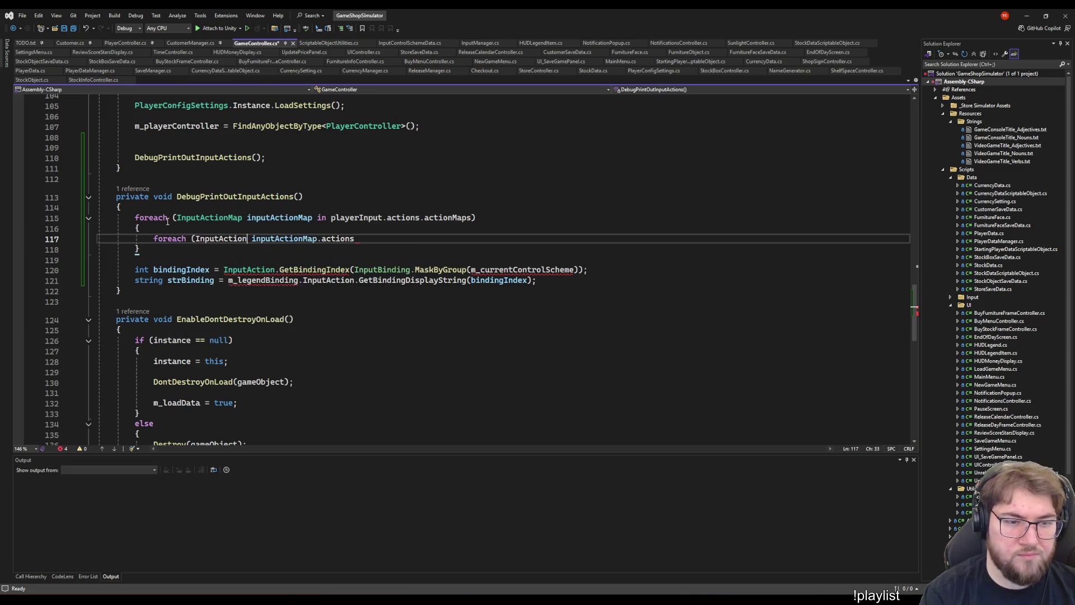
pyautogui.write('utAction in')
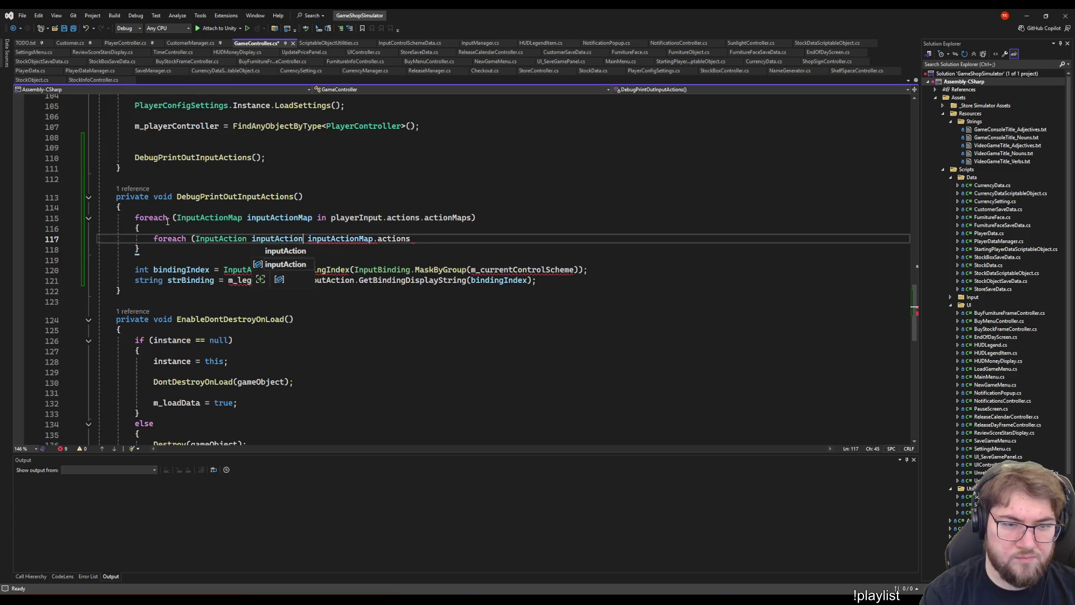
pyautogui.press('End')
pyautogui.write(')')
pyautogui.press('Return')
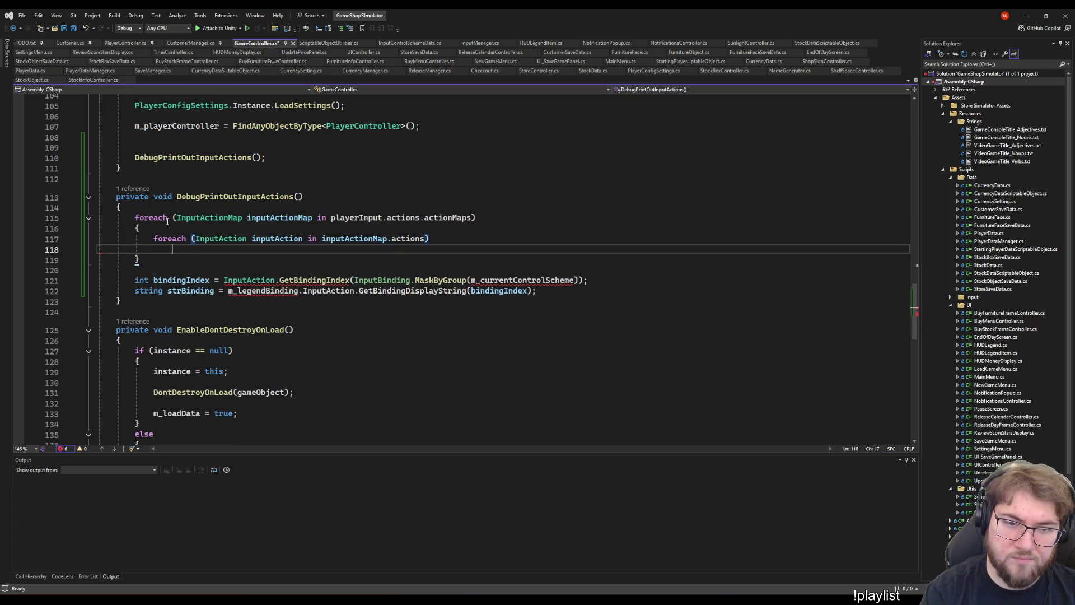
pyautogui.write('{')
pyautogui.press('Return')
# - Make both binding lines use inputAction instead of m_legendBinding, and empty the MaskByGroup argument
pyautogui.click(278, 301)
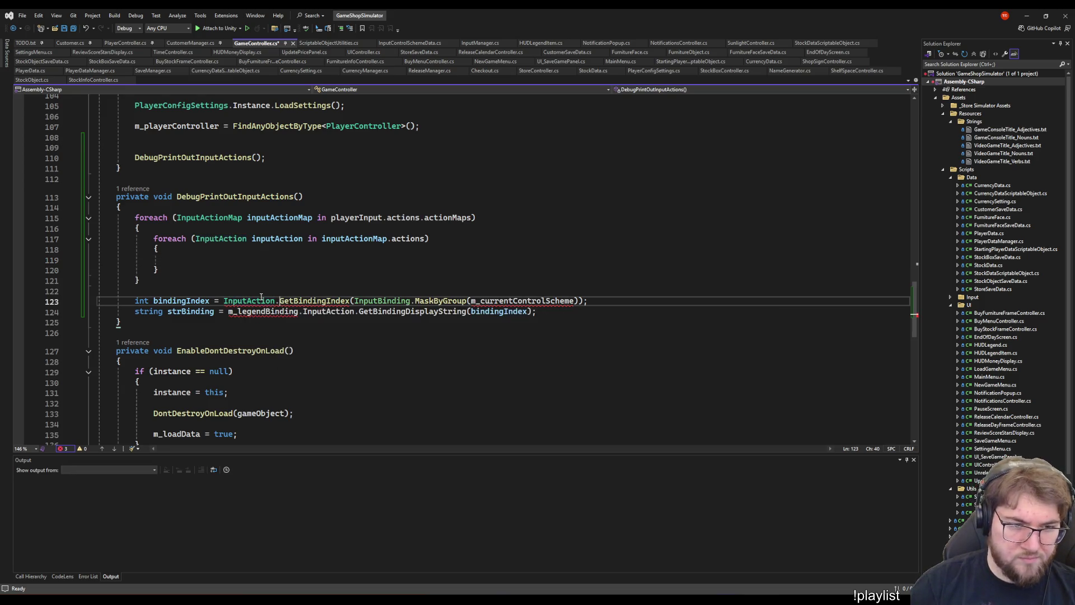
pyautogui.click(223, 300)
pyautogui.press('Down')
pyautogui.press('Right')
pyautogui.hotkey('shift', 'Right')
pyautogui.hotkey('shift', 'Right')
pyautogui.hotkey('shift', 'Right')
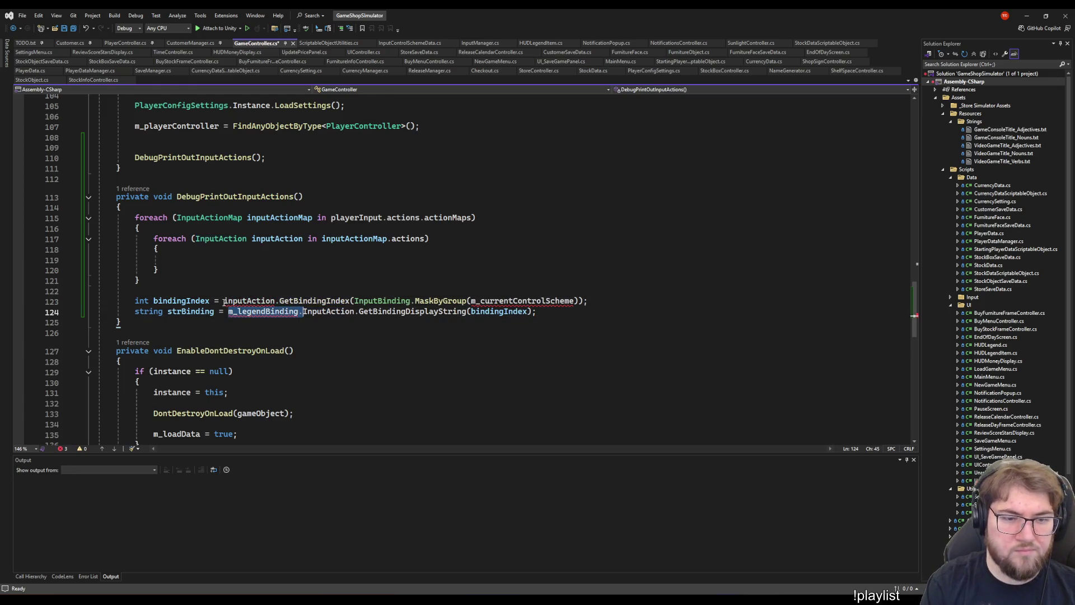
pyautogui.write('i')
pyautogui.press('End')
pyautogui.press('Up')
pyautogui.press('Right')
pyautogui.press('Right')
pyautogui.hotkey('ctrl', 'shift', 'Right')
pyautogui.press('Delete')
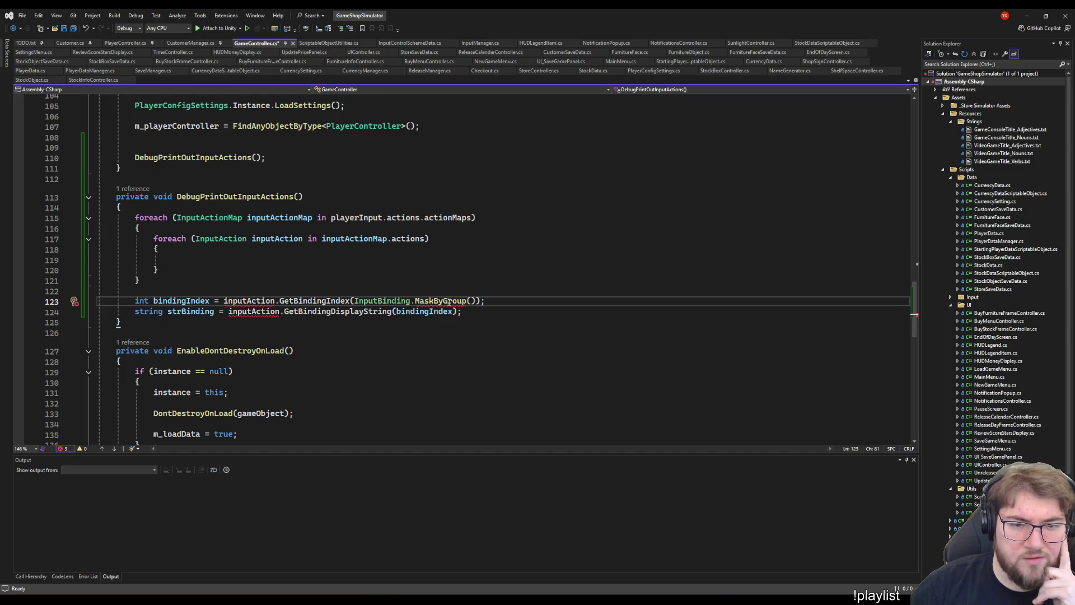
# - Add inputAction.GetBindingDisplayString(); on the empty line in the inner loop
pyautogui.click(331, 301)
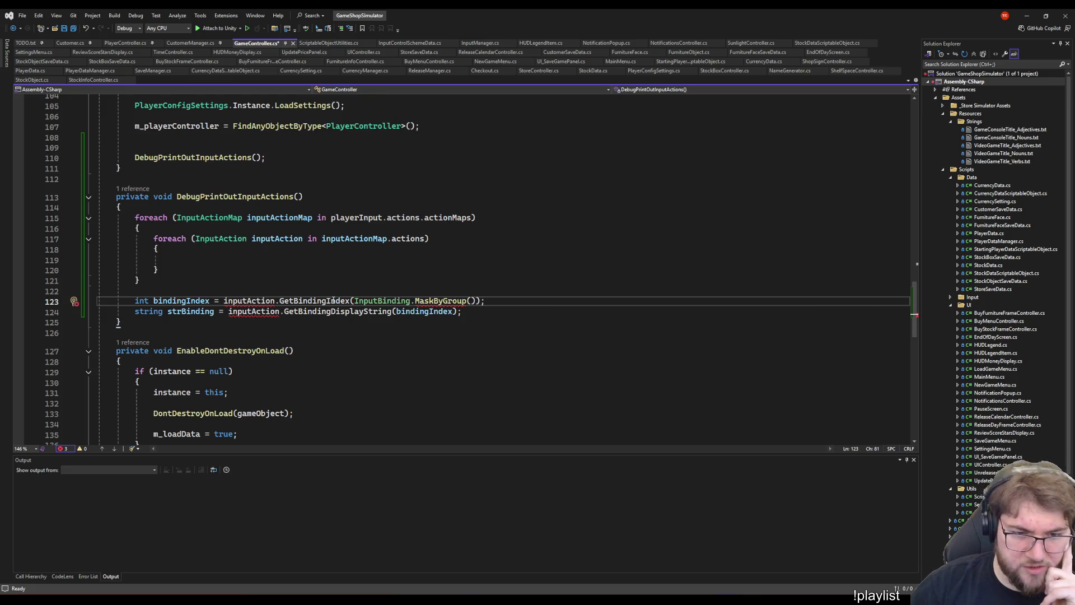
pyautogui.click(378, 301)
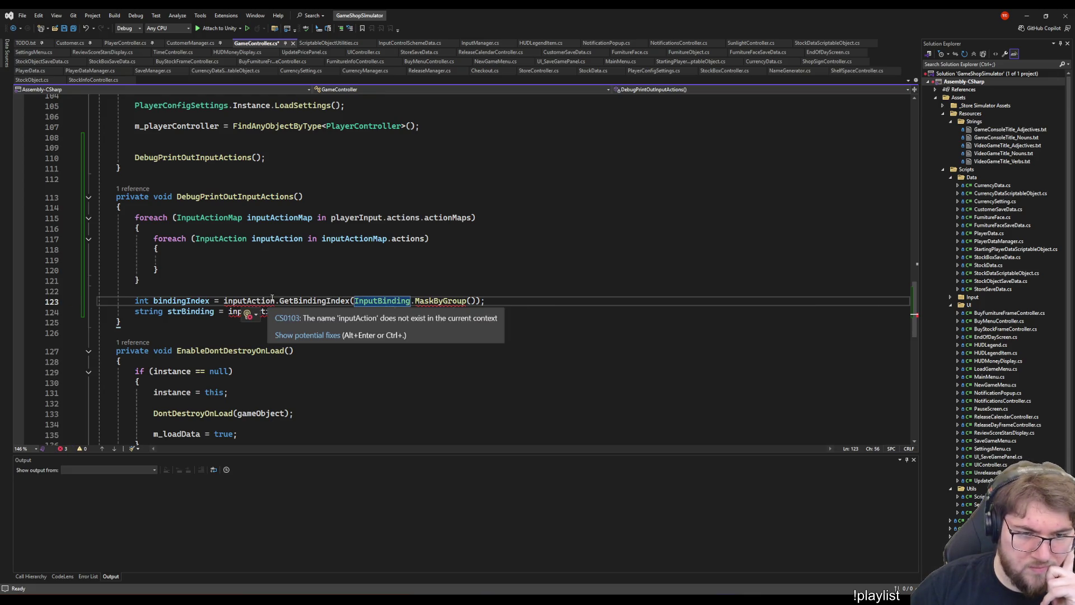
pyautogui.click(438, 260)
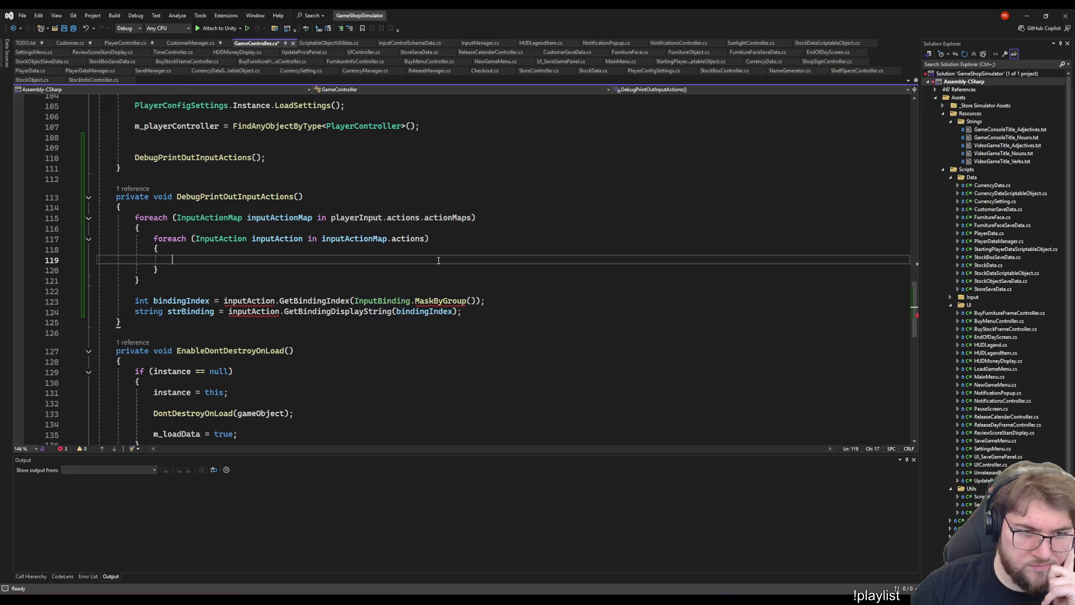
pyautogui.write('inp')
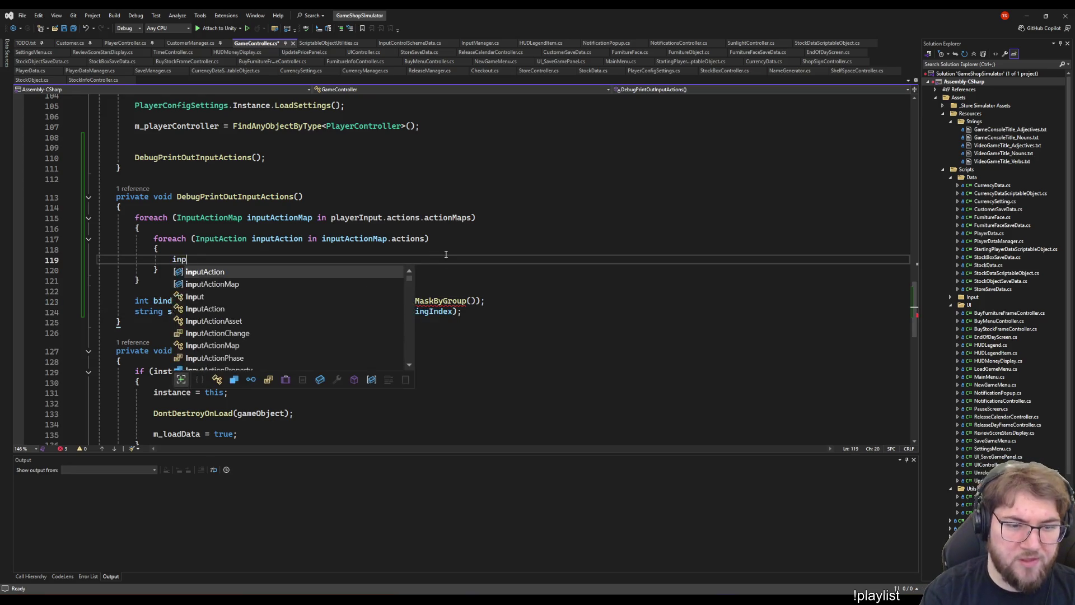
pyautogui.write('utAction')
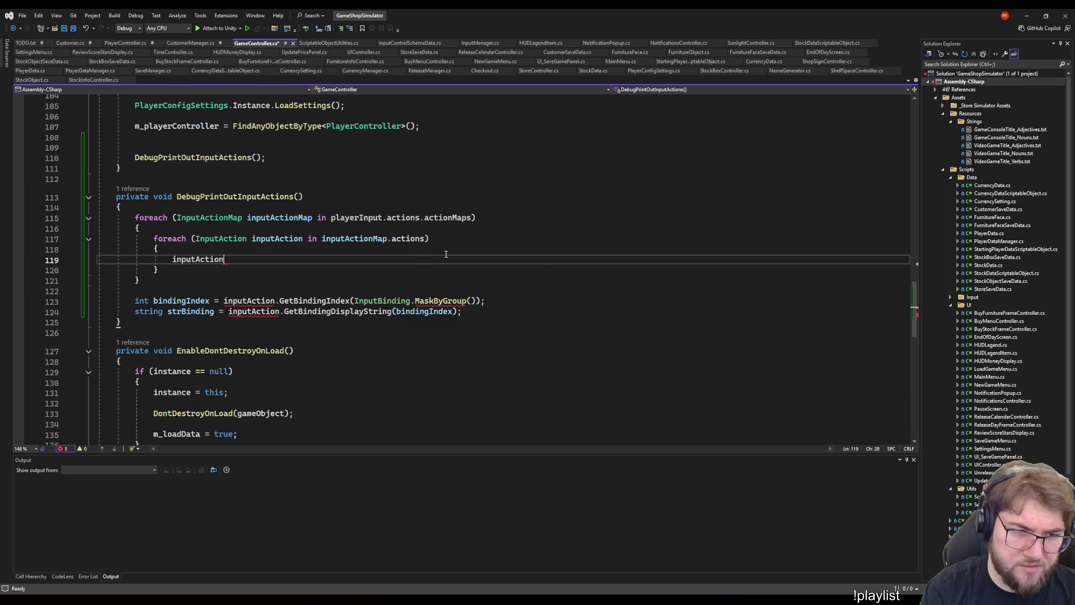
pyautogui.write('.GetB')
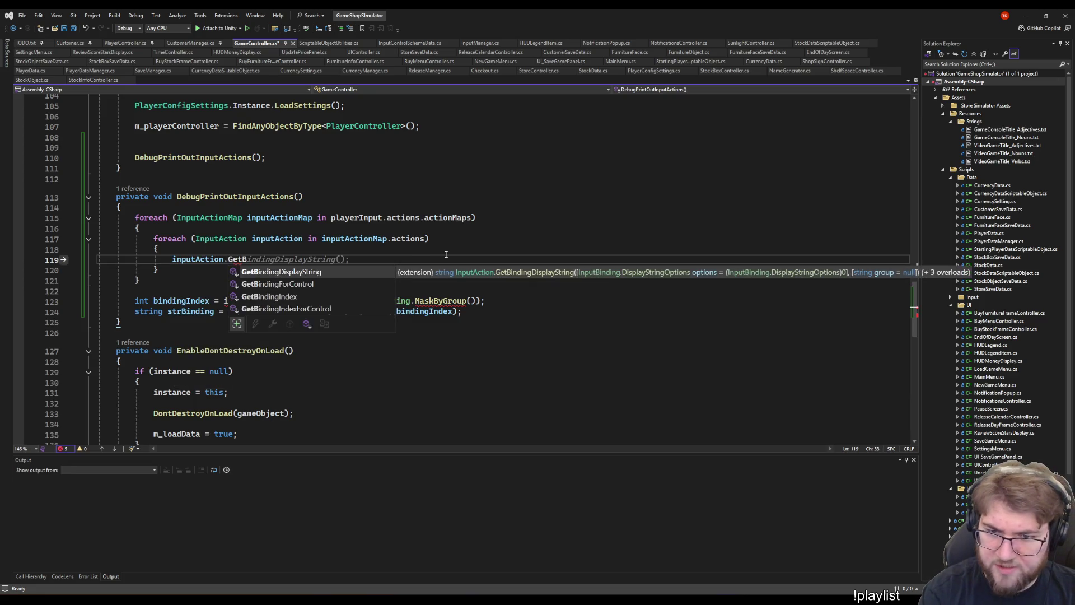
pyautogui.press('Tab')
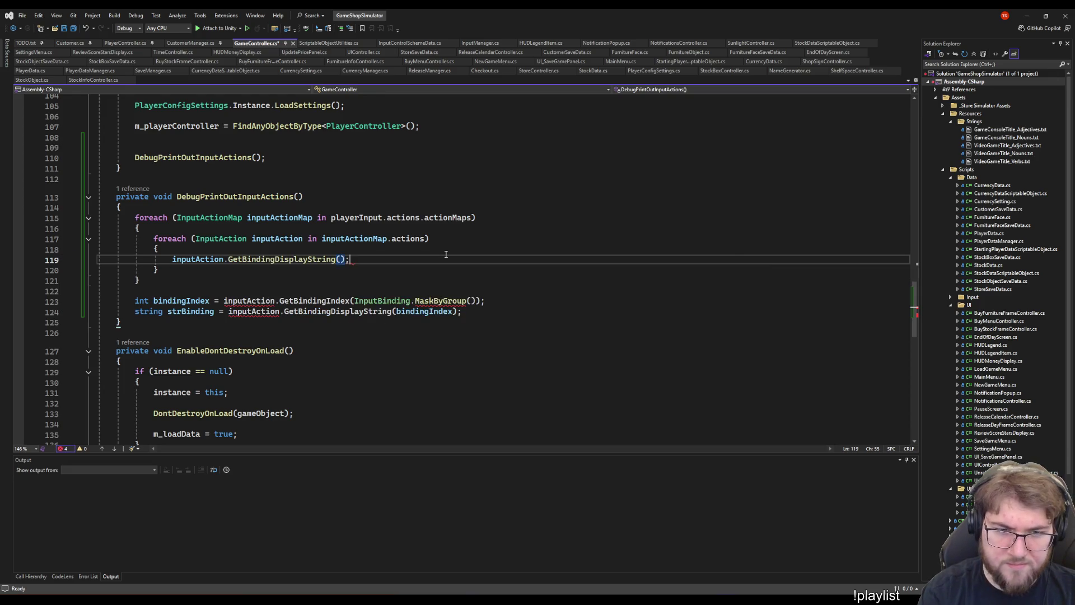
pyautogui.press('Up')
pyautogui.press('Down')
pyautogui.press('End')
pyautogui.press('Left')
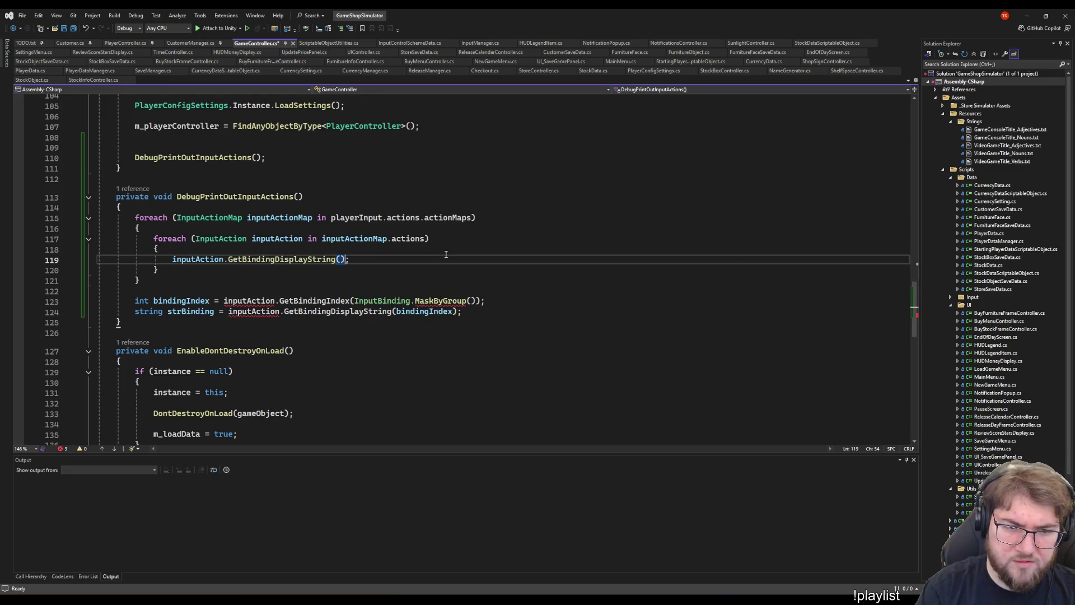
# - Insert a blank line after the outer loop's opening brace
pyautogui.press('End')
pyautogui.press('Down')
pyautogui.press('Up')
pyautogui.press('Up')
pyautogui.press('Up')
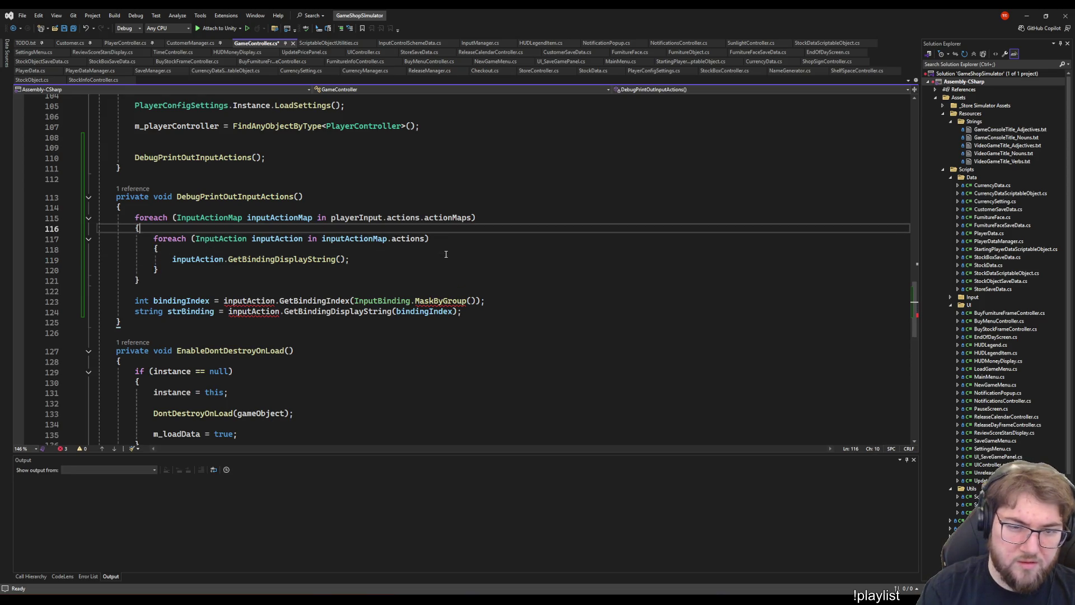
pyautogui.press('Return')
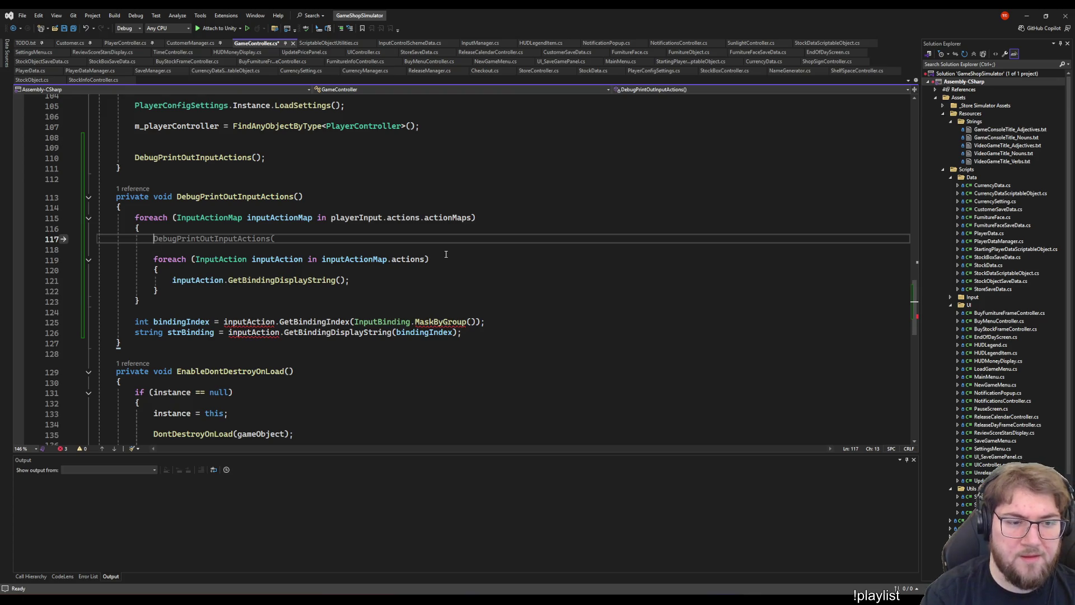
# - Write inputActionMap.controlSchemes on line 117 and prefix it with foreach
pyautogui.write('input')
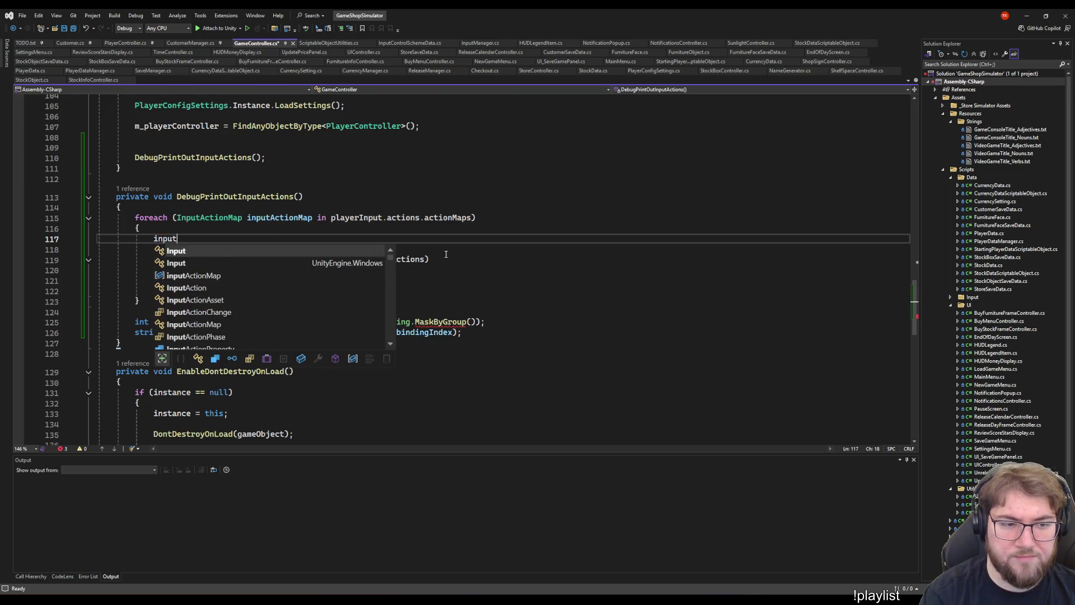
pyautogui.write('actionma')
pyautogui.press('Tab')
pyautogui.write('.c')
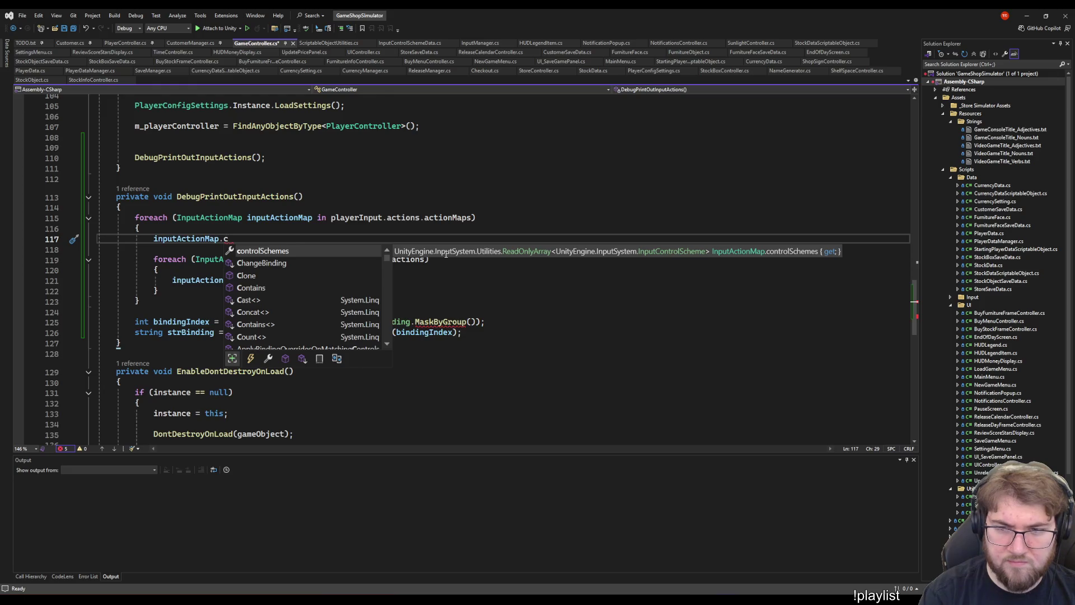
pyautogui.press('Tab')
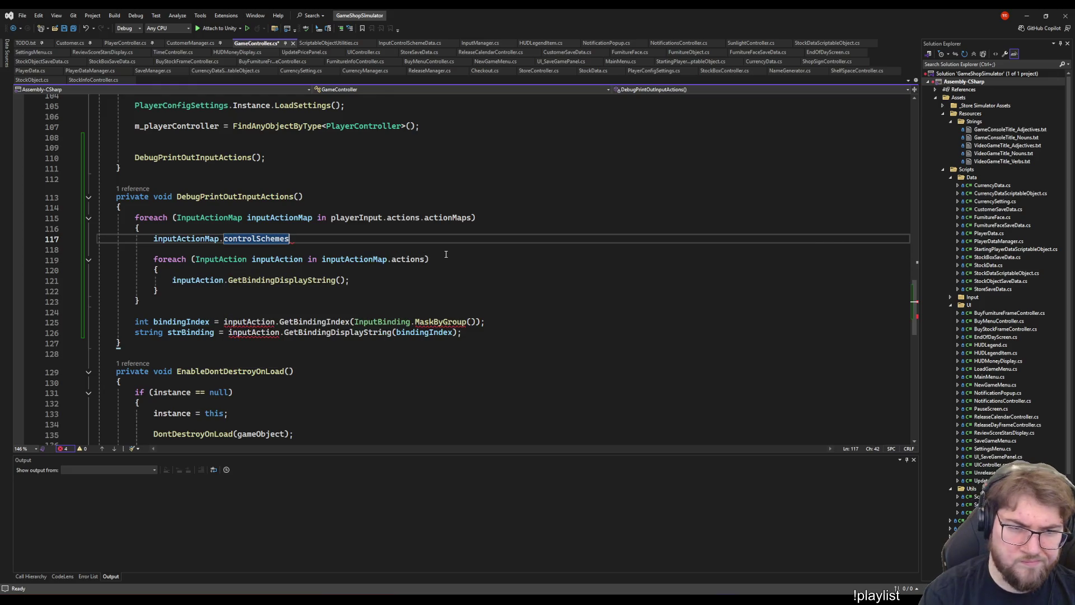
pyautogui.press('Home')
pyautogui.write('foreach')
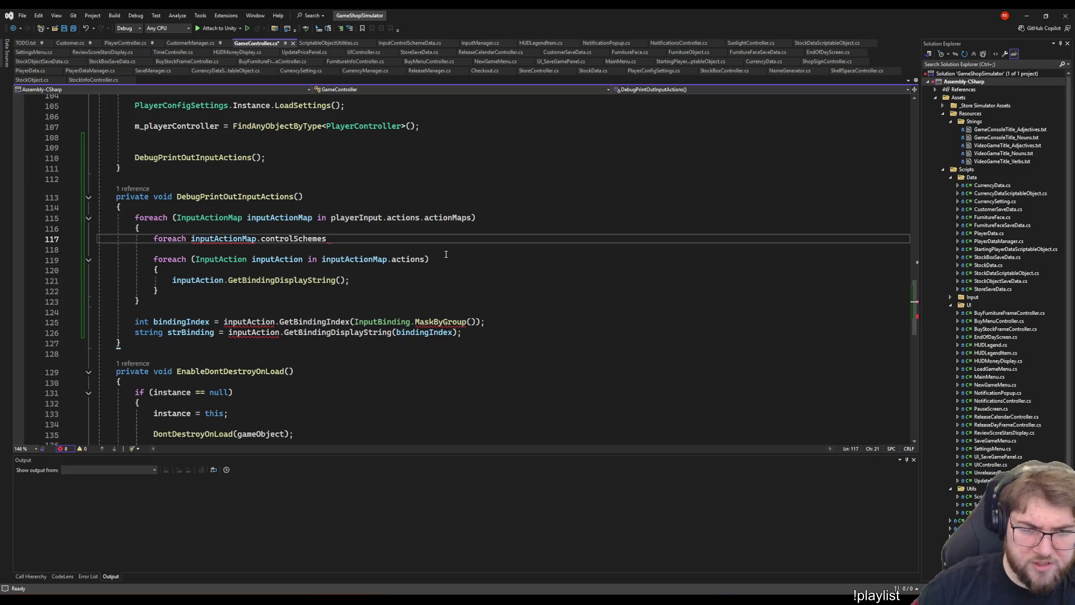
pyautogui.moveTo(297, 236)
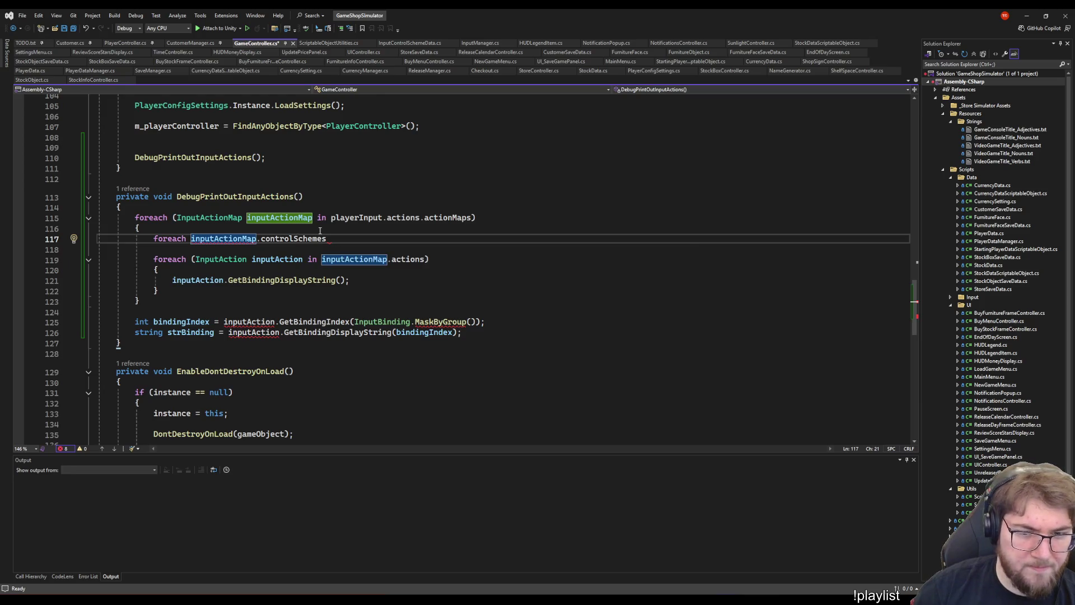
pyautogui.click(443, 314)
pyautogui.hotkey('ctrl', '-')
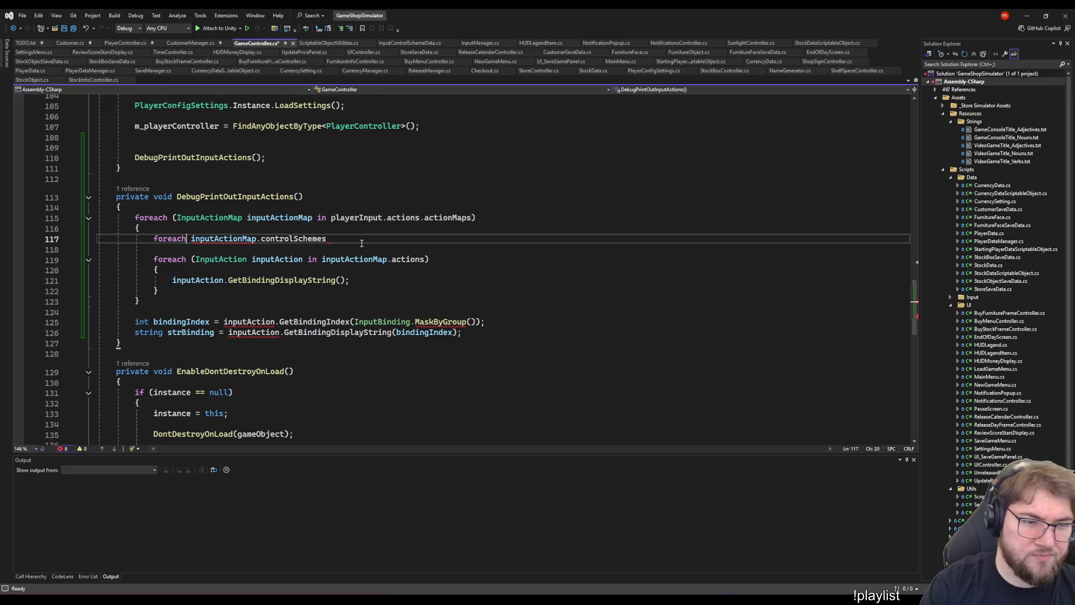
# - Finish the header as (InputControlScheme inputControlScheme in ...), add empty braces, and inspect the type error
pyautogui.write('(Inputcontrolsc')
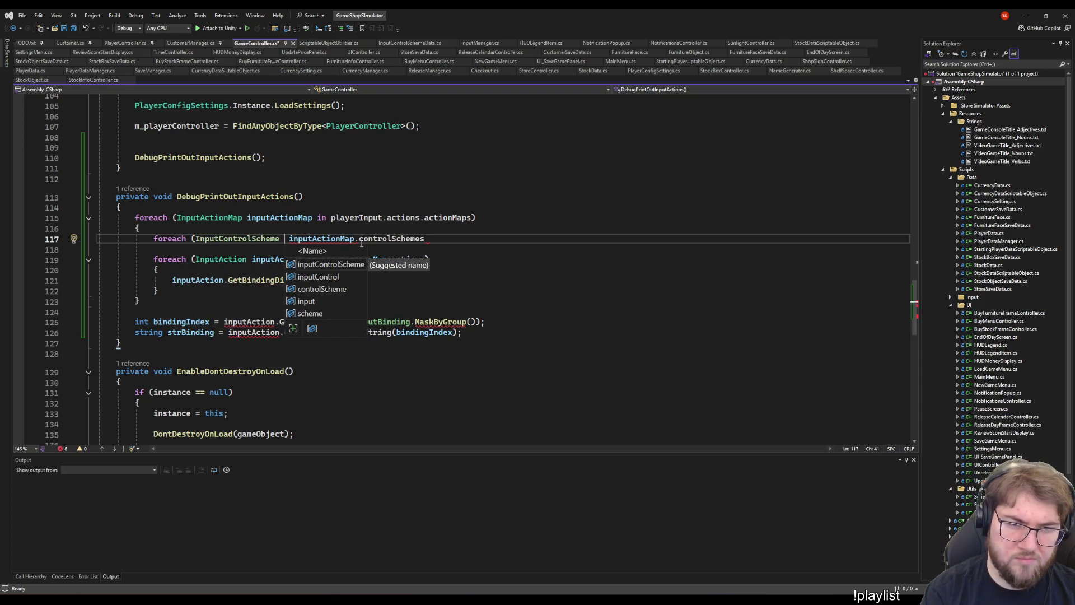
pyautogui.press('Tab')
pyautogui.write('in')
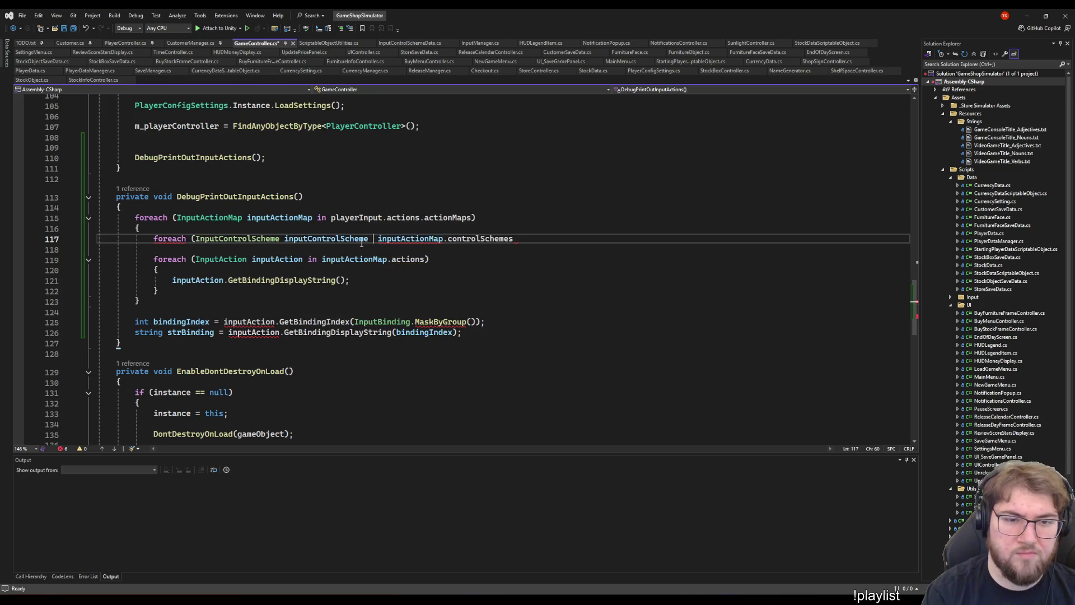
pyautogui.press('End')
pyautogui.write(')')
pyautogui.press('Return')
pyautogui.write('{')
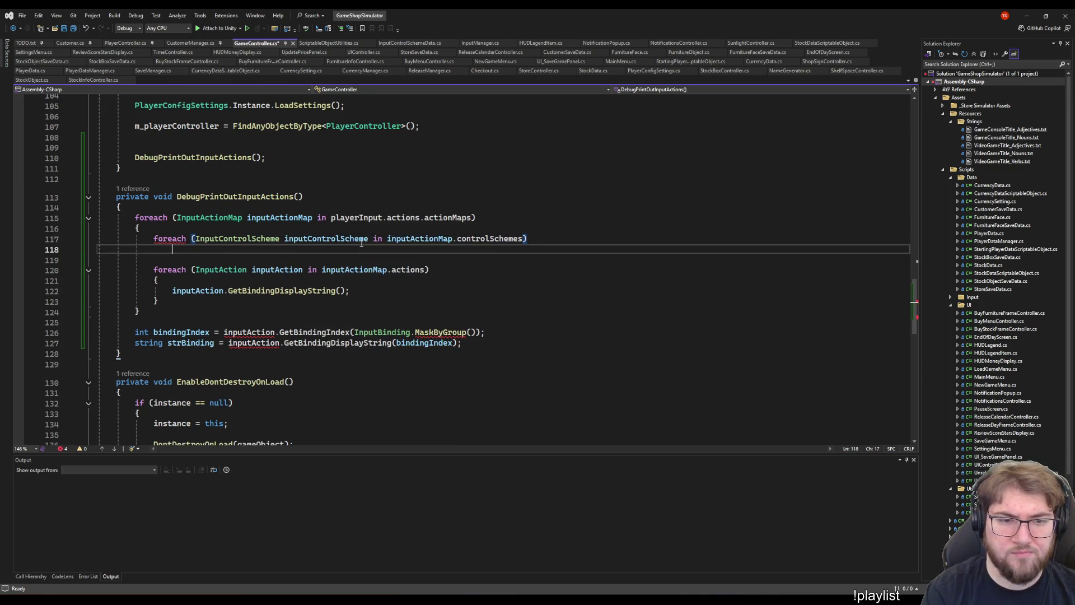
pyautogui.press('Return')
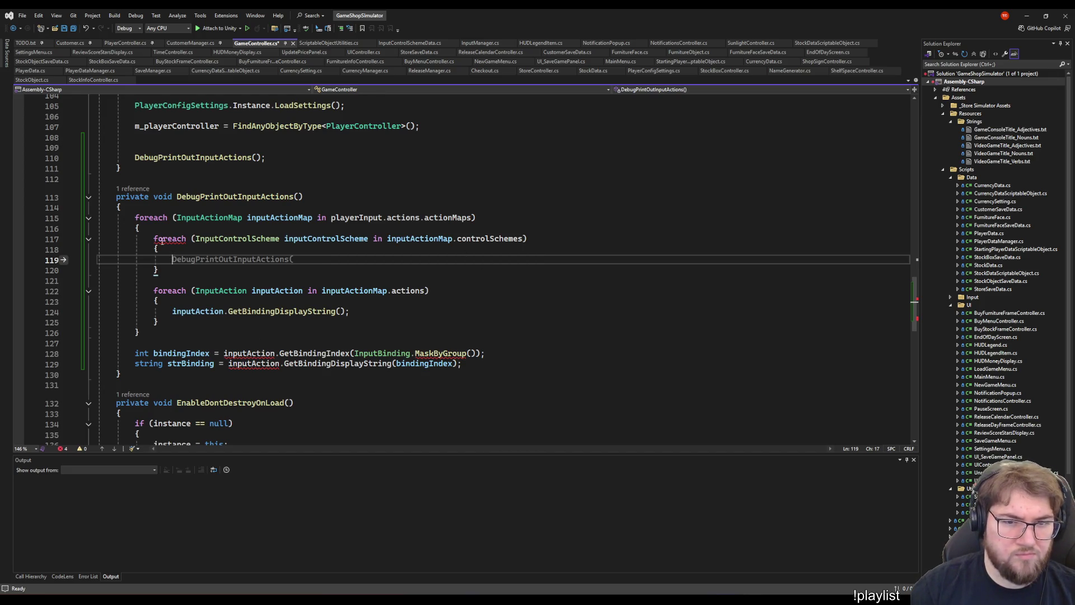
pyautogui.moveTo(167, 241)
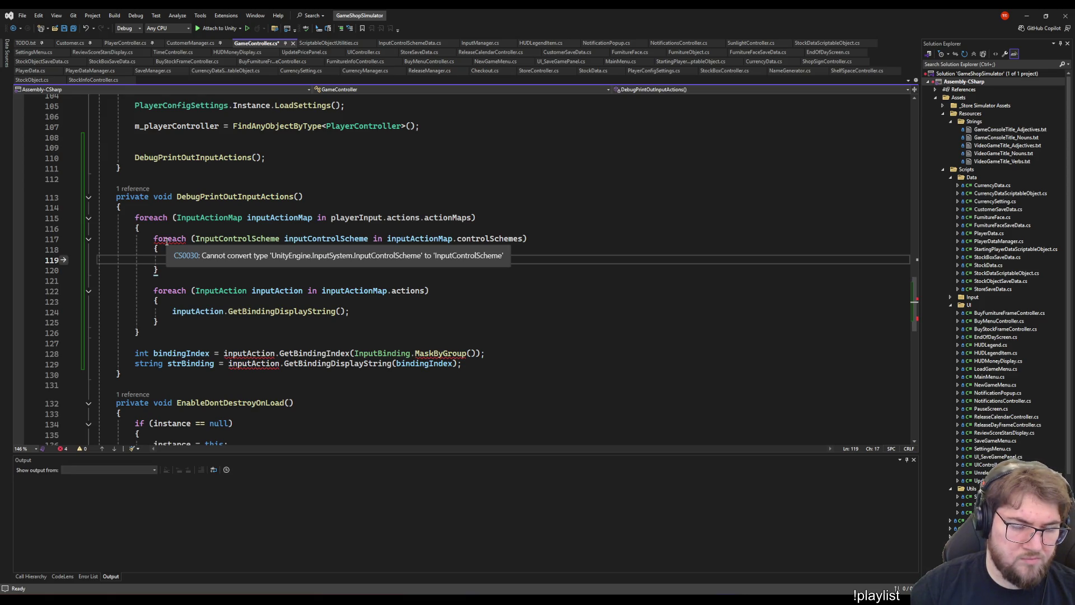
pyautogui.click(257, 239)
pyautogui.click(297, 238)
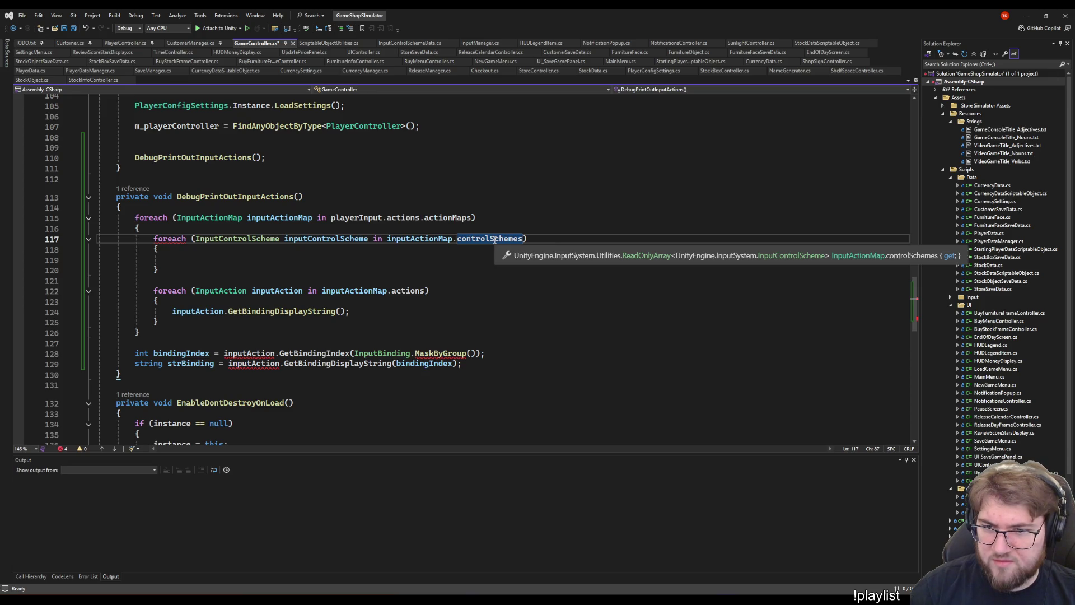
# - Go to InputControlScheme's definition, delete the custom enum, and save InputControlSchemeData.cs
pyautogui.rightClick(273, 235)
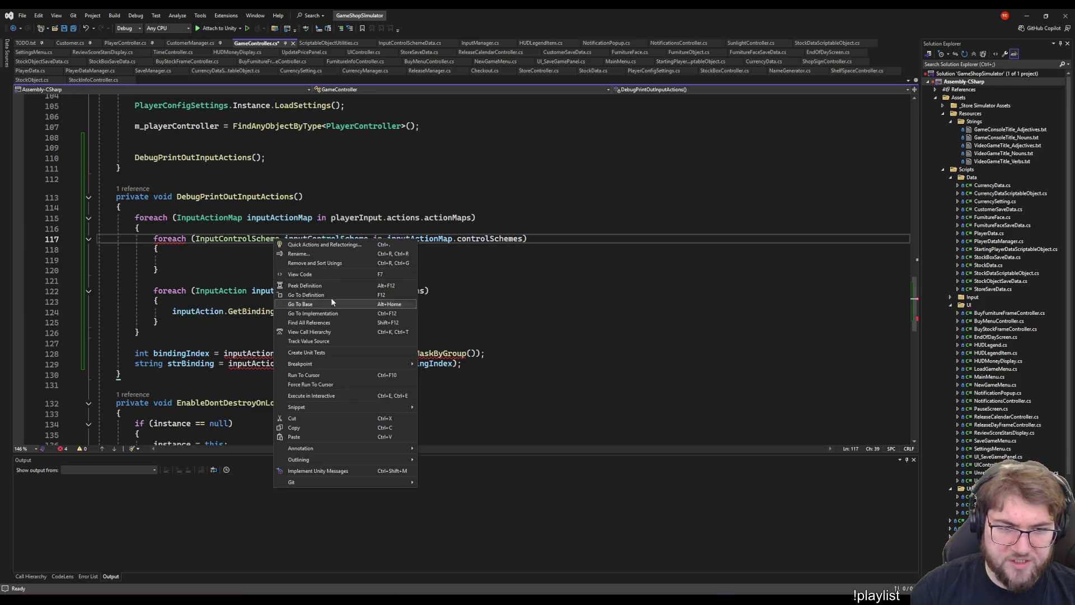
pyautogui.click(303, 287)
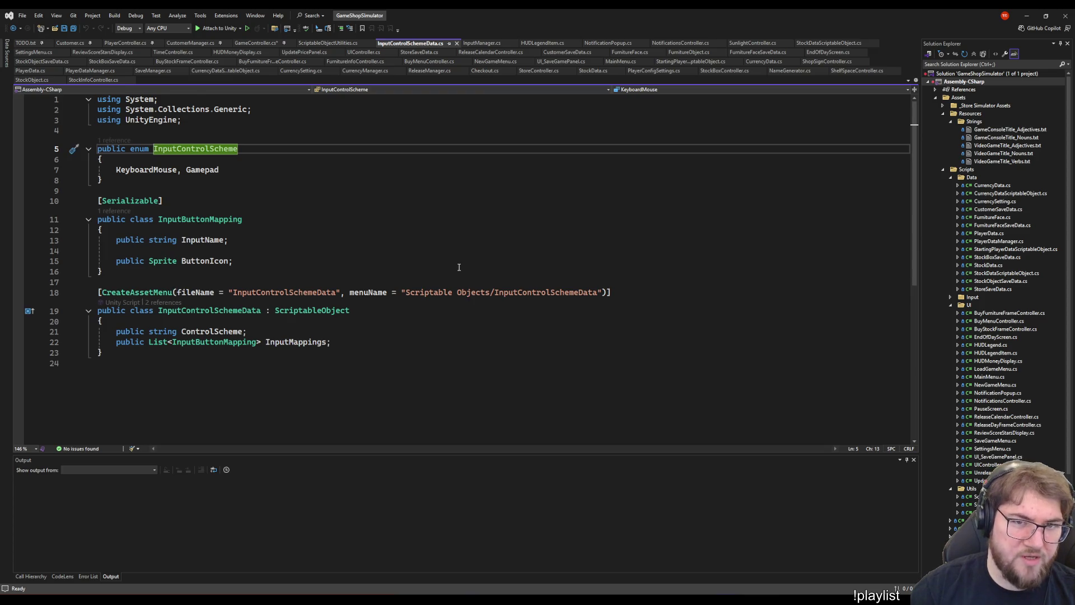
pyautogui.click(160, 182)
pyautogui.hotkey('shift', 'Up')
pyautogui.hotkey('shift', 'Up')
pyautogui.hotkey('shift', 'Up')
pyautogui.press('Delete')
pyautogui.hotkey('ctrl', 's')
# - Switch back to GameController.cs and select the InputControlScheme type on line 117
pyautogui.hotkey('ctrl', 'Tab')
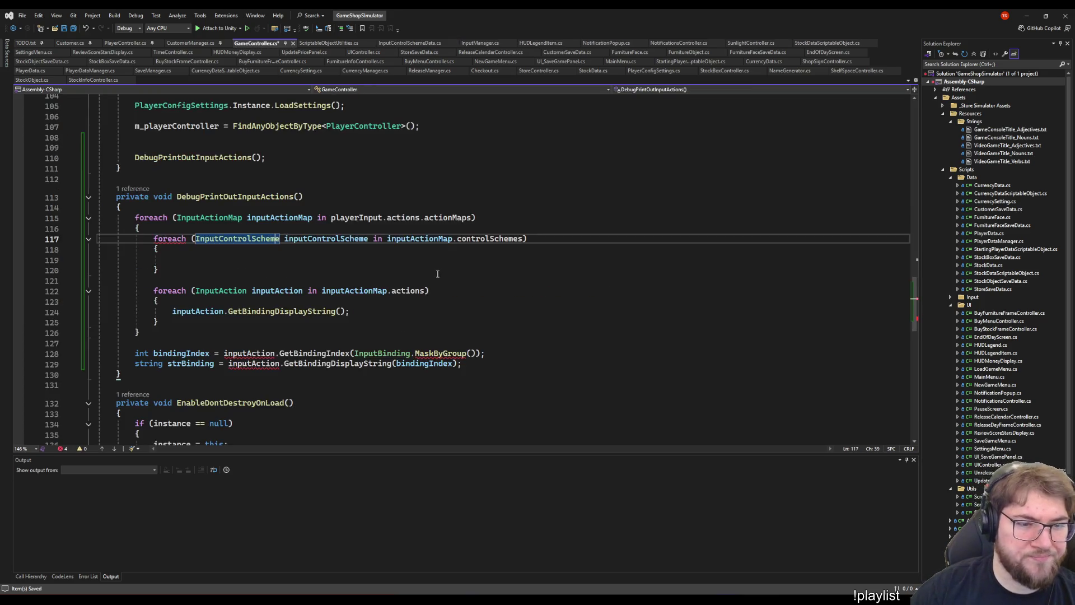
pyautogui.press('Down')
pyautogui.press('Down')
pyautogui.press('Down')
pyautogui.doubleClick(252, 242)
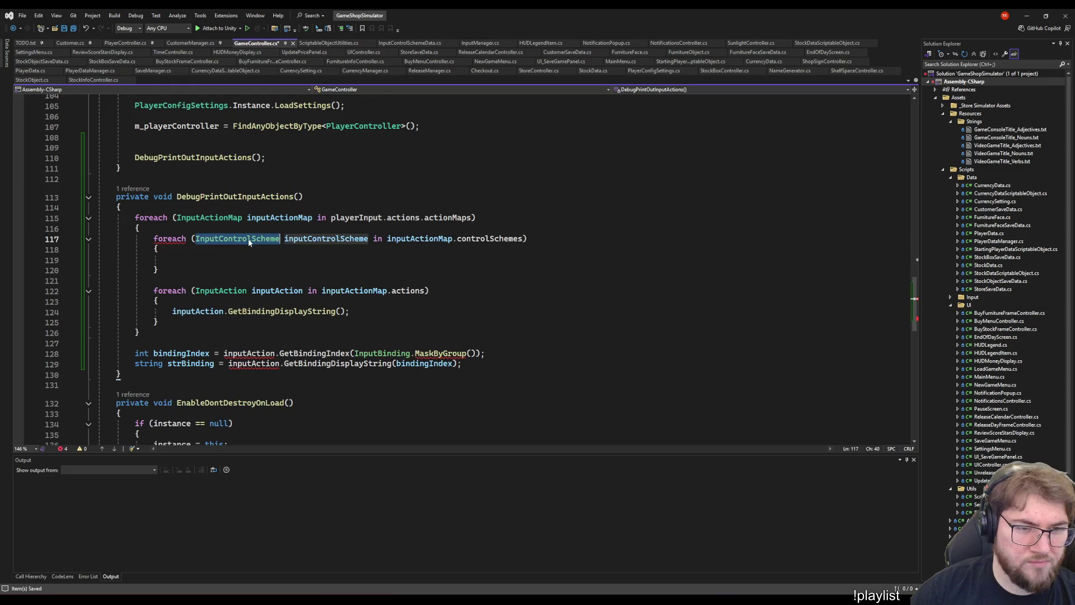
# - Move the actions foreach inside the controlSchemes loop body
pyautogui.press('Down')
pyautogui.press('Down')
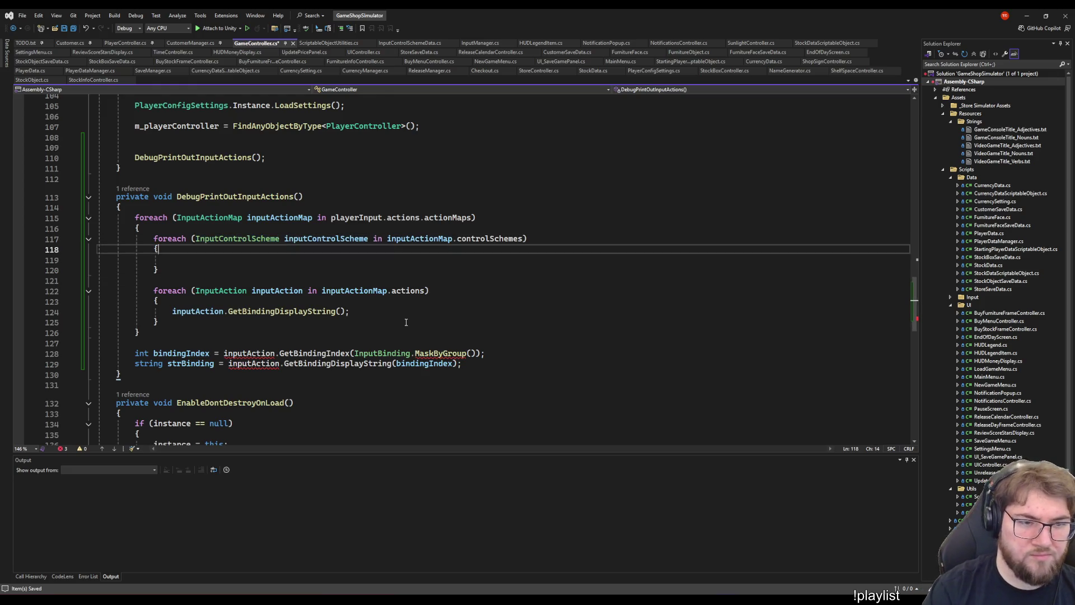
pyautogui.write('inputControlScheme.')
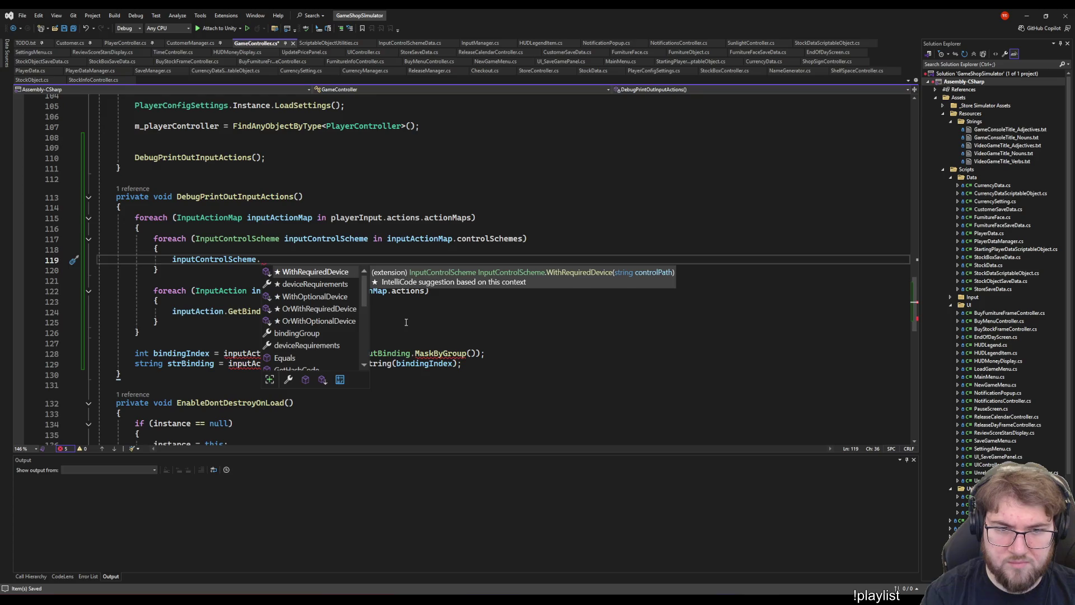
pyautogui.press('Escape')
pyautogui.hotkey('shift', 'Home')
pyautogui.press('BackSpace')
pyautogui.press('Down')
pyautogui.press('Down')
pyautogui.press('Down')
pyautogui.hotkey('shift', 'Down')
pyautogui.hotkey('shift', 'Down')
pyautogui.hotkey('shift', 'Down')
pyautogui.hotkey('shift', 'End')
pyautogui.press('BackSpace')
pyautogui.press('Up')
pyautogui.press('Up')
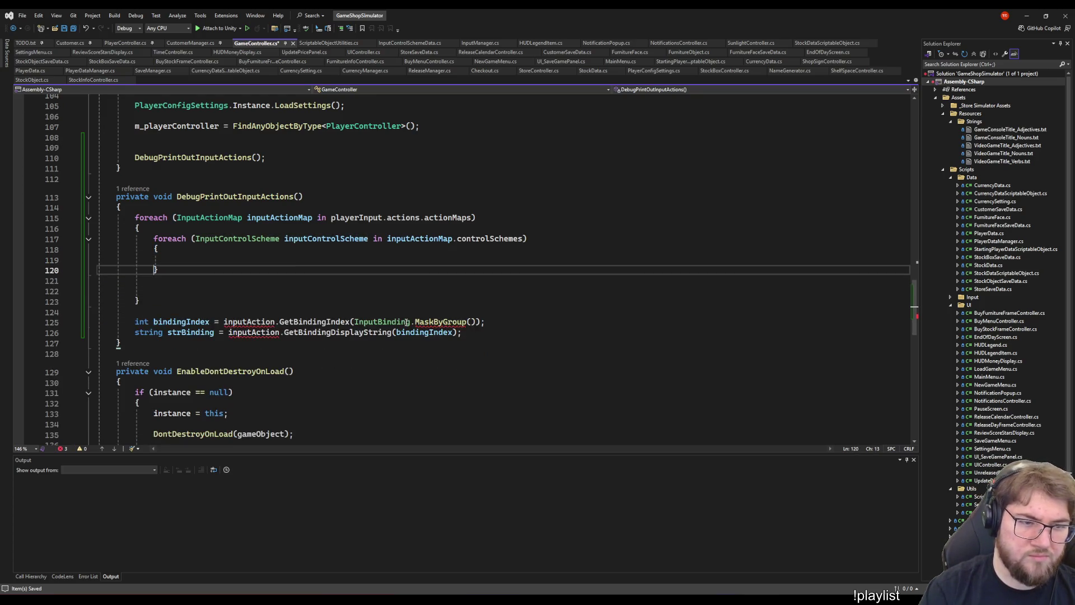
pyautogui.hotkey('ctrl', 'z')
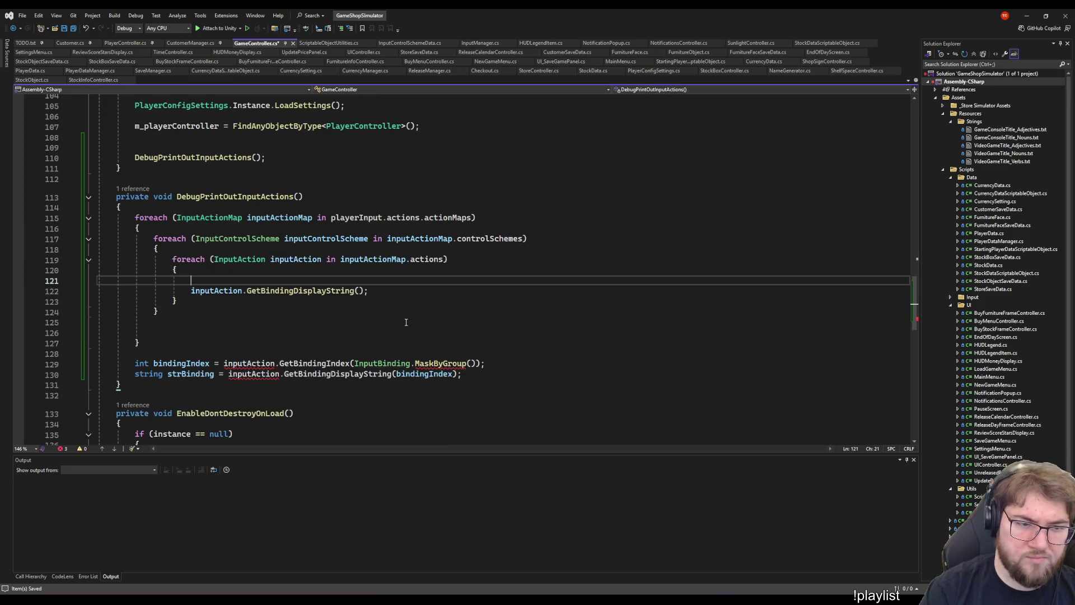
# - Add int bindingIndex = inputAction.GetBindingIndex(InputBinding.MaskByGroup(inputControlScheme.bindingGroup));
pyautogui.write('int bindingIndex = inputac')
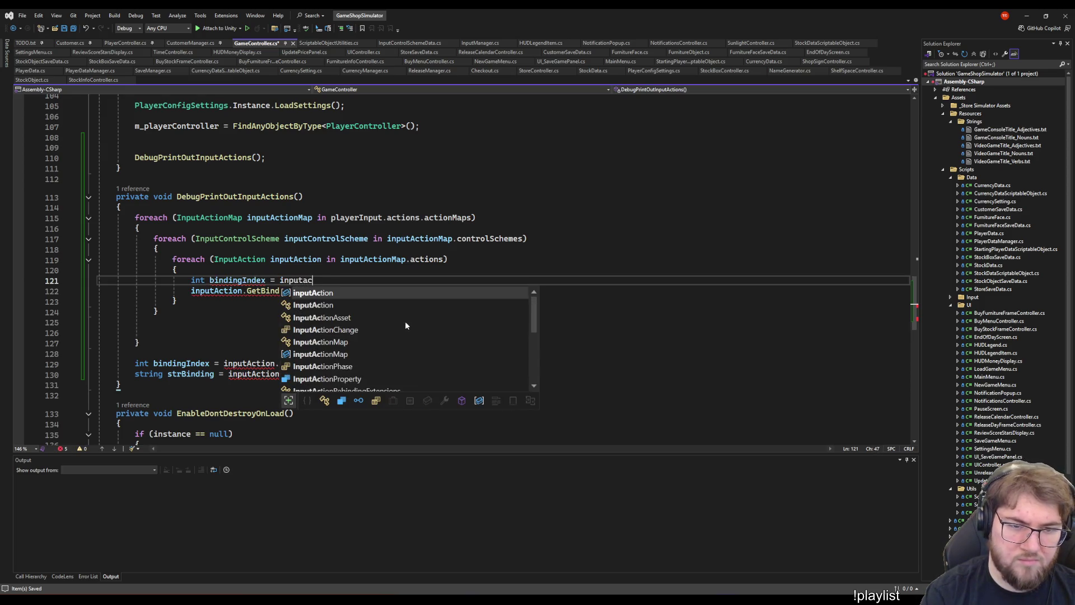
pyautogui.write('.getb')
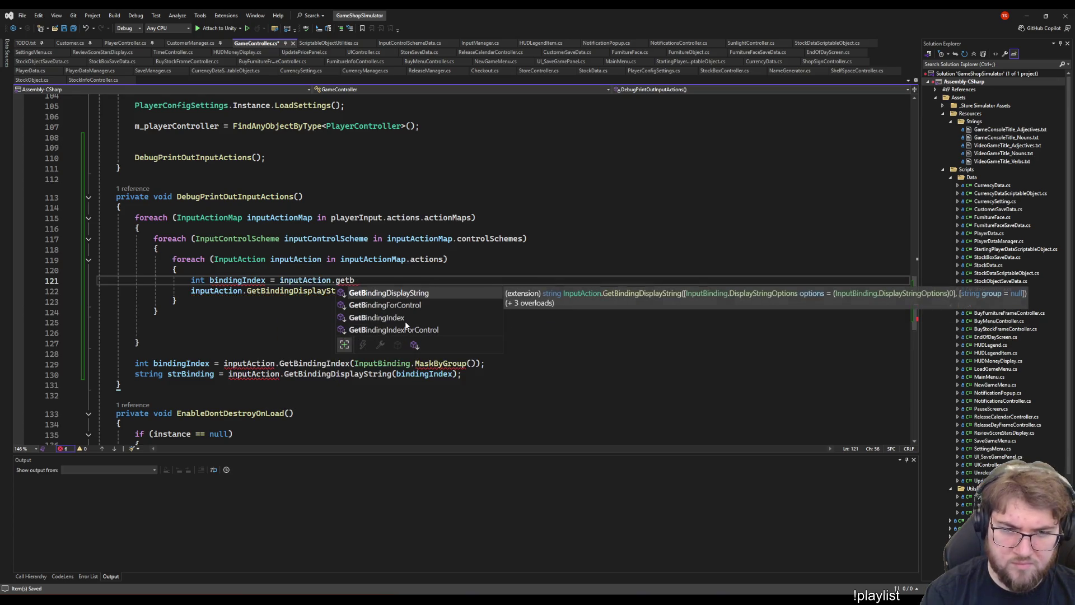
pyautogui.write('i')
pyautogui.press('Tab')
pyautogui.write('(')
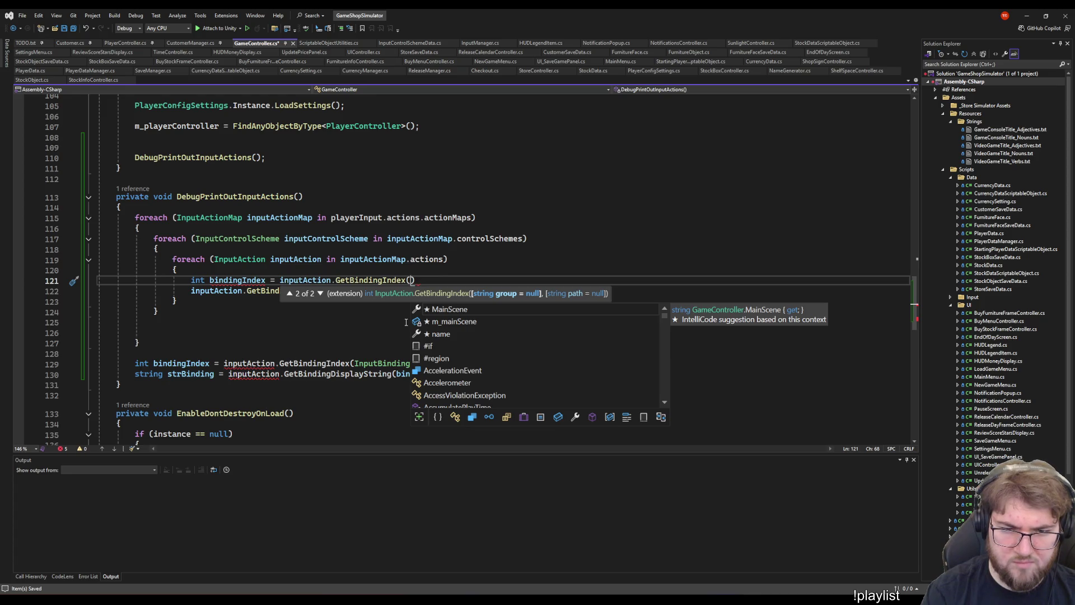
pyautogui.write('Inputbin')
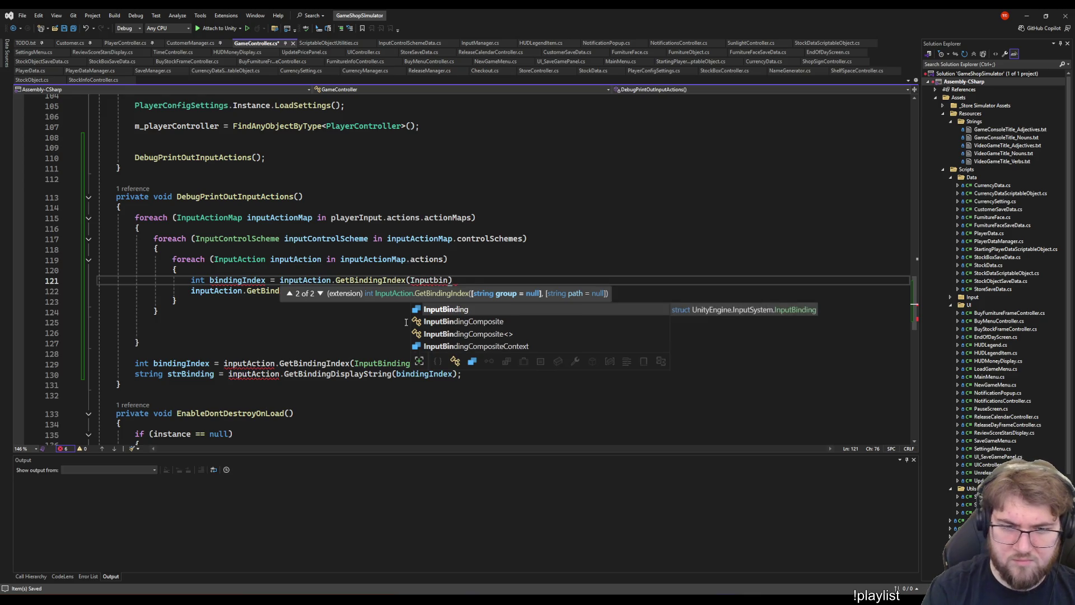
pyautogui.write('.mas')
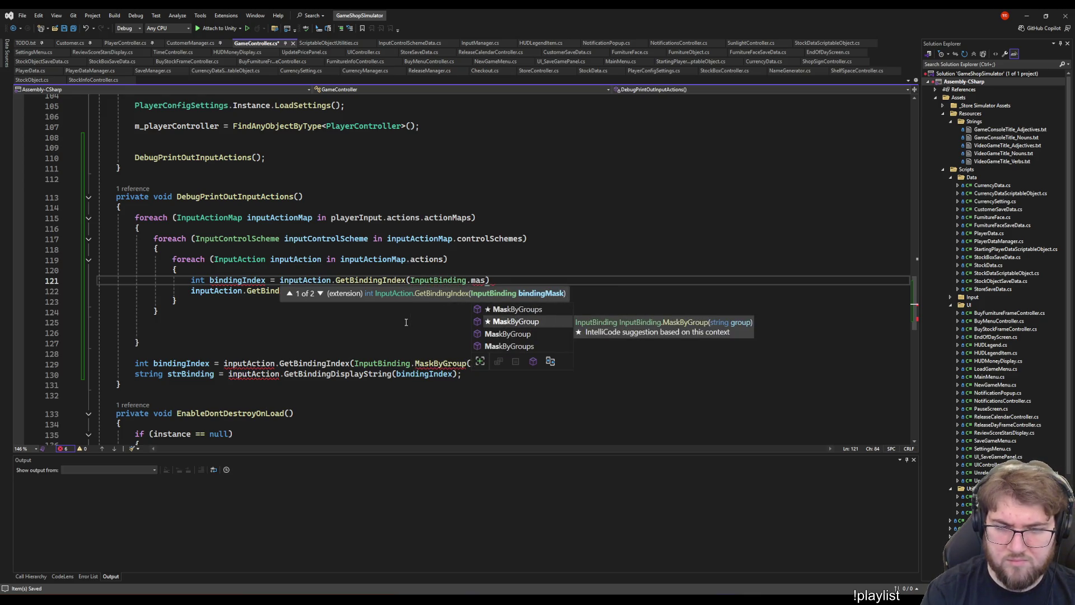
pyautogui.press('Tab')
pyautogui.write('(')
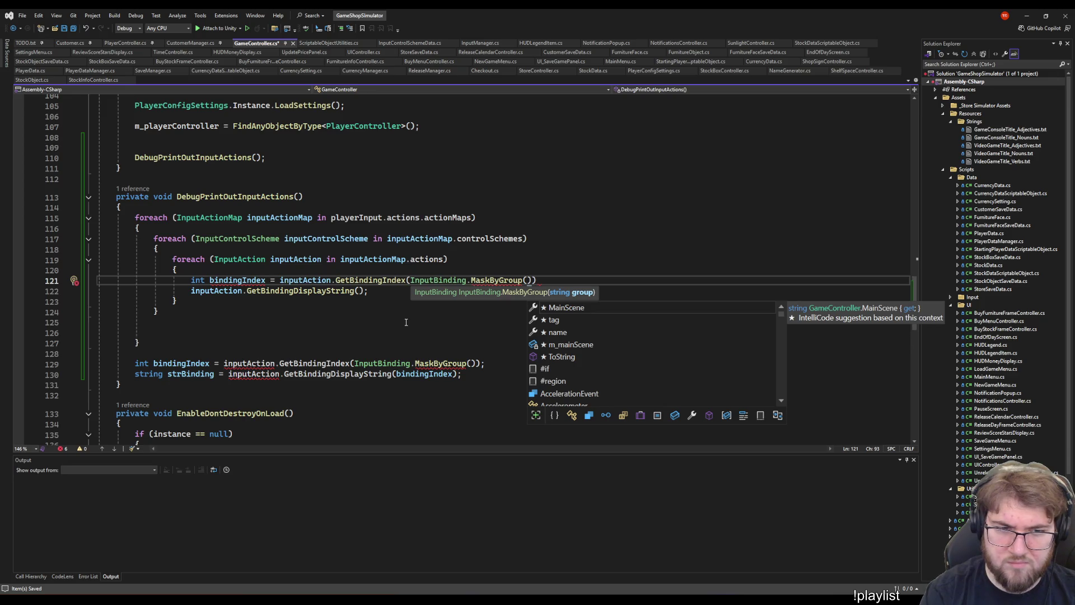
pyautogui.write('inputcon')
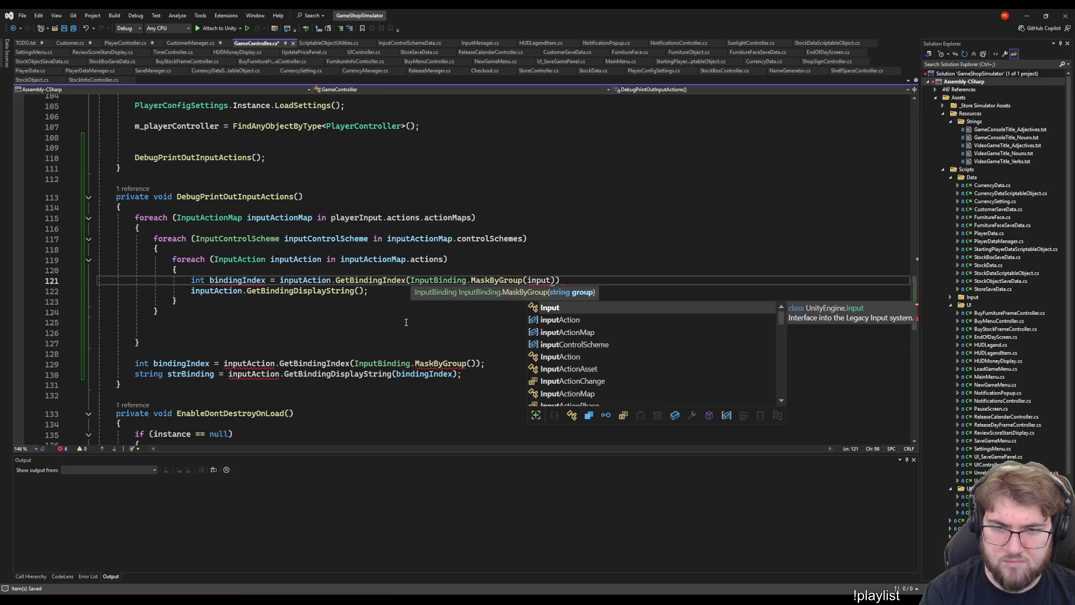
pyautogui.press('Tab')
pyautogui.write('.')
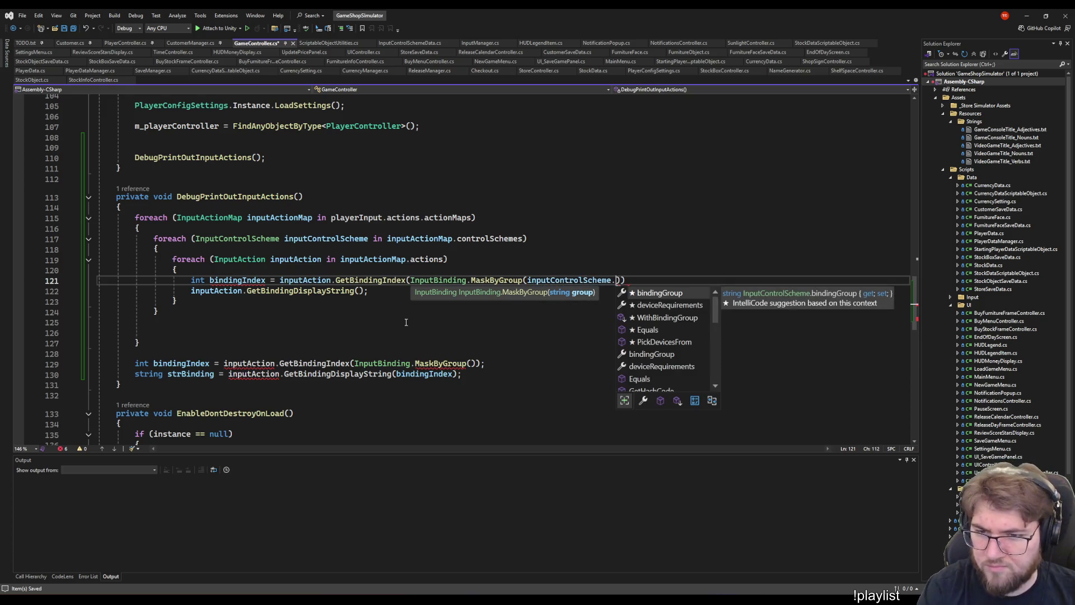
pyautogui.press('Down')
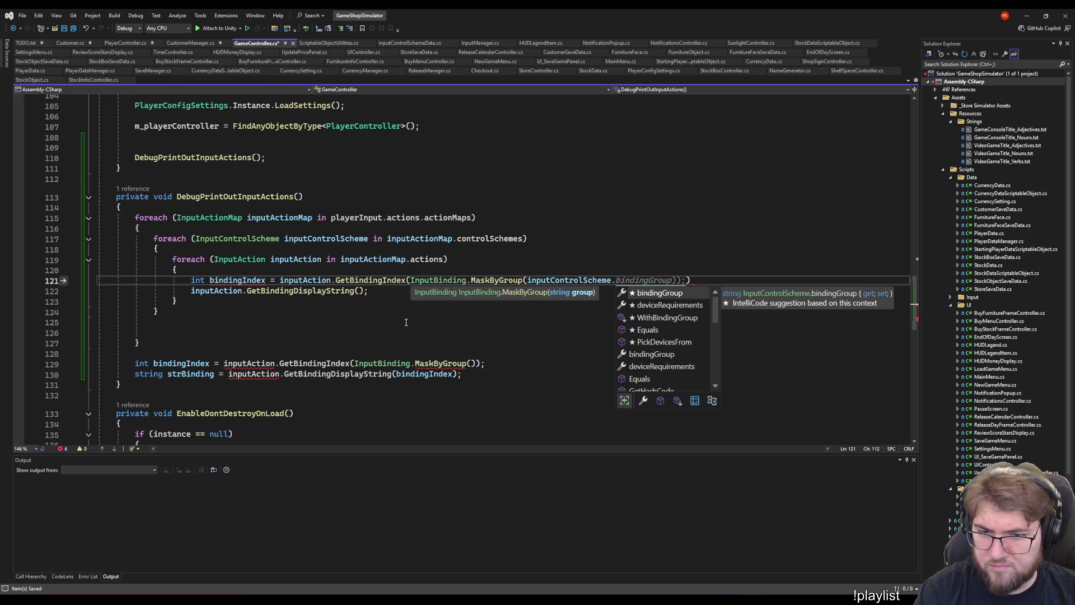
pyautogui.press('Tab')
pyautogui.write('))')
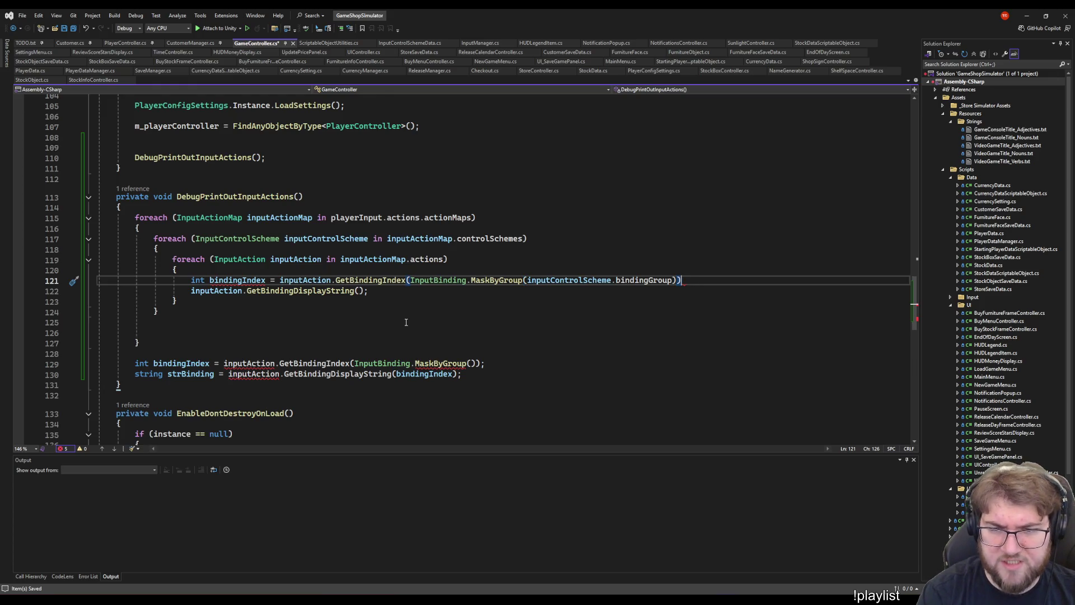
pyautogui.write(';')
# - Pass bindingIndex into the GetBindingDisplayString call
pyautogui.press('Down')
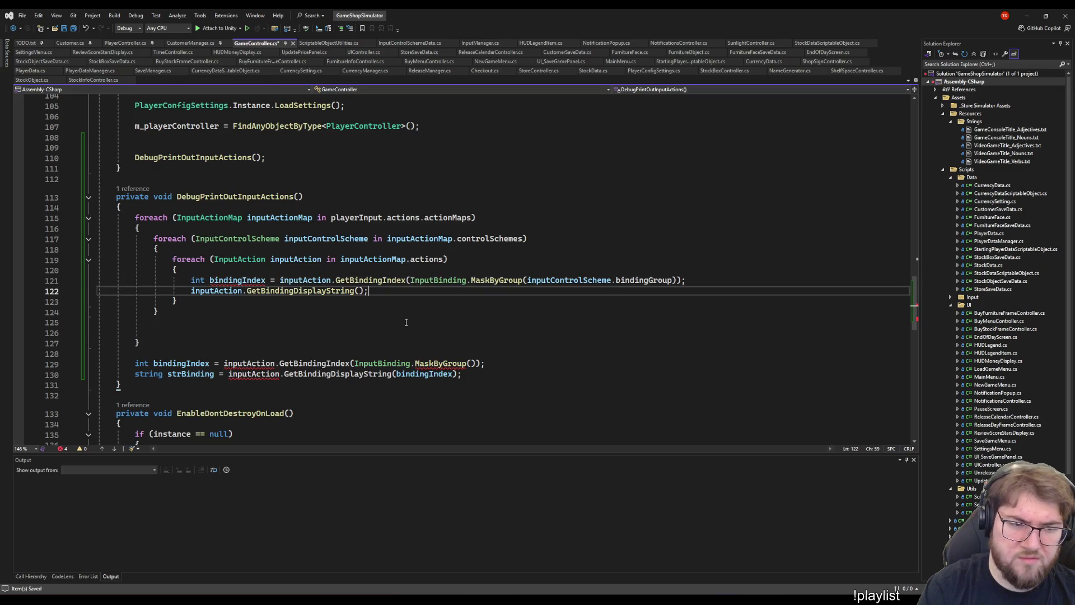
pyautogui.press('Left')
pyautogui.write('bin')
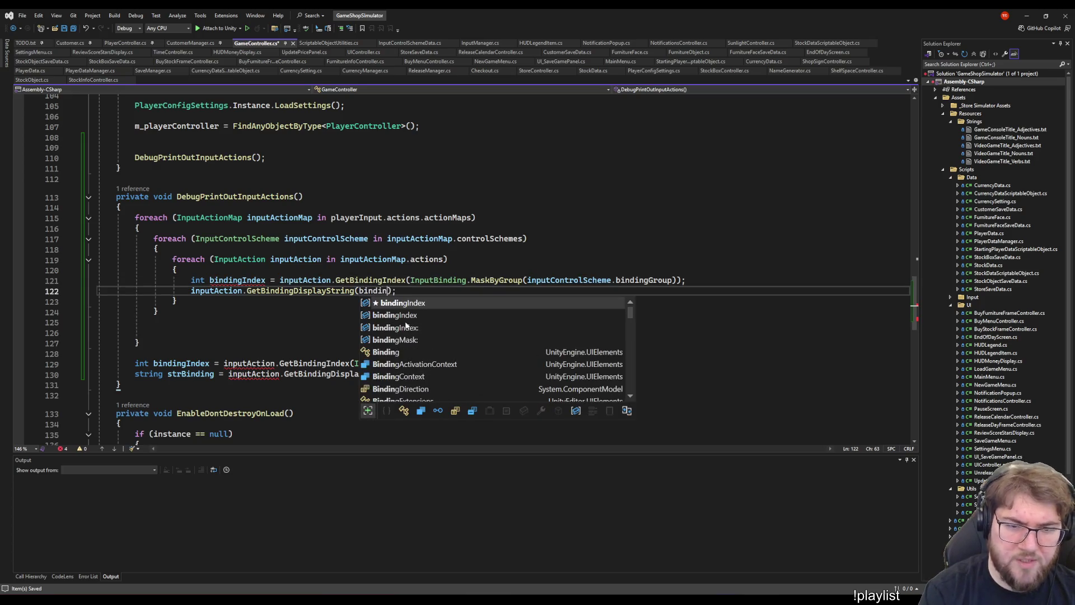
pyautogui.press('Tab')
# - Assign the GetBindingDisplayString result to a string strBinding declaration
pyautogui.press('Down')
pyautogui.press('Down')
pyautogui.press('Down')
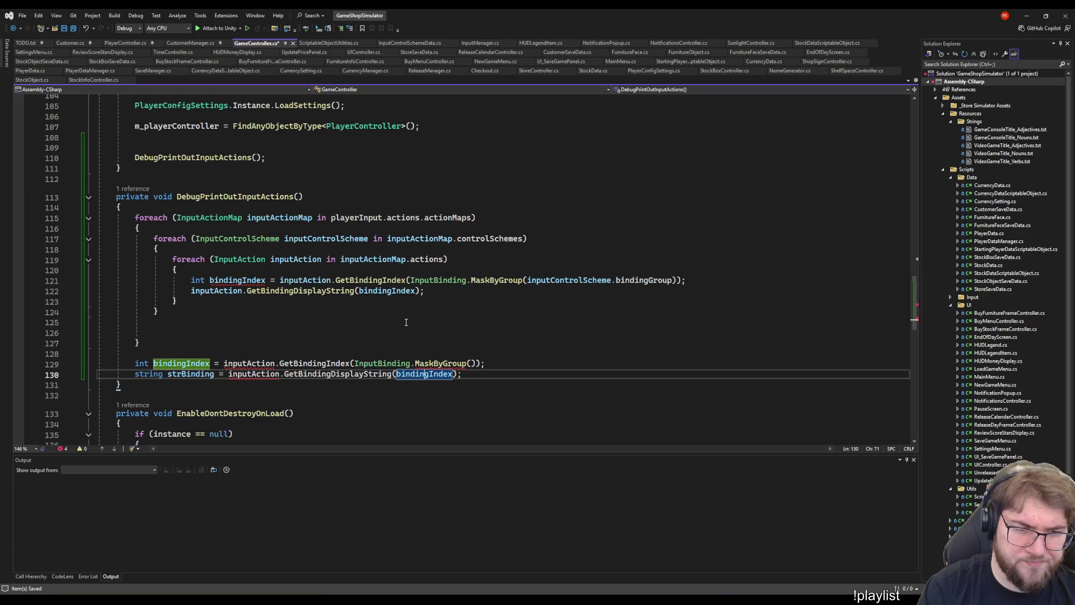
pyautogui.press('Home')
pyautogui.hotkey('ctrl', 'shift', 'Right')
pyautogui.hotkey('ctrl', 'shift', 'Right')
pyautogui.hotkey('ctrl', 'c')
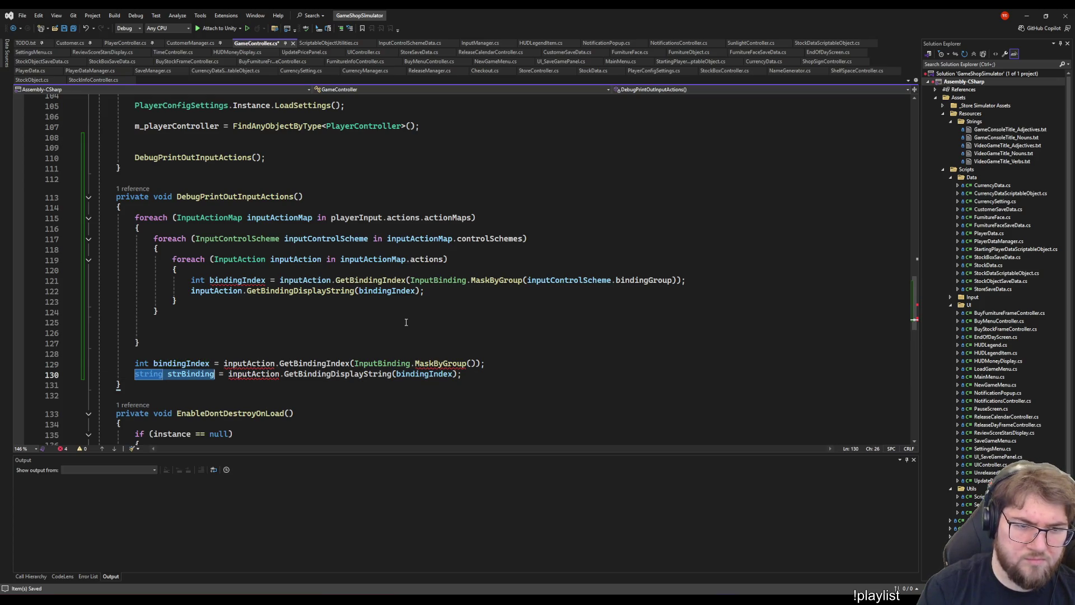
pyautogui.press('Up')
pyautogui.press('Up')
pyautogui.press('Up')
pyautogui.press('Up')
pyautogui.press('Up')
pyautogui.press('Home')
pyautogui.hotkey('ctrl', 'v')
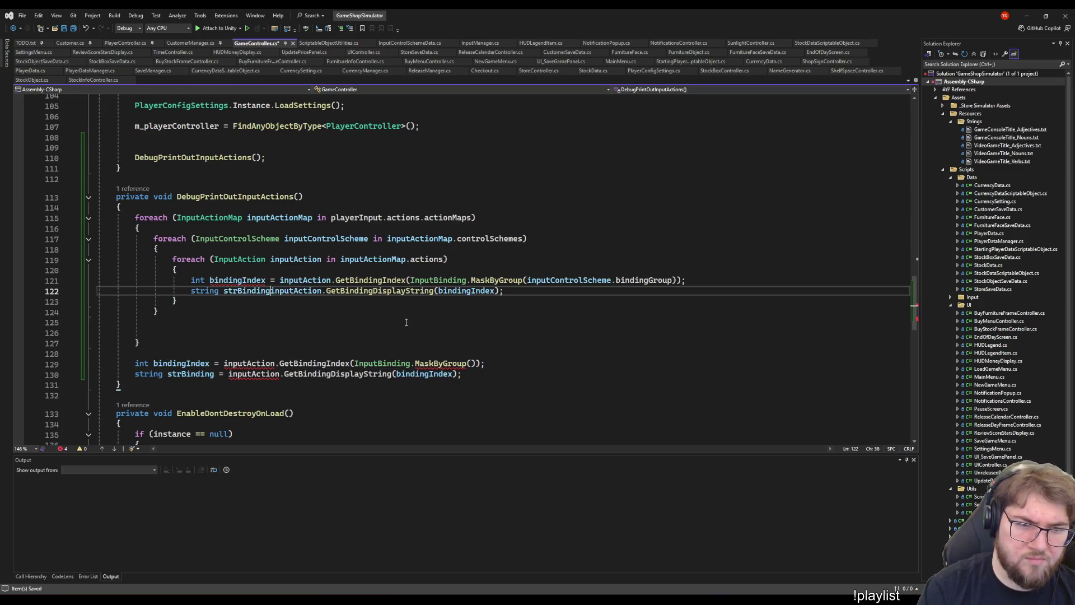
pyautogui.write('=')
pyautogui.press('End')
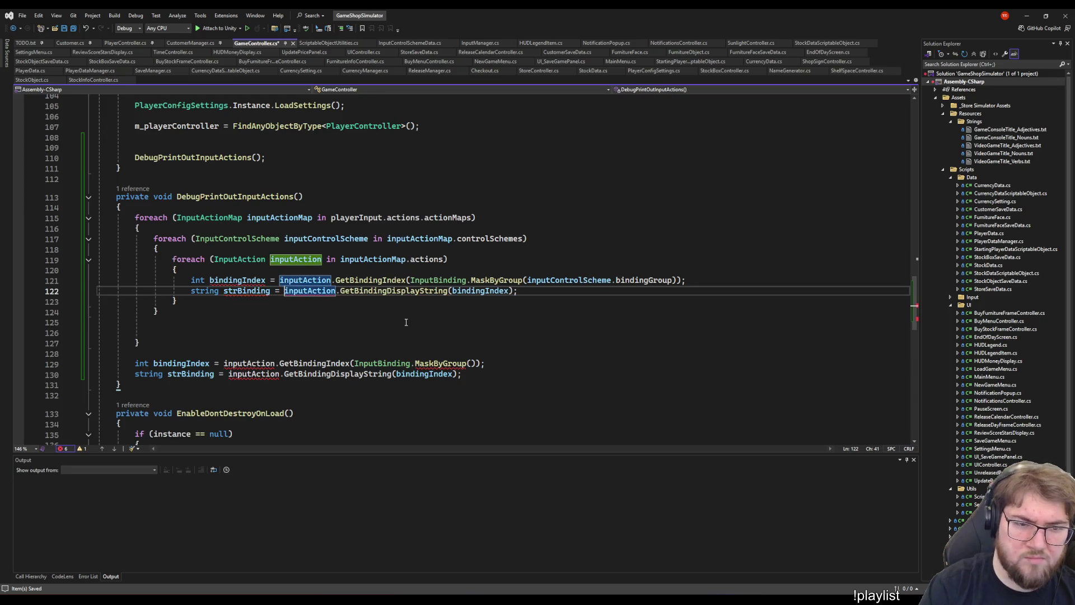
pyautogui.press('Return')
pyautogui.press('Return')
pyautogui.write('Debu')
pyautogui.hotkey('ctrl', 'shift', 'Left')
pyautogui.press('BackSpace')
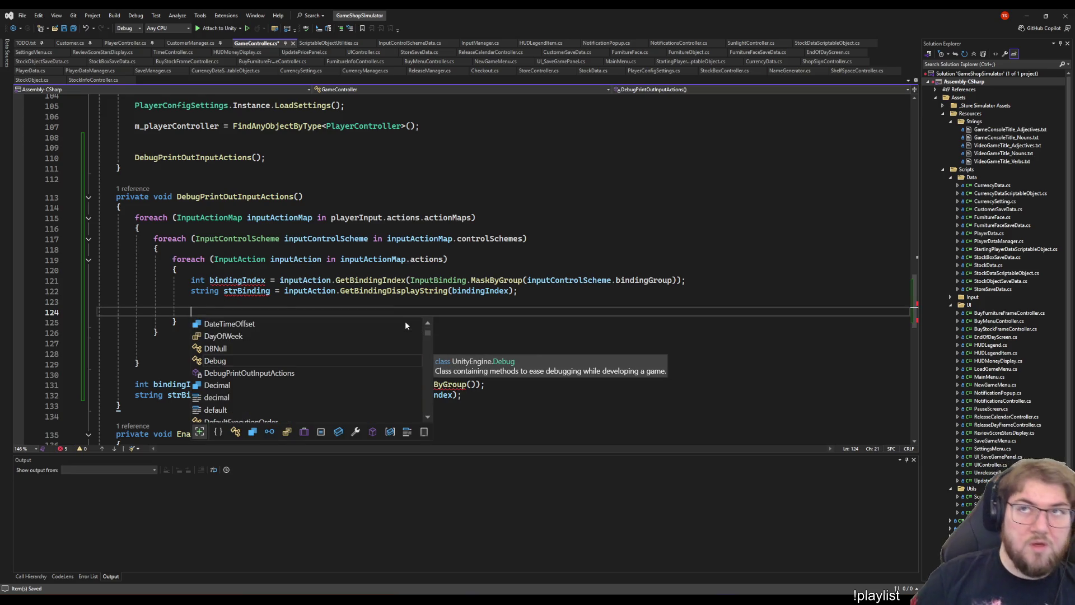
# - Delete the leftover bindingIndex and strBinding lines after the loops
pyautogui.click(146, 386)
pyautogui.click(462, 395)
pyautogui.hotkey('shift', 'Up')
pyautogui.hotkey('shift', 'Up')
pyautogui.hotkey('shift', 'Up')
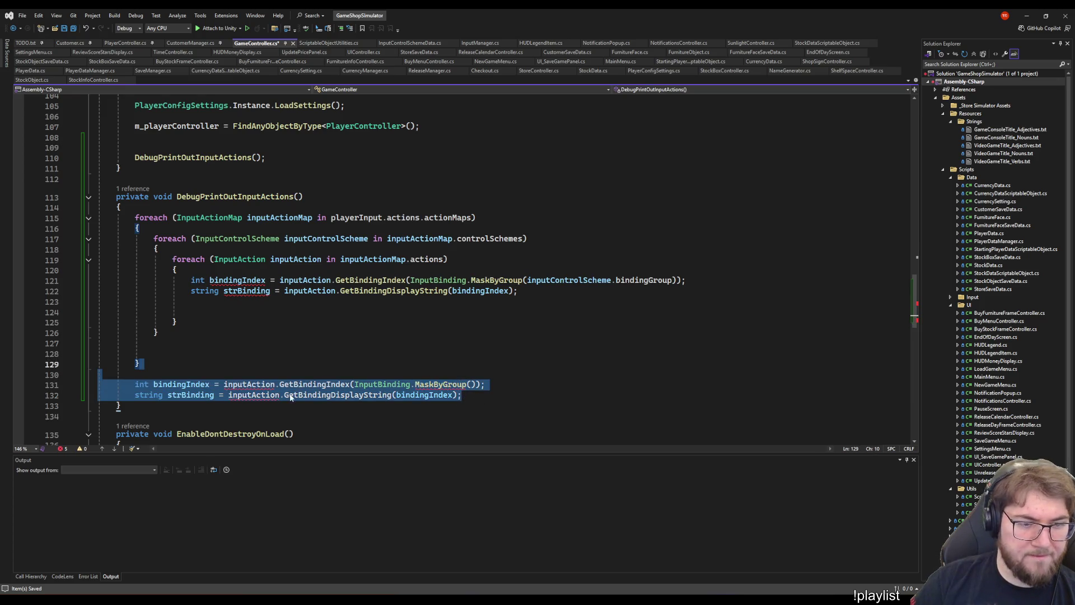
pyautogui.press('Delete')
pyautogui.press('Up')
pyautogui.press('Up')
pyautogui.press('Up')
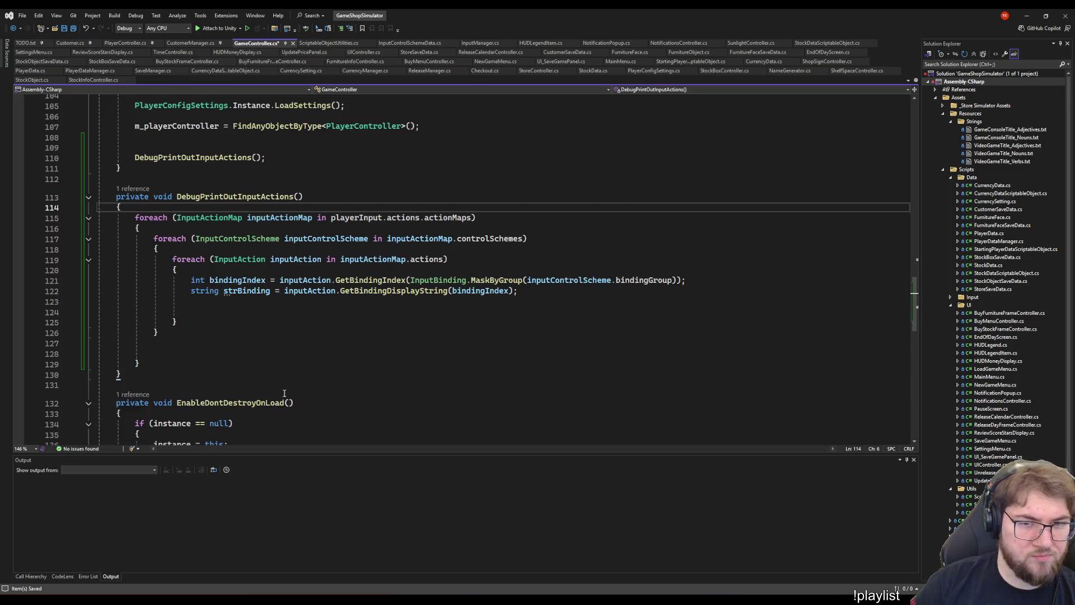
# - Declare string strOutput = "Input Action Maps:"; at the top of the method
pyautogui.press('Return')
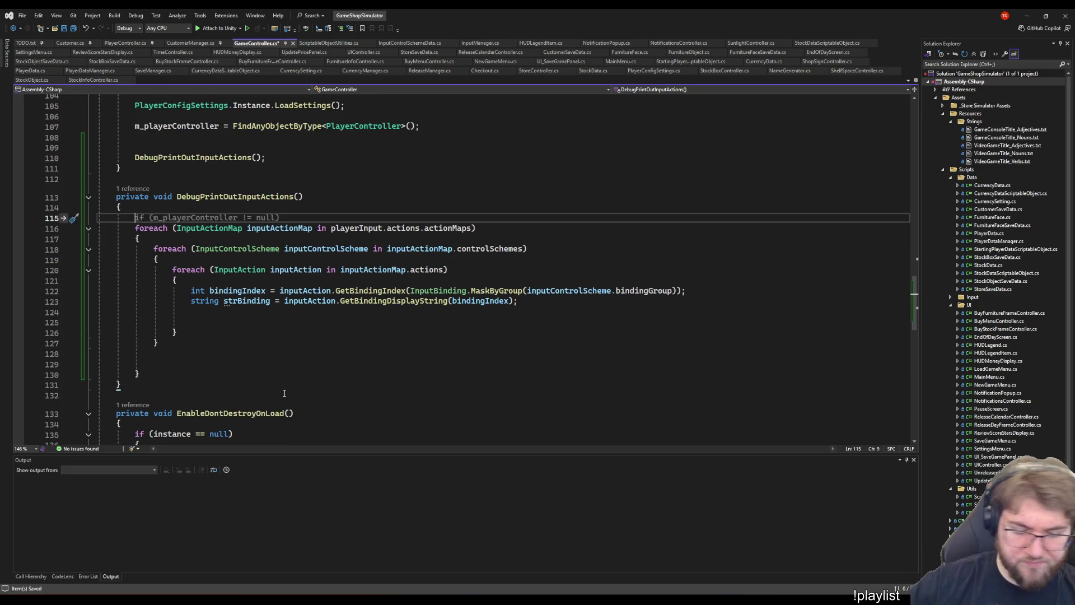
pyautogui.write('str')
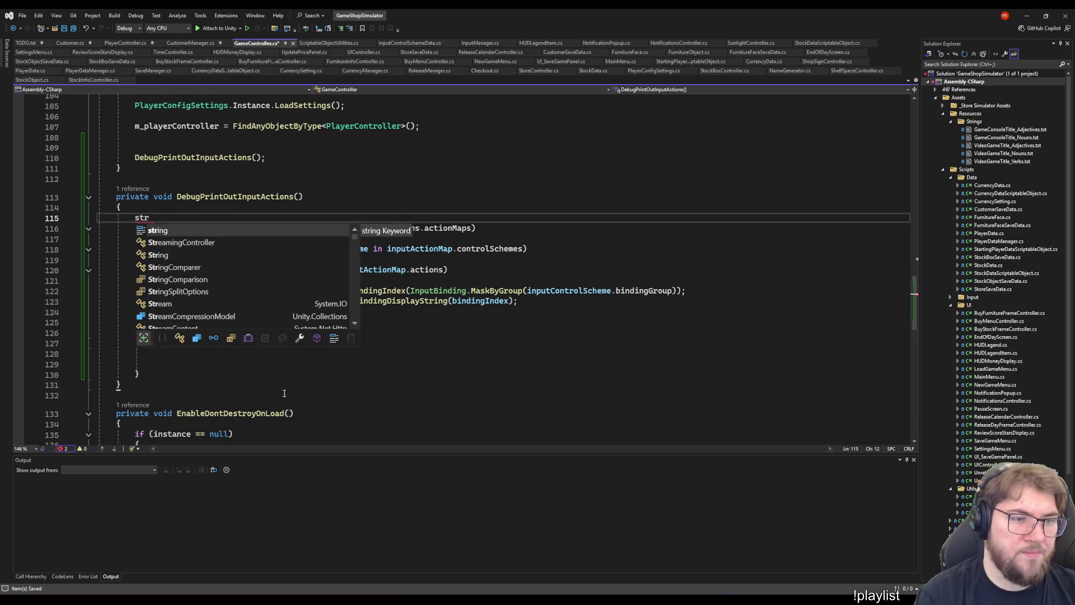
pyautogui.write('ing str')
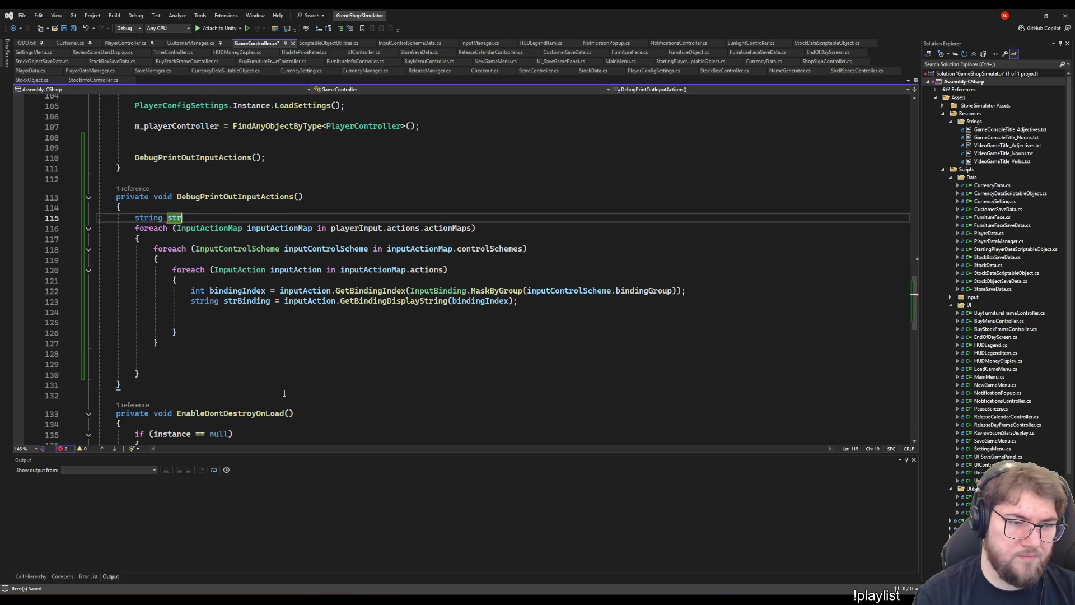
pyautogui.write('Output = "";')
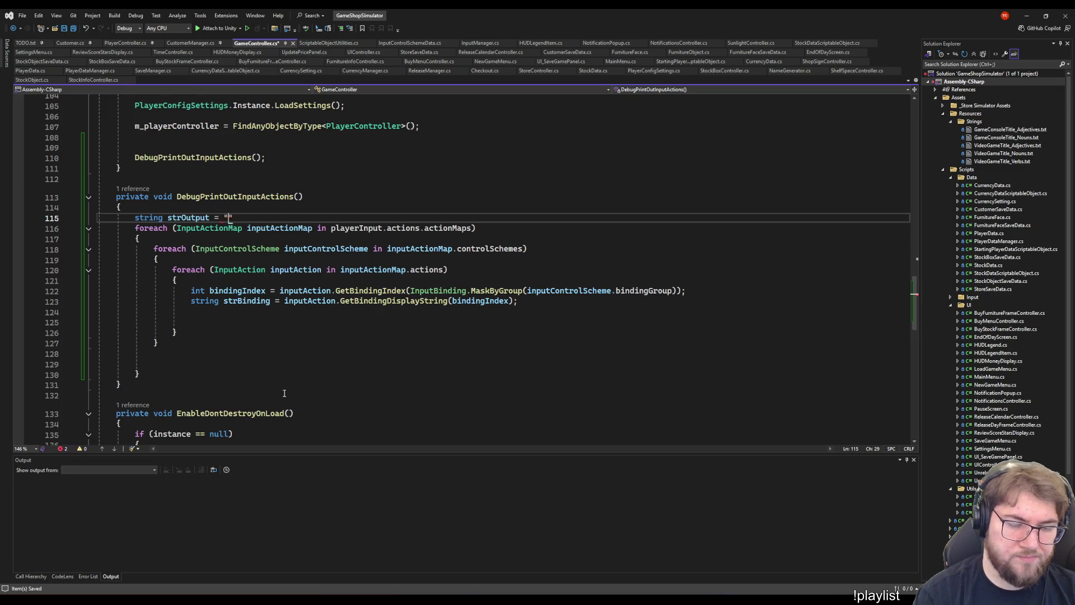
pyautogui.press('Left')
pyautogui.press('Left')
pyautogui.write('Input')
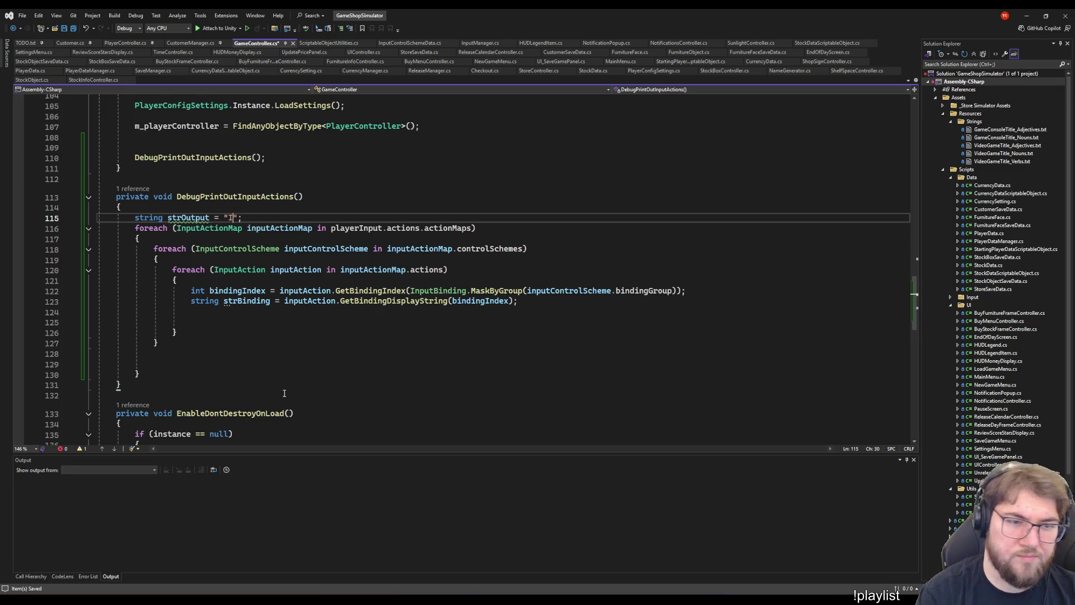
pyautogui.write(' Action Maps')
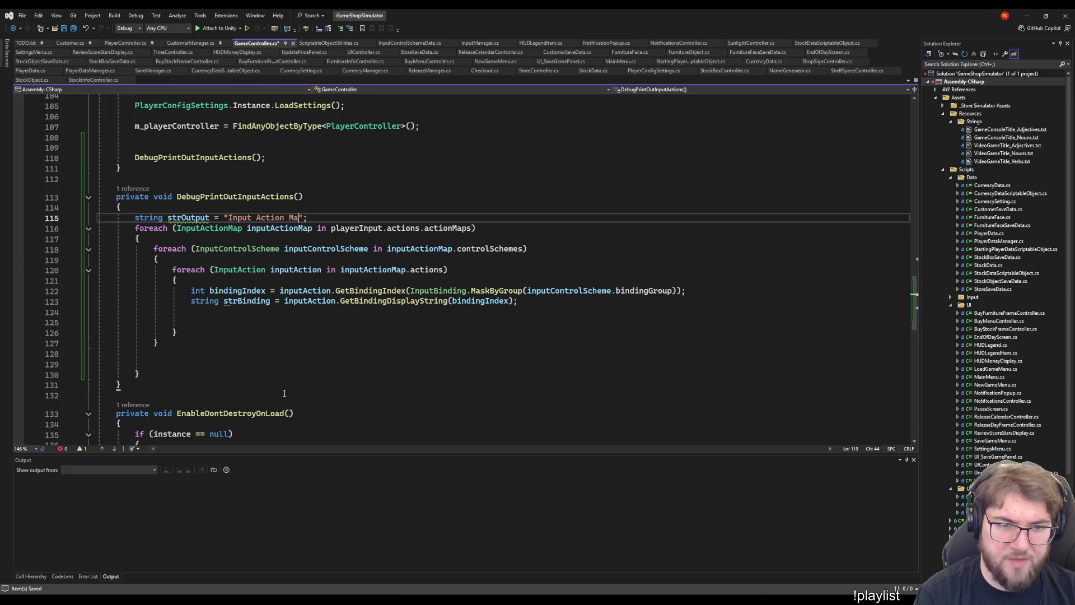
pyautogui.hotkey('ctrl', 'Left')
pyautogui.hotkey('ctrl', 'Left')
pyautogui.write('GameController')
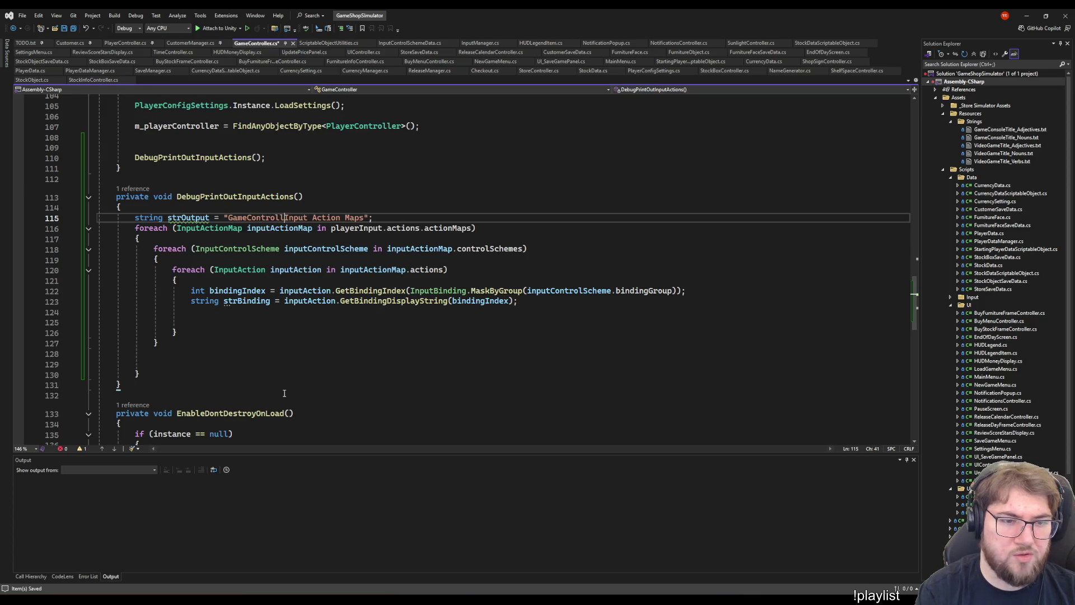
pyautogui.hotkey('ctrl', 'shift', 'Left')
pyautogui.press('BackSpace')
pyautogui.hotkey('ctrl', 'Right')
pyautogui.hotkey('ctrl', 'Right')
pyautogui.hotkey('ctrl', 'Right')
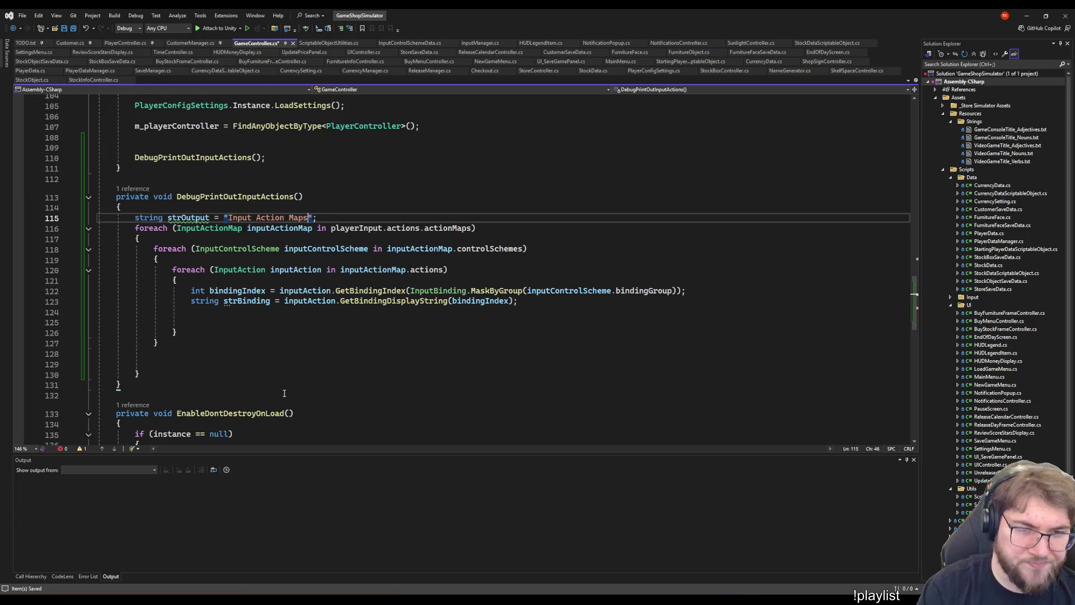
pyautogui.write(':')
# - Start a strOutput += "\nControl Scheme [{ line inside the scheme loop
pyautogui.press('Down')
pyautogui.press('Down')
pyautogui.press('Down')
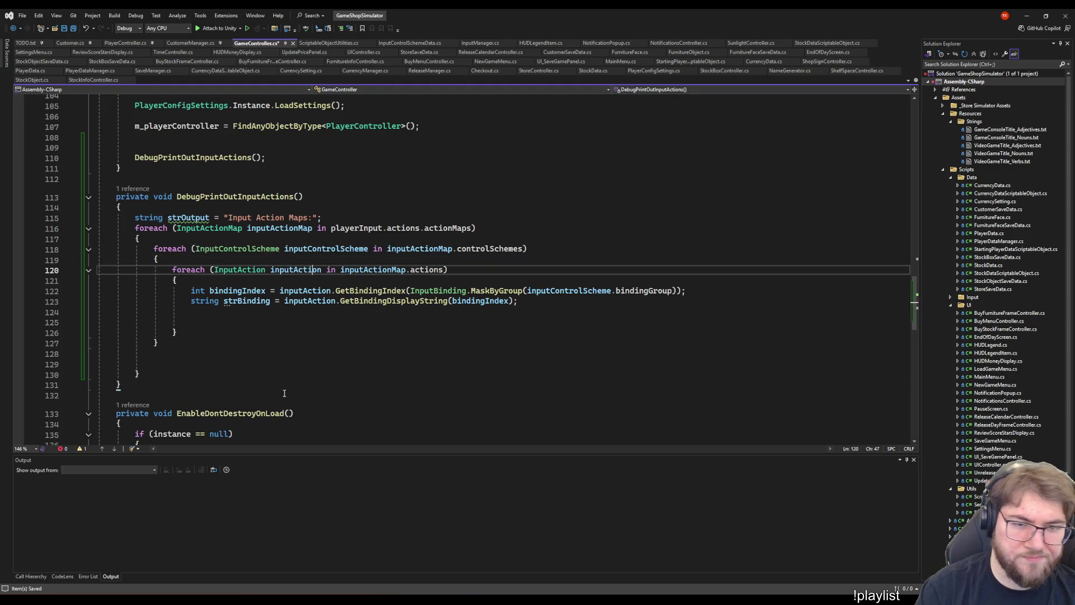
pyautogui.press('Up')
pyautogui.press('Up')
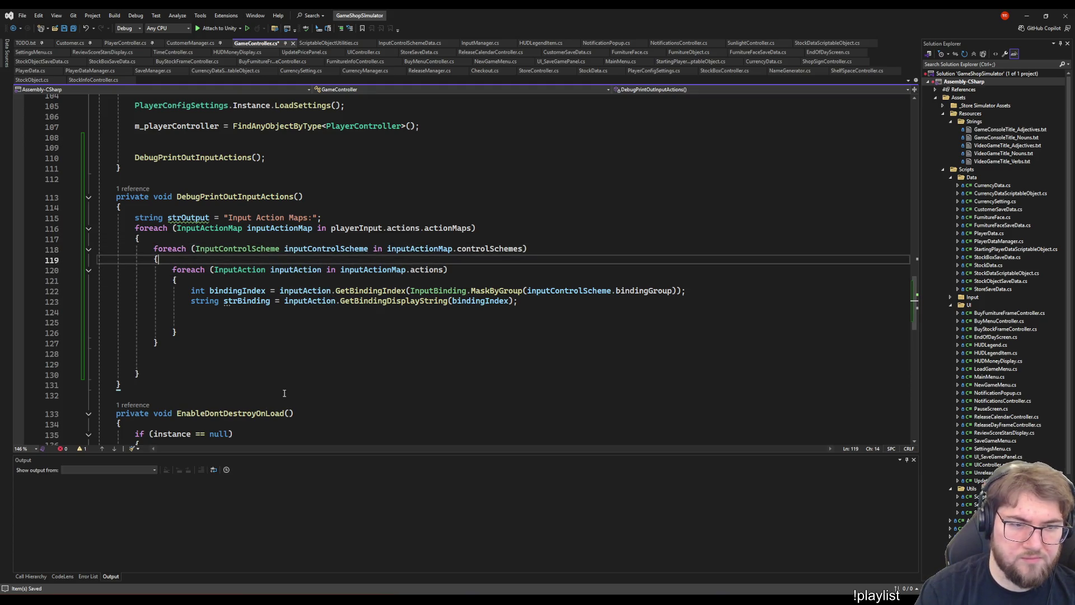
pyautogui.press('Return')
pyautogui.press('Return')
pyautogui.press('Up')
pyautogui.write('strOutput')
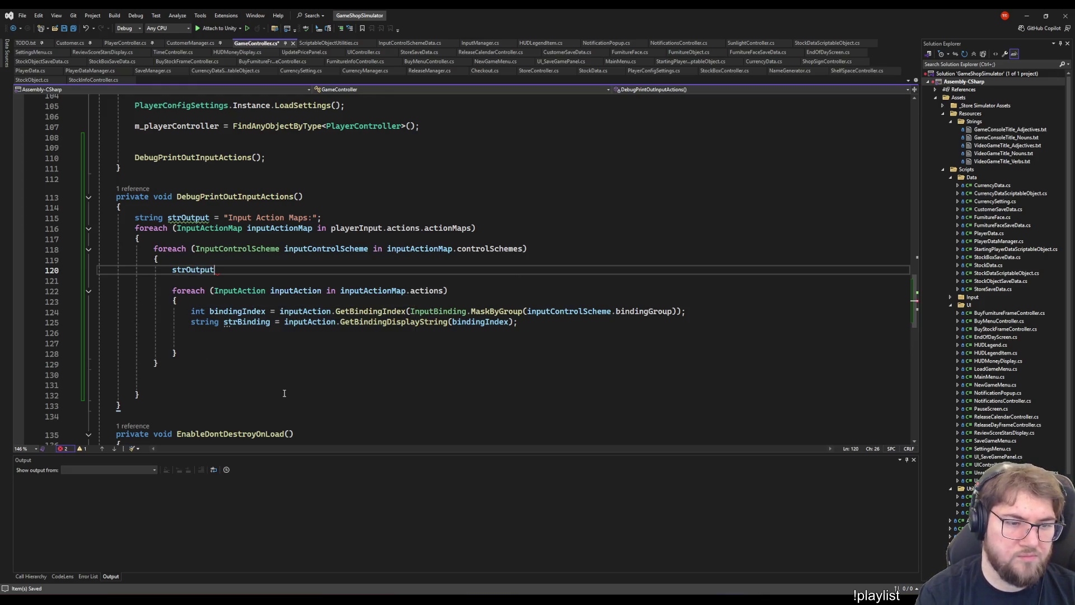
pyautogui.write(' += "\\n')
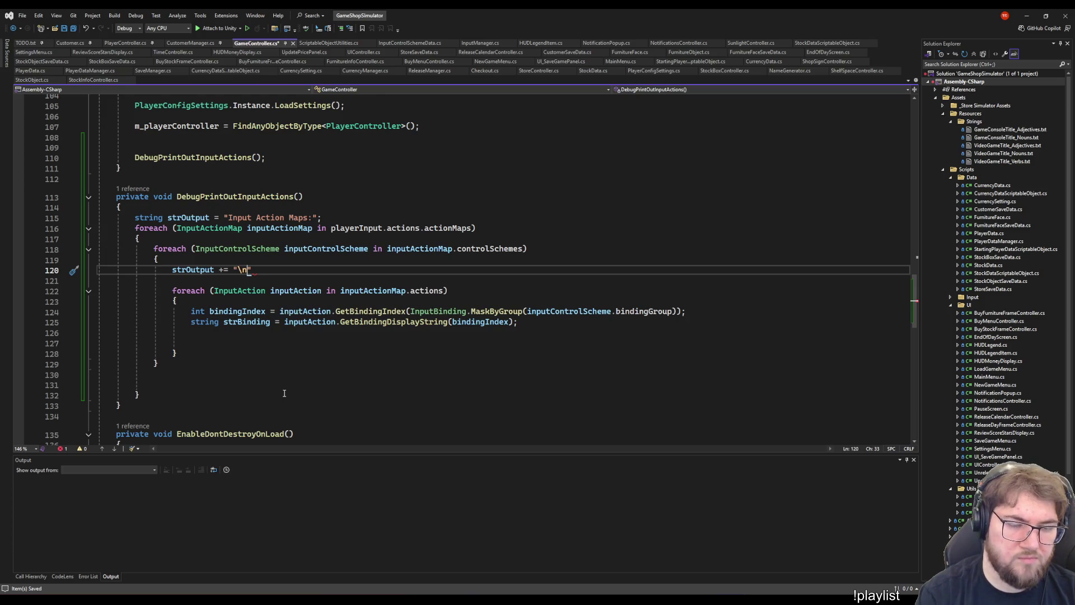
pyautogui.write('Control Scheme')
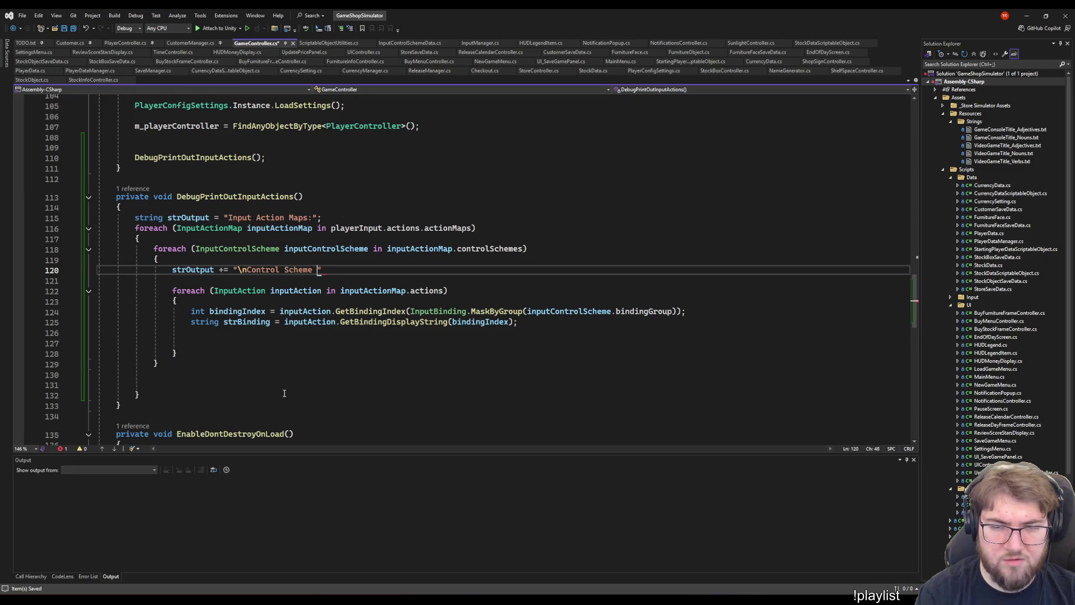
pyautogui.press('BackSpace')
pyautogui.write(':')
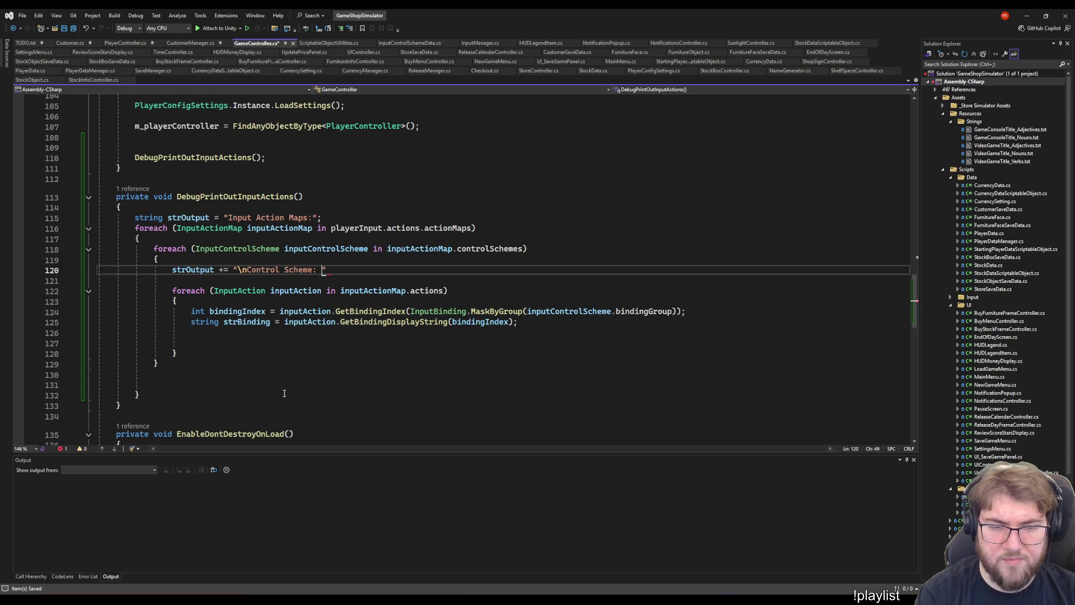
pyautogui.press('BackSpace')
pyautogui.press('BackSpace')
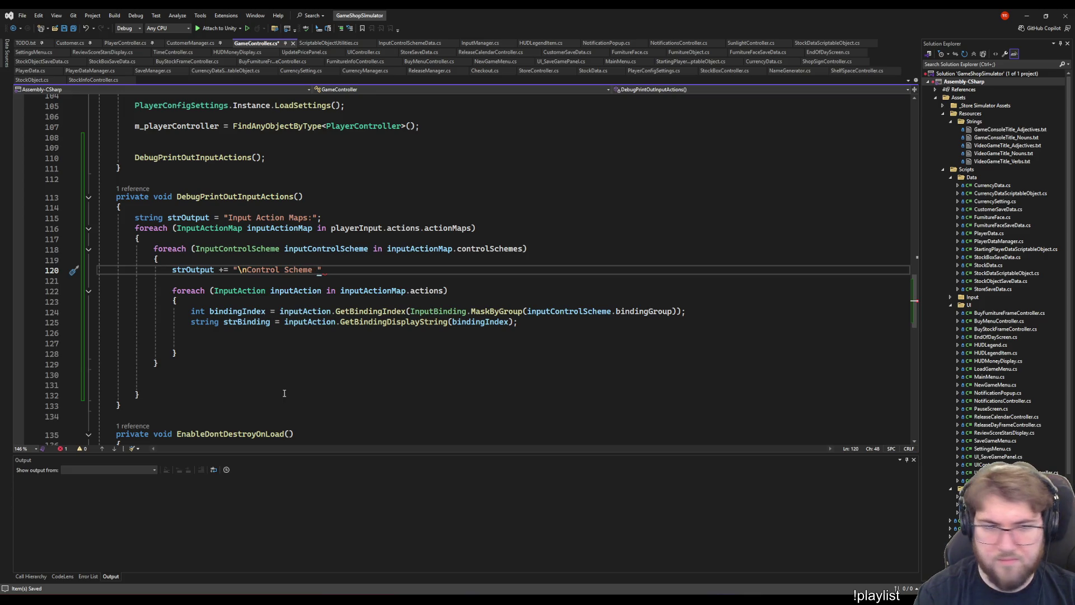
pyautogui.write('[{')
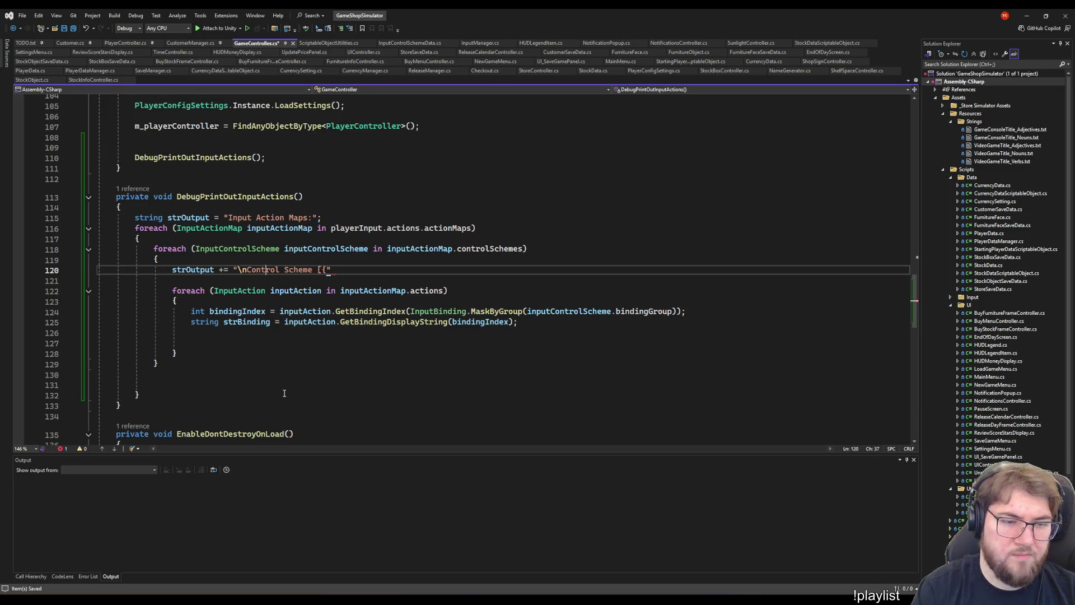
# - Make it an interpolated string ending with {inputControlScheme.bindingGroup}]"
pyautogui.press('Left')
pyautogui.press('Left')
pyautogui.write('$')
pyautogui.press('End')
pyautogui.press('Left')
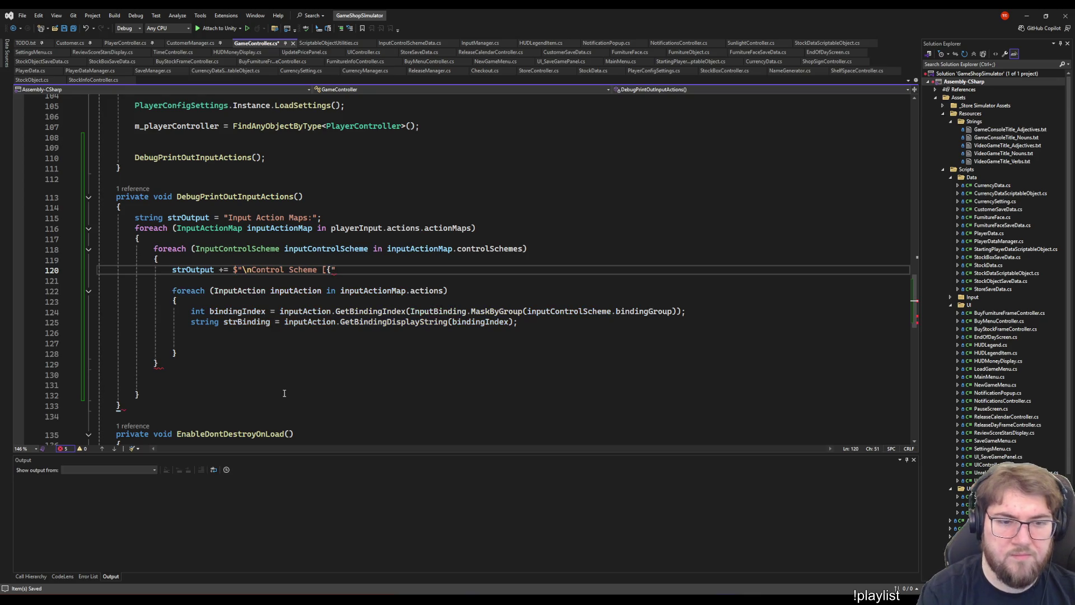
pyautogui.write('input')
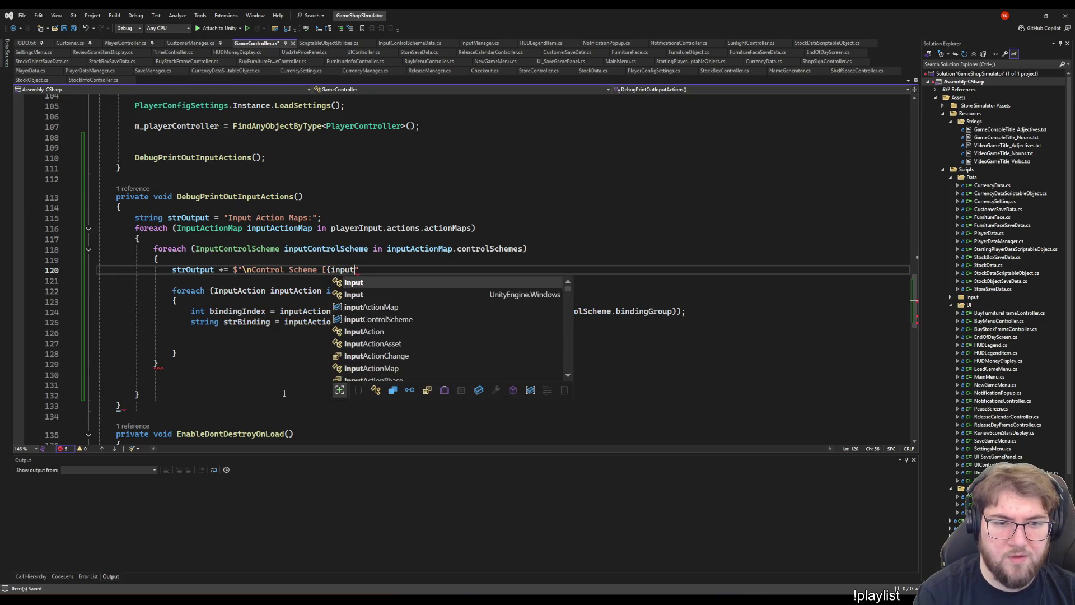
pyautogui.write('C')
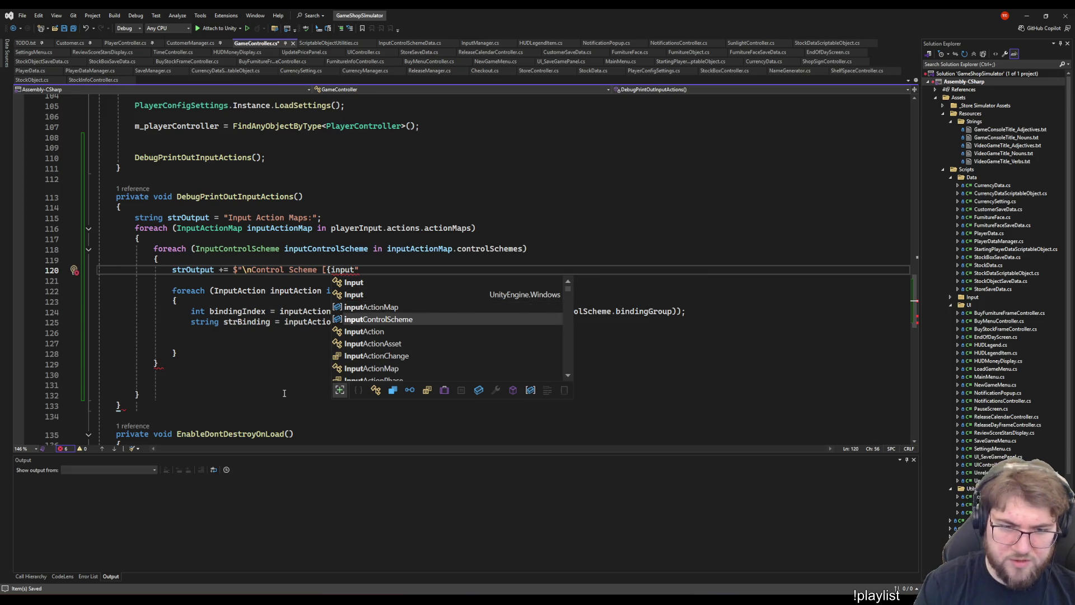
pyautogui.press('Tab')
pyautogui.write('.b')
pyautogui.press('Tab')
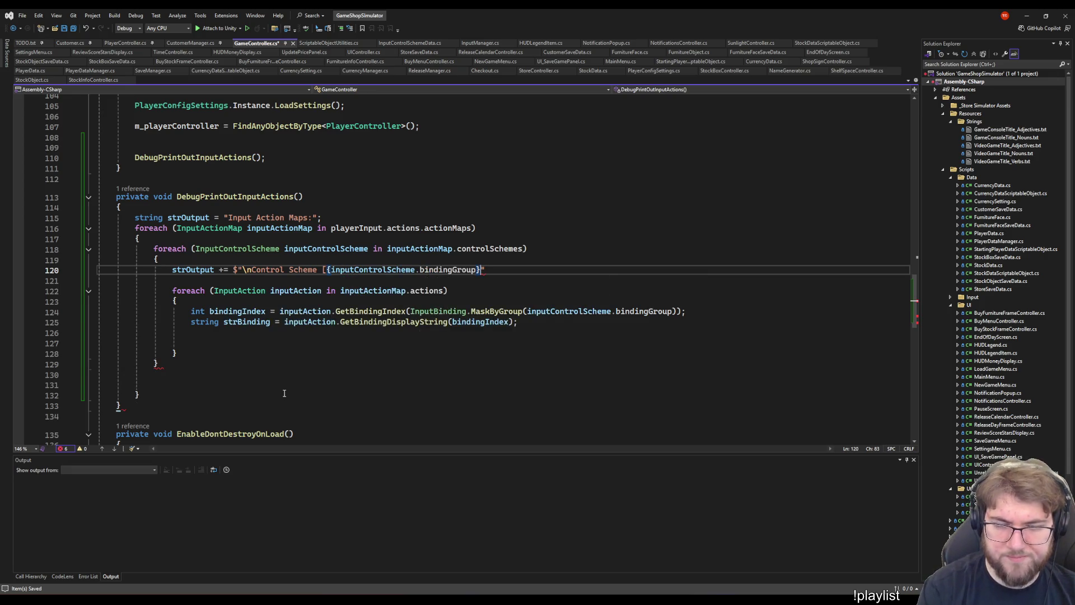
pyautogui.write('}]";')
pyautogui.press('Down')
pyautogui.press('Down')
pyautogui.press('Down')
pyautogui.press('Down')
pyautogui.press('Down')
pyautogui.press('Down')
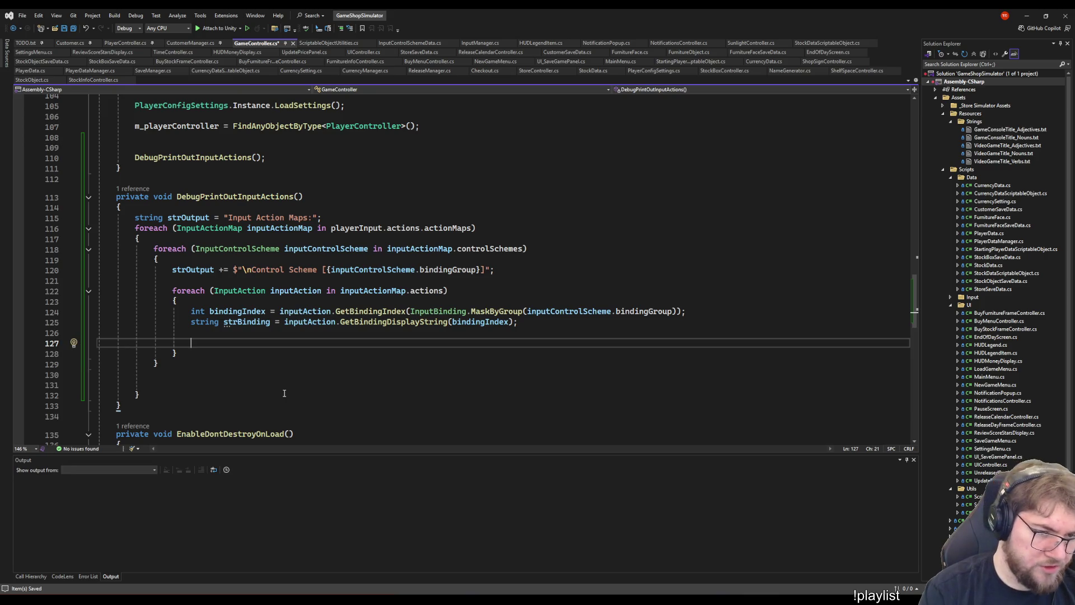
# - Append a line reading 'Binding: [{strBinding}]' to strOutput
pyautogui.write('strOutput += $"')
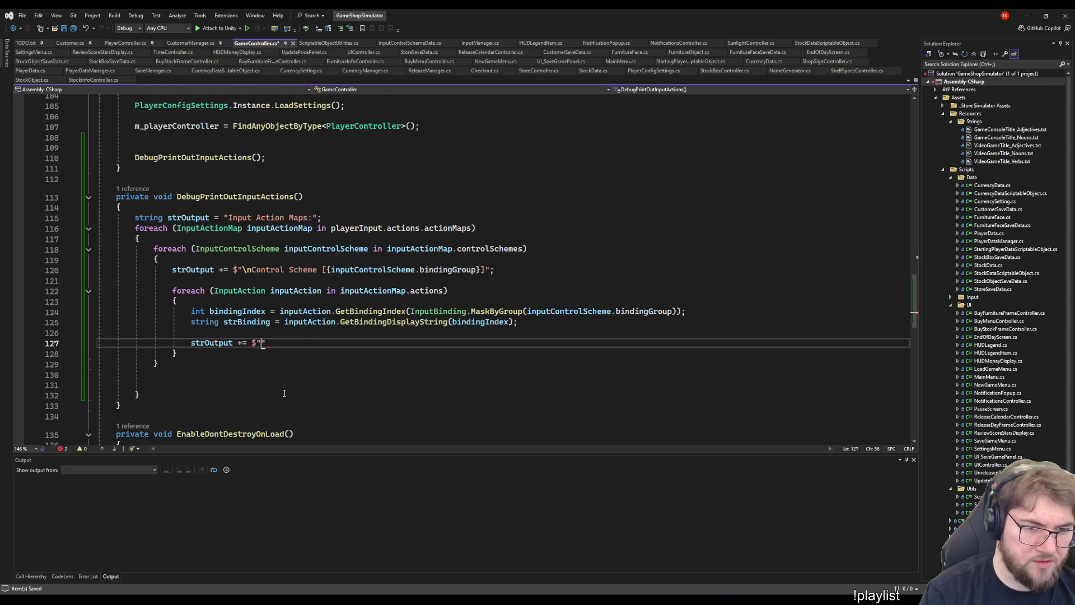
pyautogui.write('Binding')
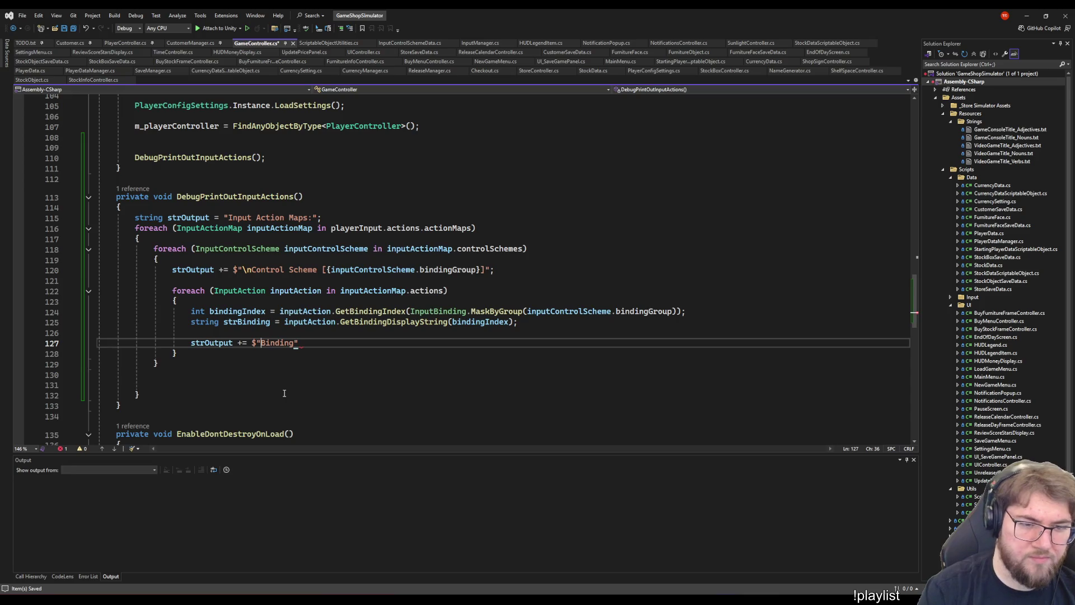
pyautogui.hotkey('ctrl', 'Right')
pyautogui.write(': ')
pyautogui.write('[{st')
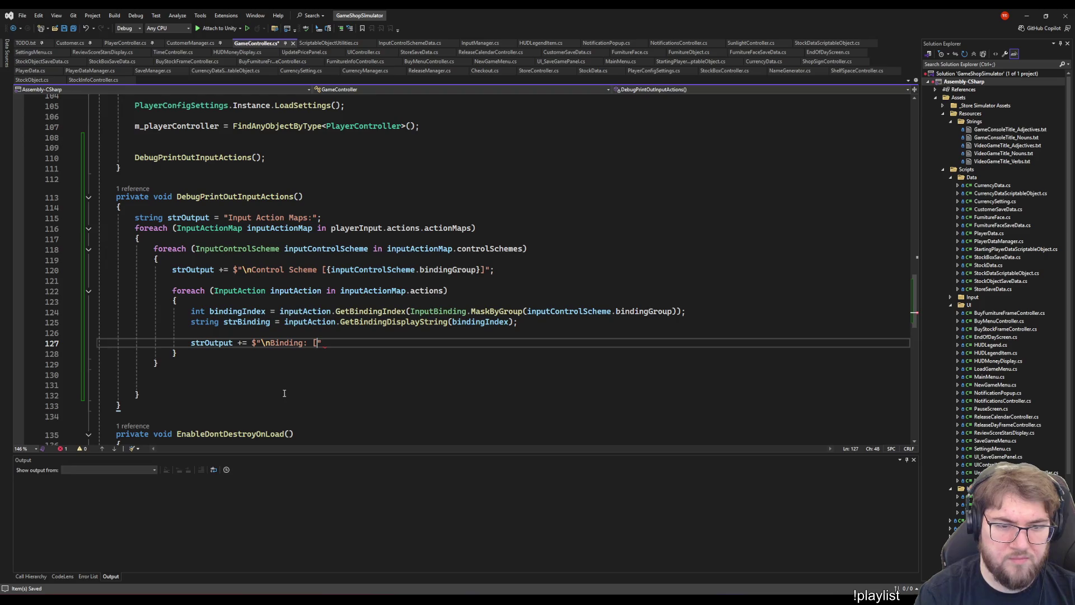
pyautogui.write('rBinding}]')
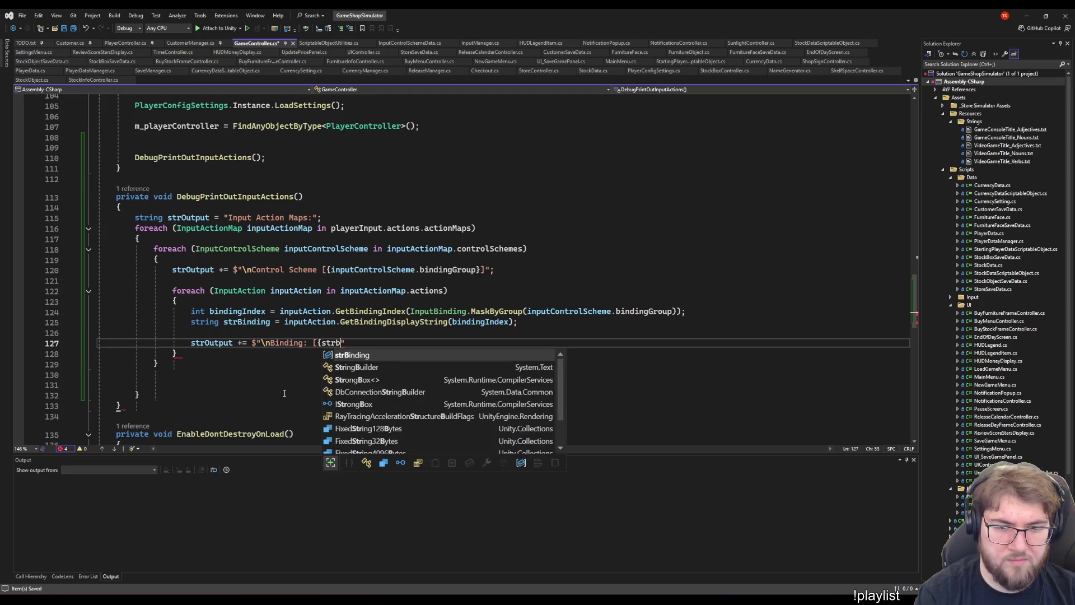
pyautogui.write('";')
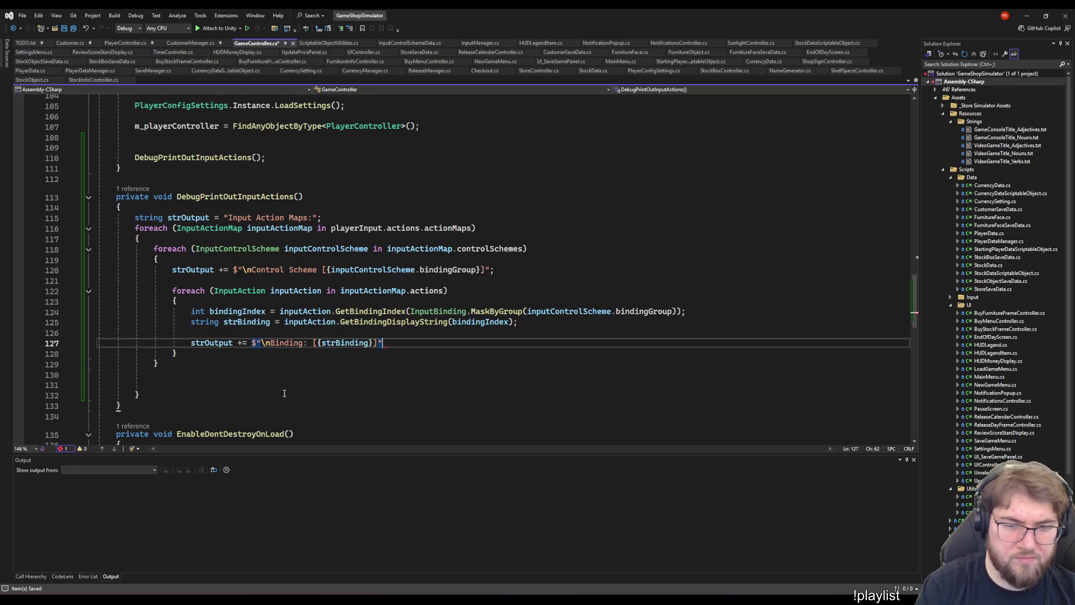
# - After the map loop, log strOutput with a 'GameController::InputActions ' prefix, then save
pyautogui.press('Down')
pyautogui.press('Down')
pyautogui.press('Down')
pyautogui.press('Down')
pyautogui.press('Return')
pyautogui.press('Return')
pyautogui.write('Deb')
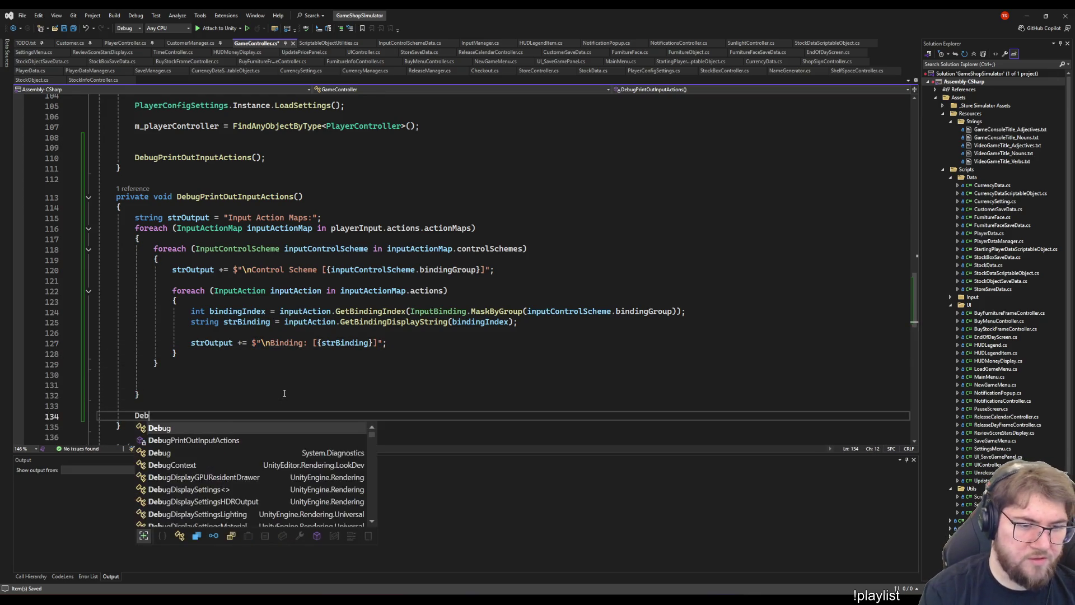
pyautogui.write('ug.Log($G')
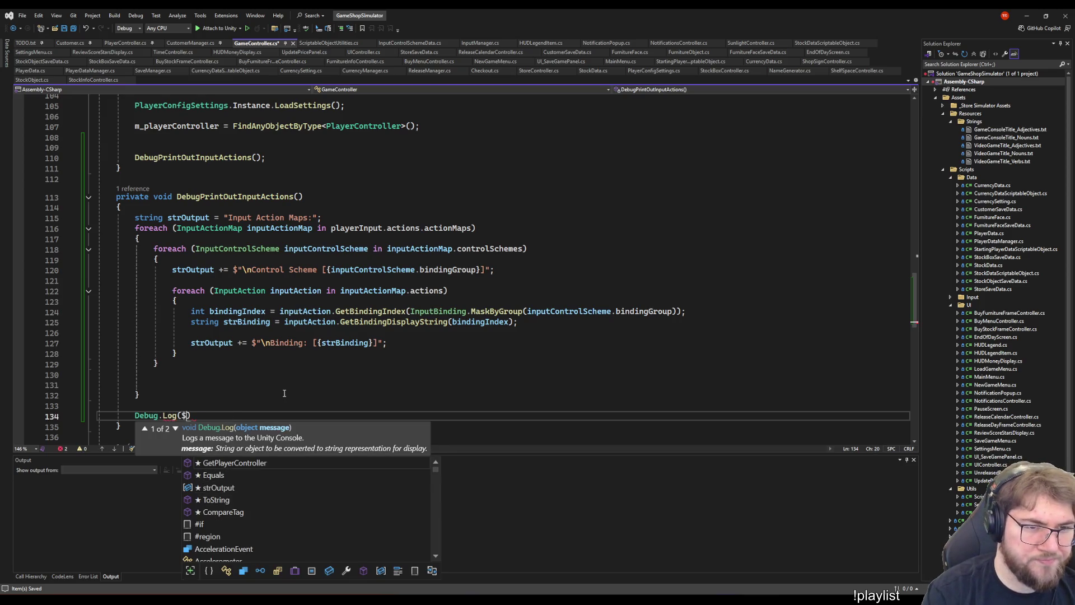
pyautogui.write('ameCont')
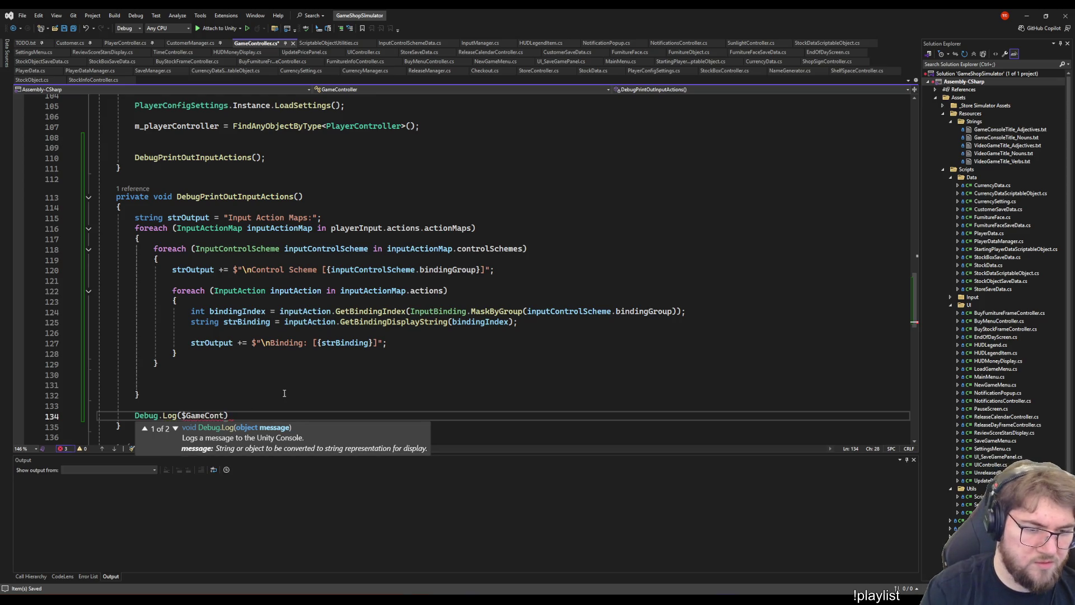
pyautogui.write('"')
pyautogui.press('Right')
pyautogui.press('Right')
pyautogui.press('Right')
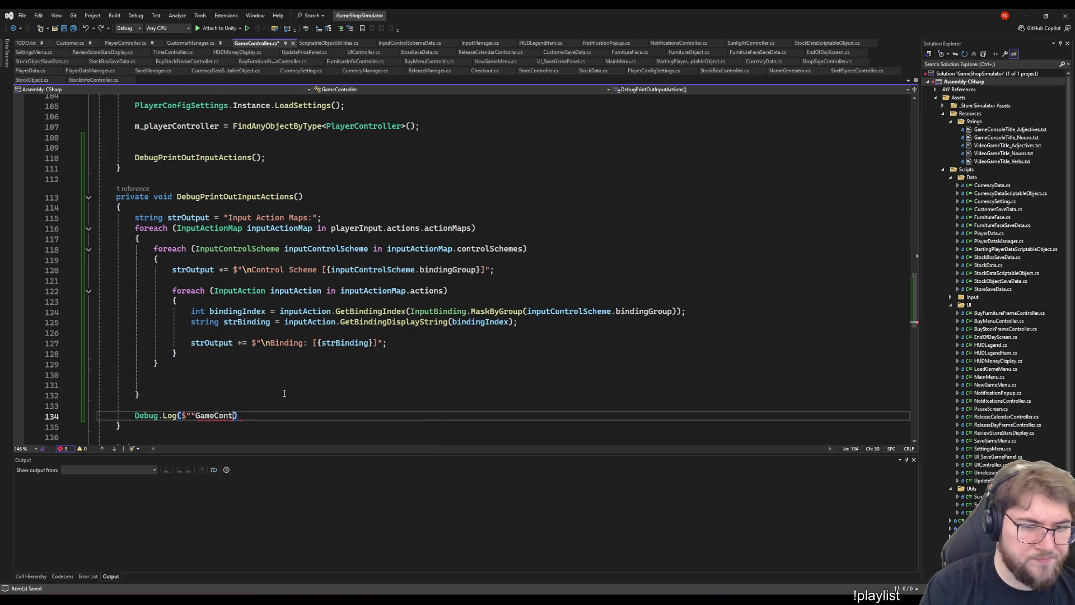
pyautogui.hotkey('ctrl', 'Left')
pyautogui.press('BackSpace')
pyautogui.hotkey('ctrl', 'Right')
pyautogui.write('"GameCont')
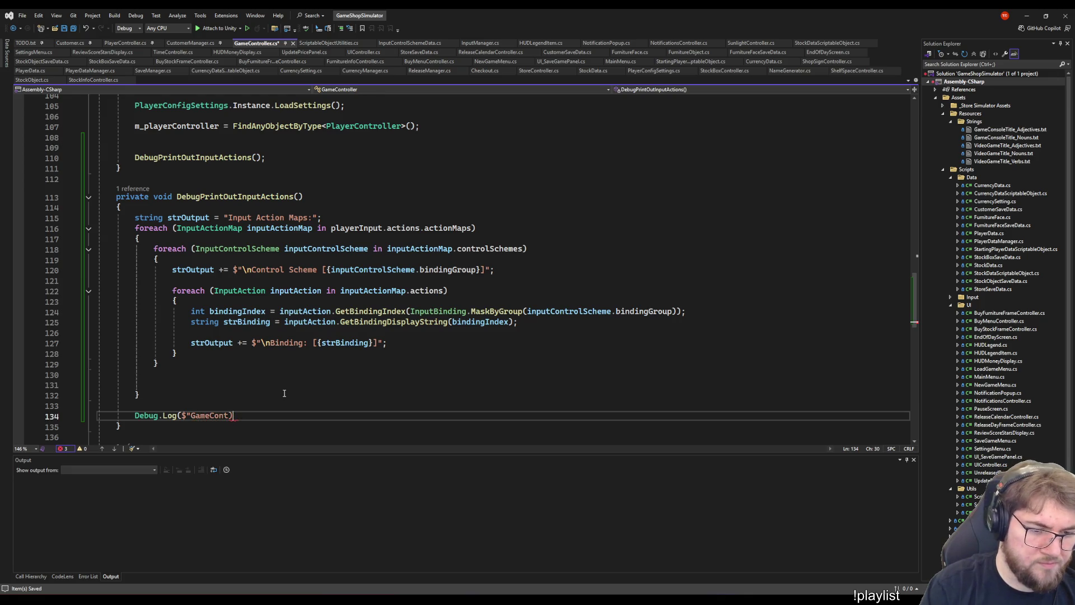
pyautogui.write('roller::Inp')
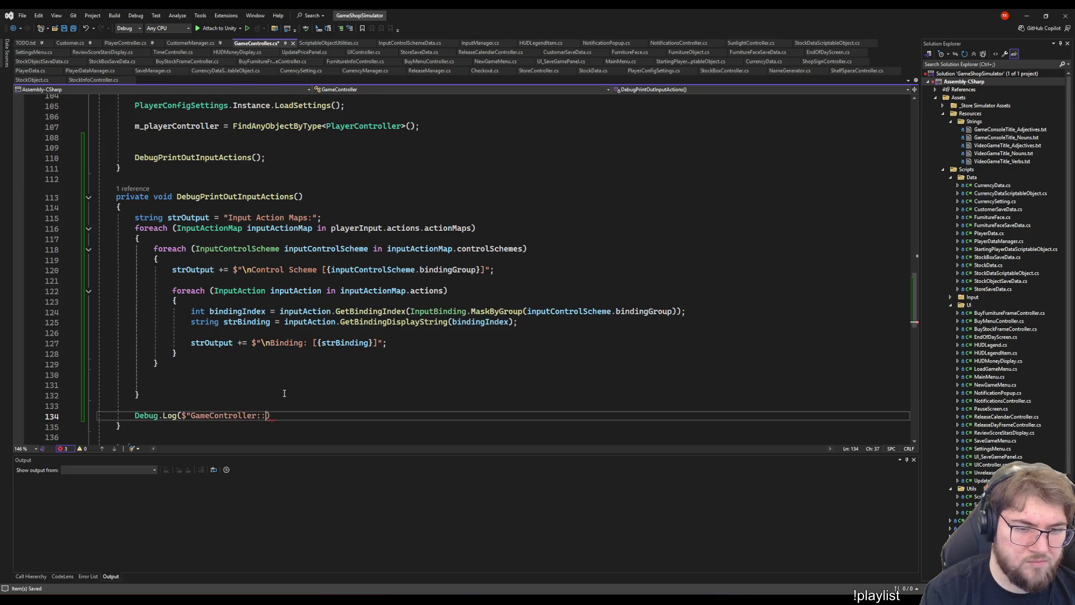
pyautogui.write('utActions')
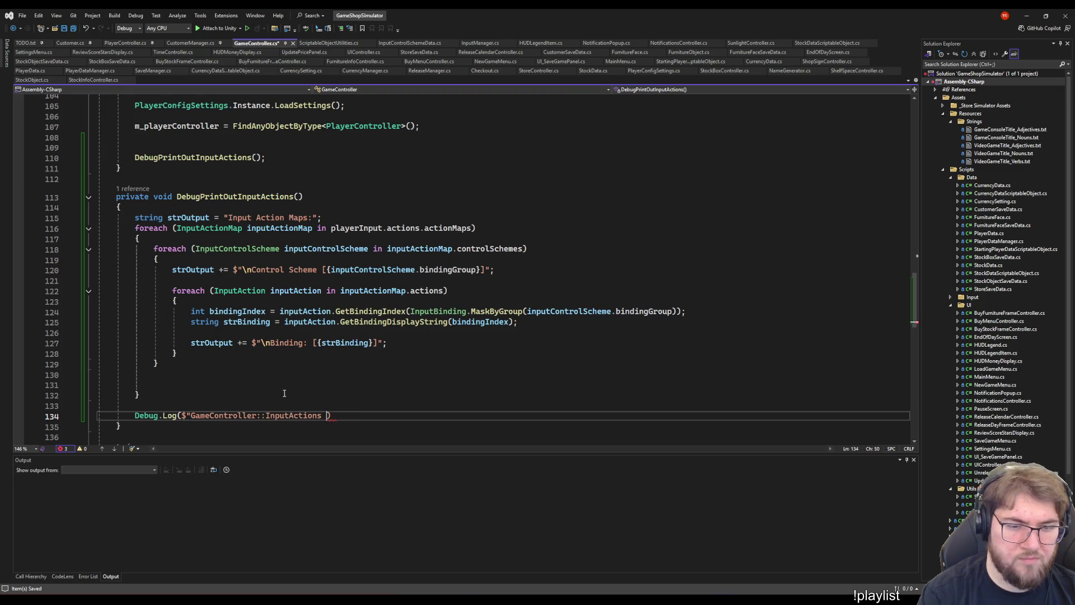
pyautogui.write(' " + ')
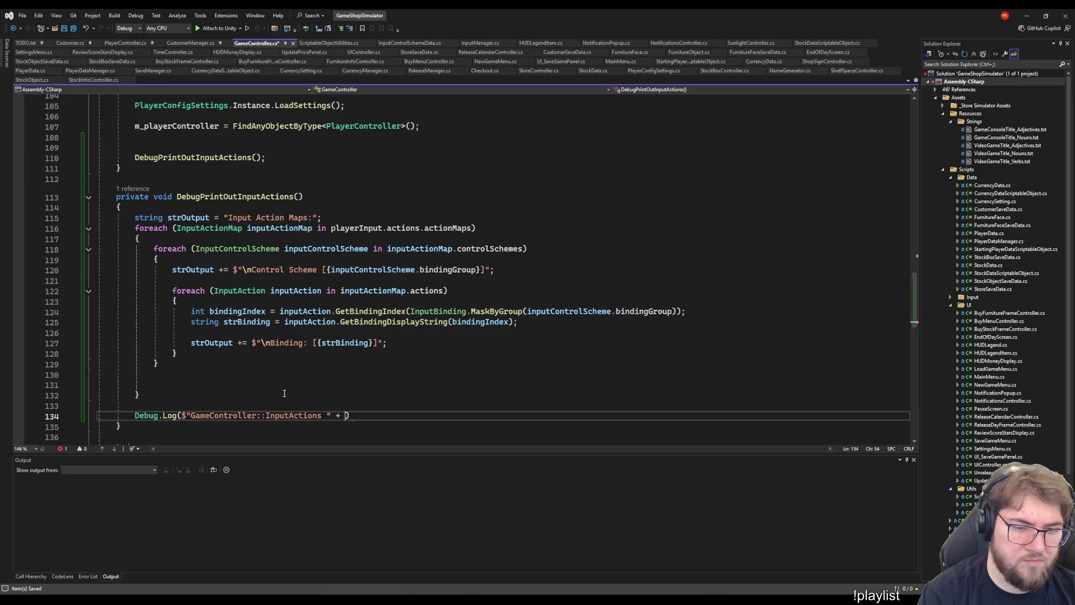
pyautogui.write('strOutput)')
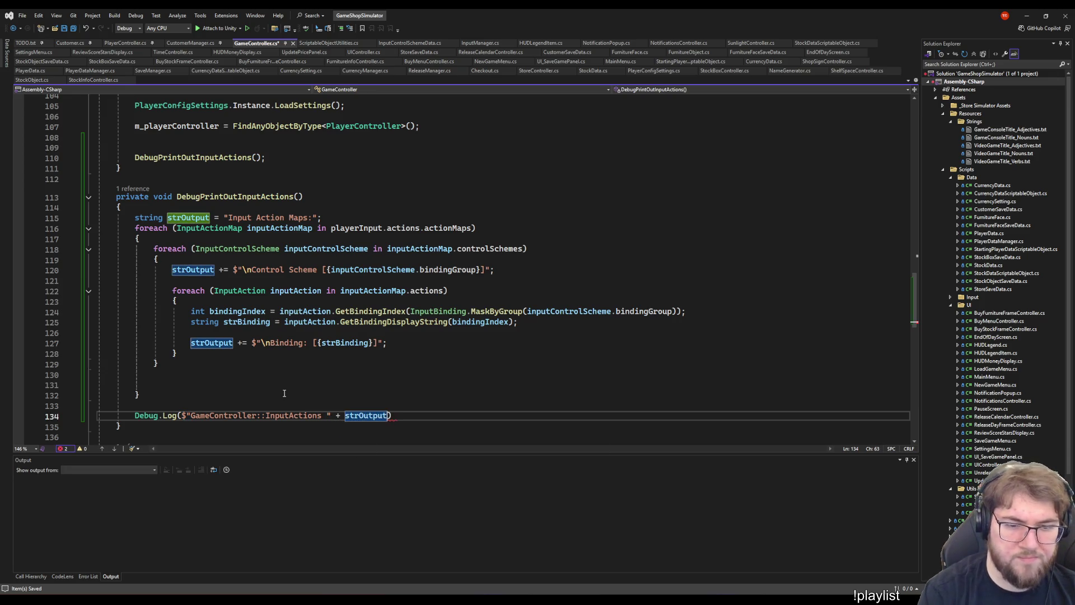
pyautogui.write(';')
pyautogui.hotkey('ctrl', 's')
# - Scroll down through the finished script and switch to the Unity editor
pyautogui.click(327, 415)
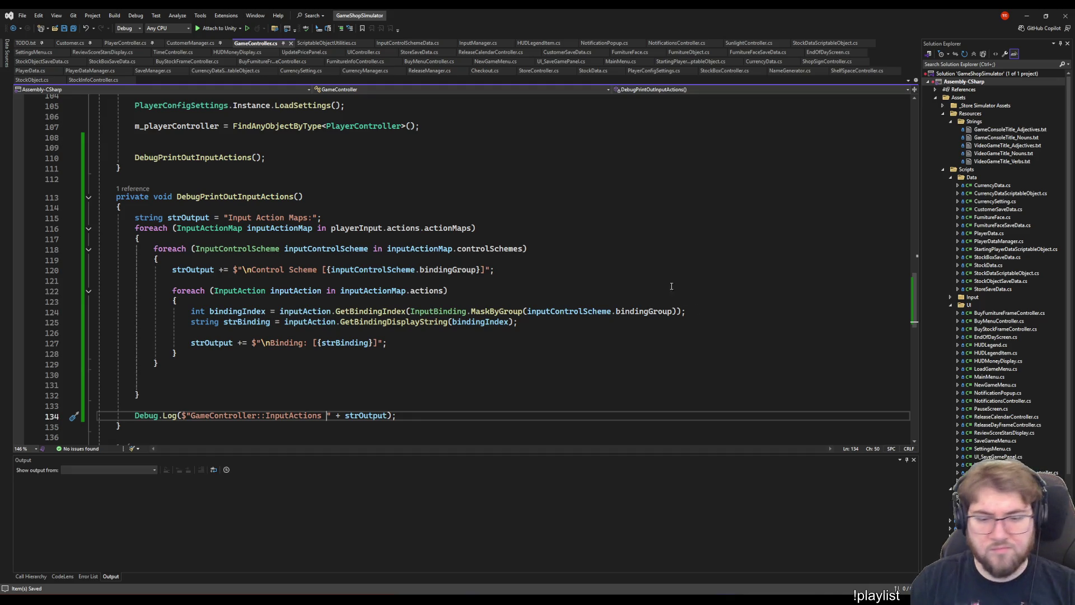
pyautogui.scroll(-3, 666, 331)
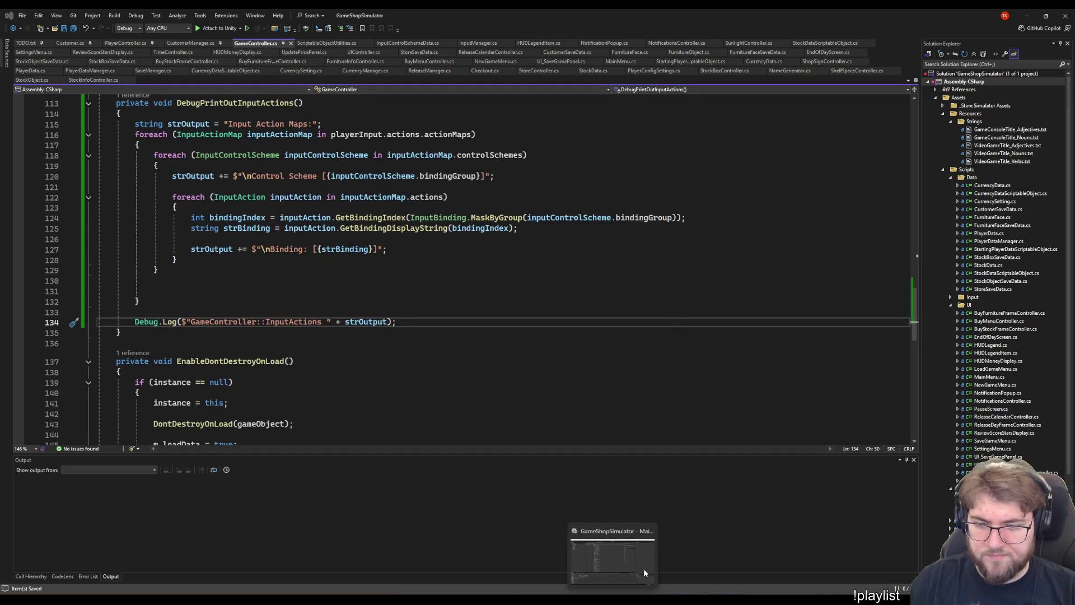
pyautogui.click(626, 554)
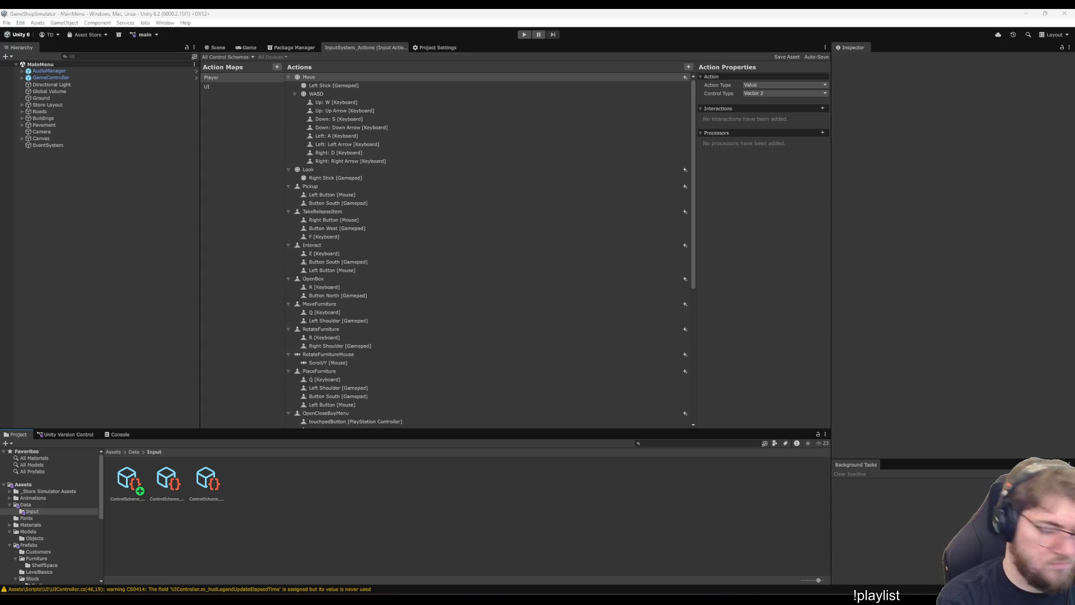
# - Bring up the Game view with the Game Shop Simulator main menu running
pyautogui.hotkey('ctrl', 'p')
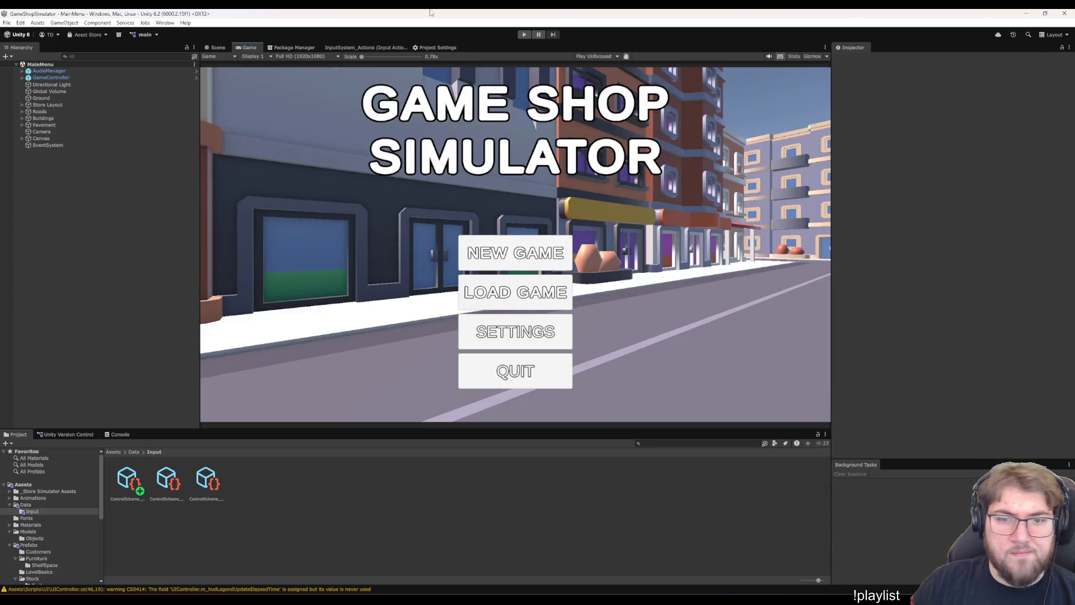
pyautogui.click(526, 35)
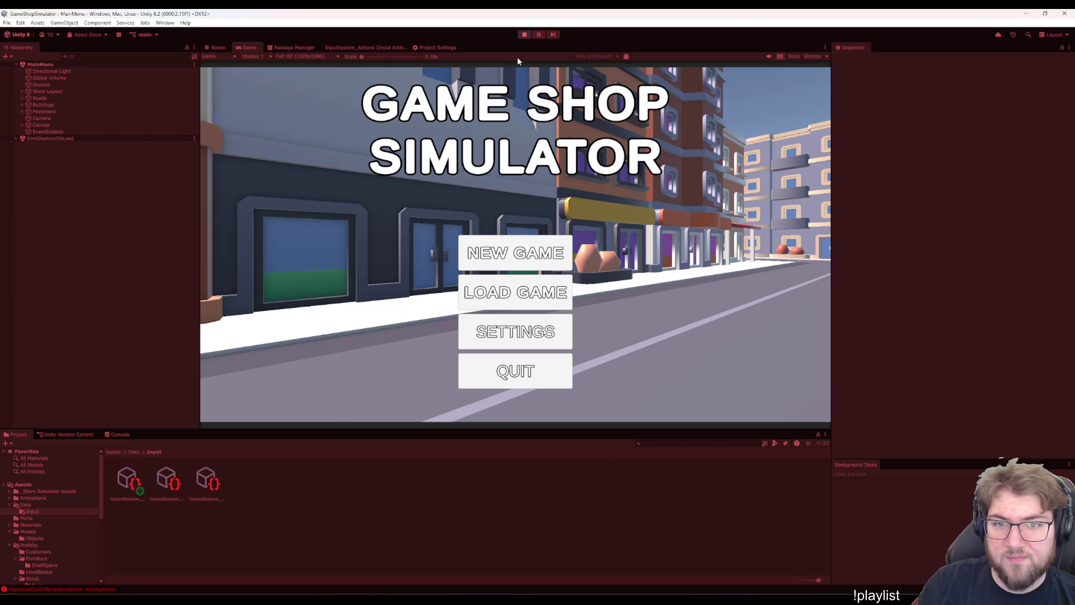
# - Choose New Game on the Game Shop Simulator main menu
pyautogui.click(529, 243)
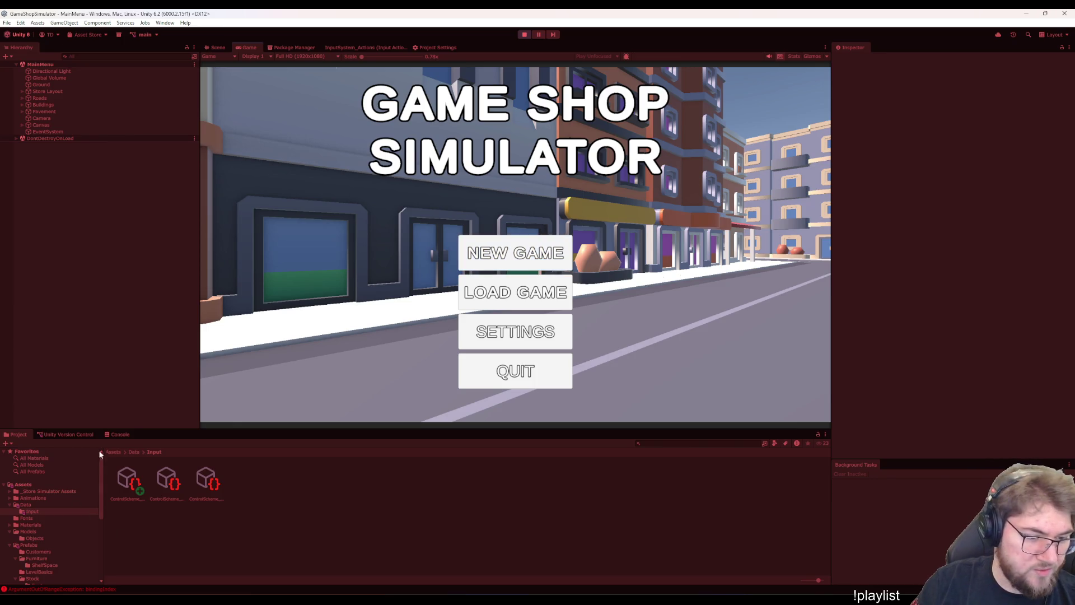
# - Open the ArgumentOutOfRangeException from the Console at GameController.cs line 125, then return to Unity
pyautogui.click(120, 435)
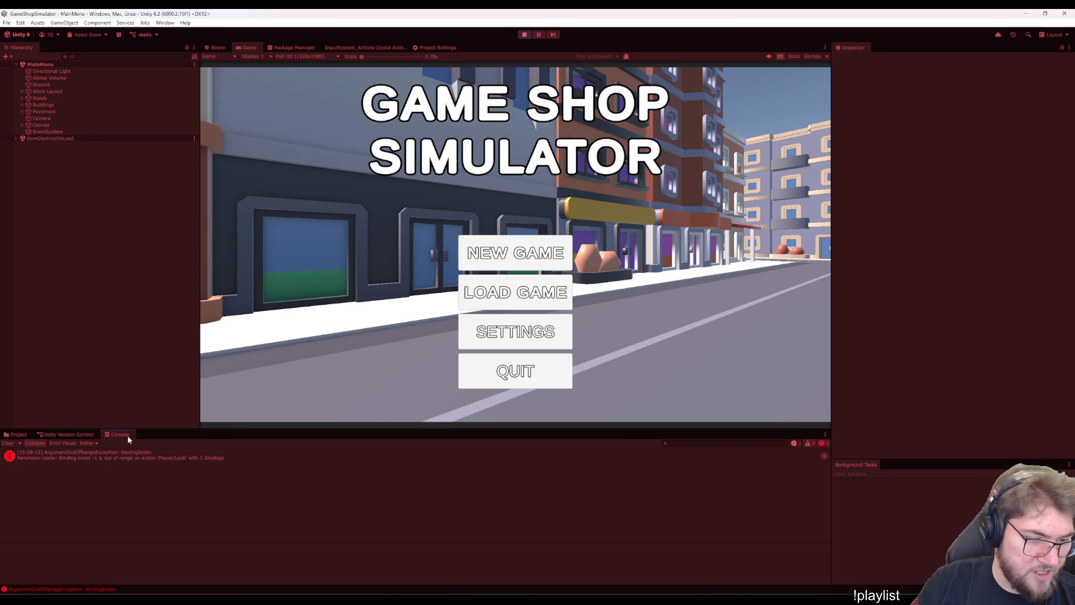
pyautogui.click(224, 458)
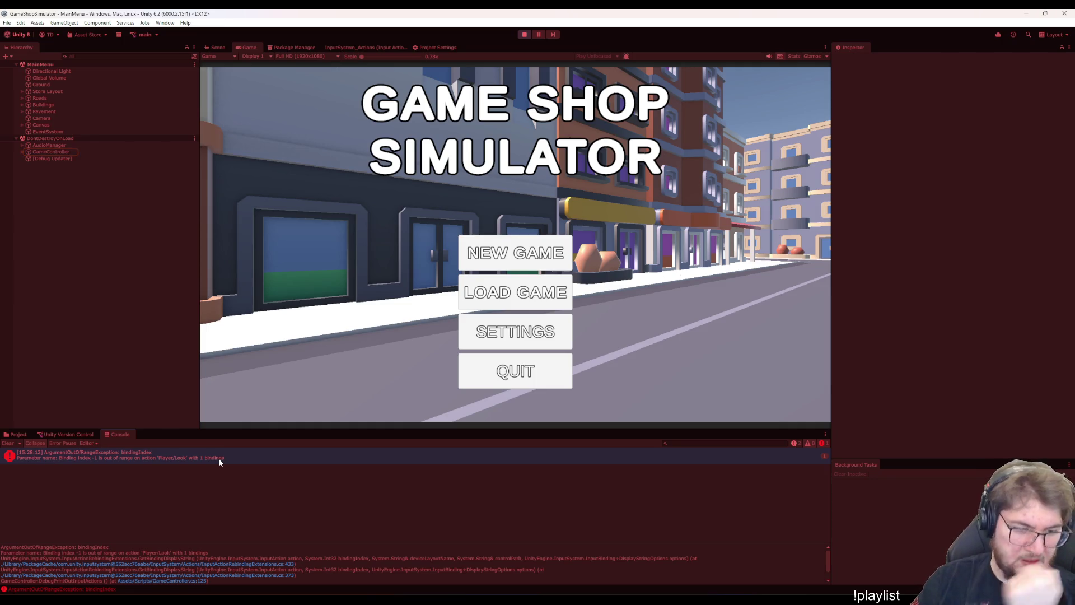
pyautogui.doubleClick(184, 475)
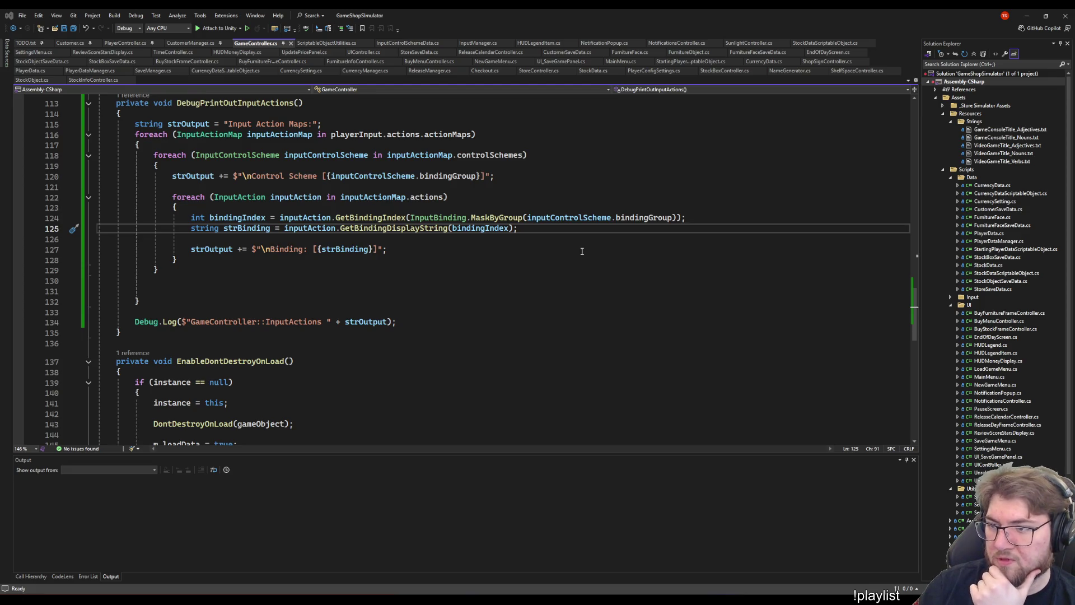
pyautogui.hotkey('alt', 'Tab')
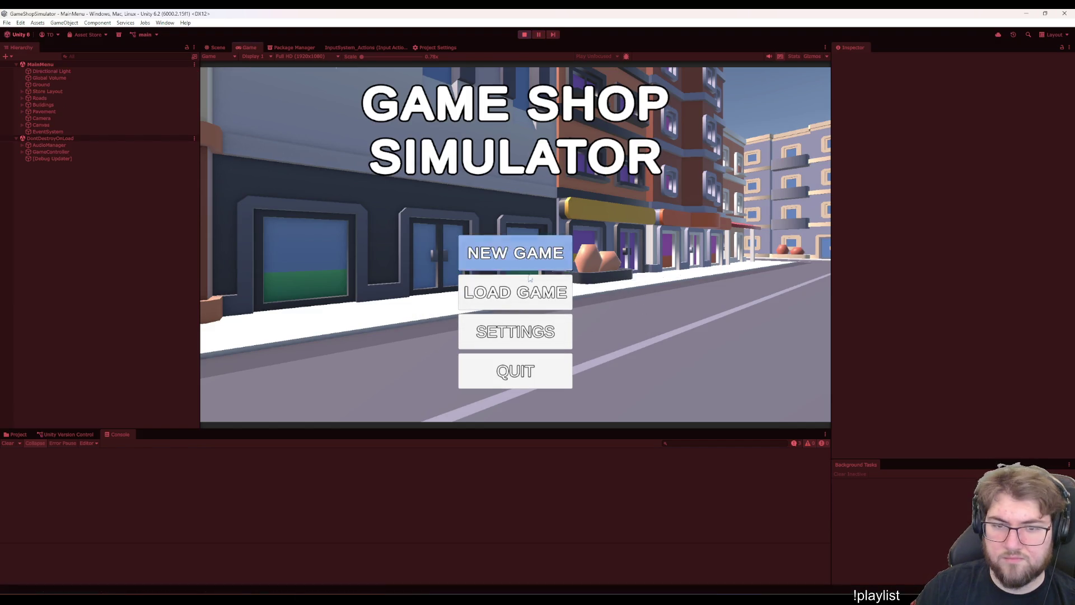
# - Show Console errors and read through the GameController::InputActions log's Keyboard&Mouse bindings
pyautogui.click(797, 443)
pyautogui.click(139, 473)
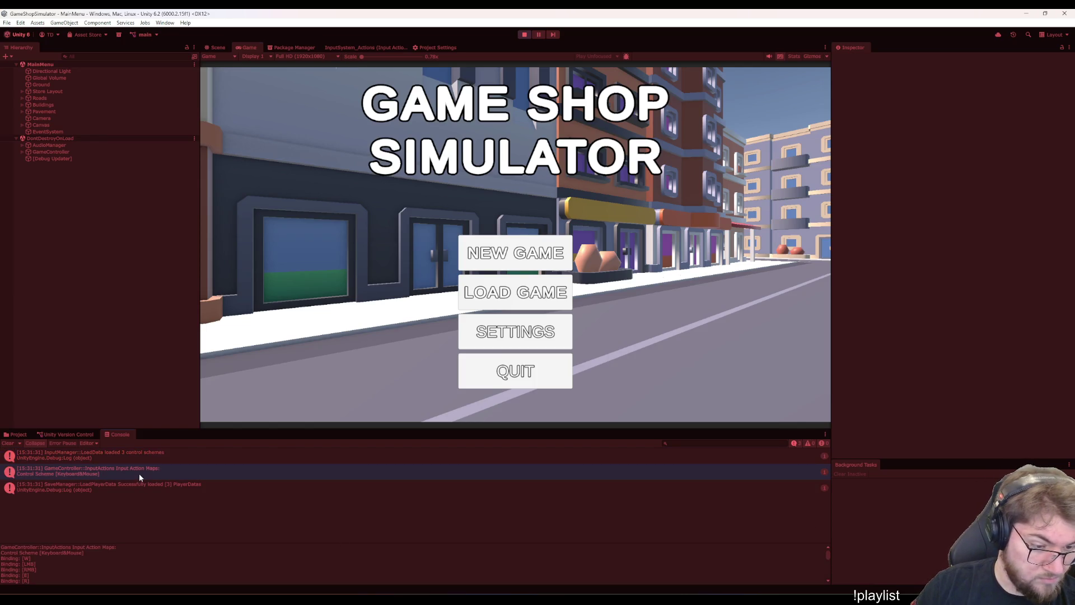
pyautogui.scroll(-10, 110, 557)
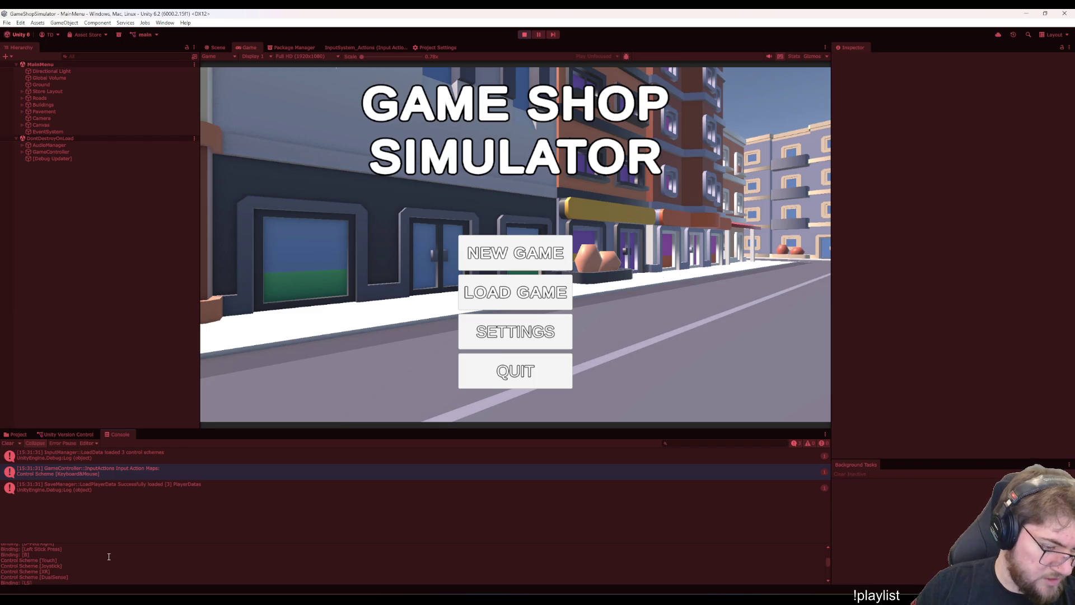
pyautogui.scroll(-5, 101, 560)
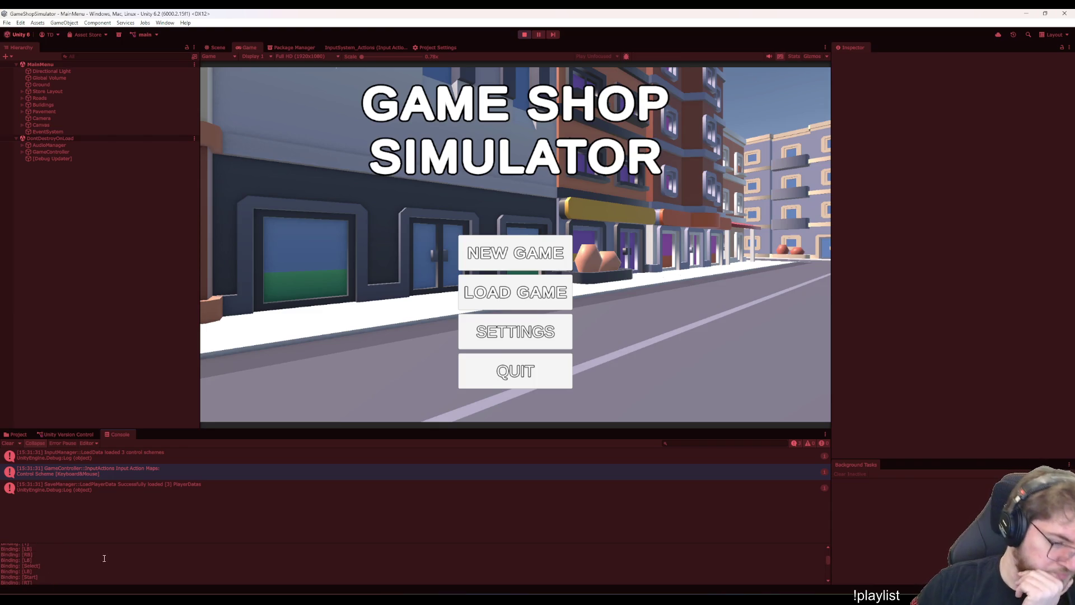
pyautogui.scroll(12, 93, 566)
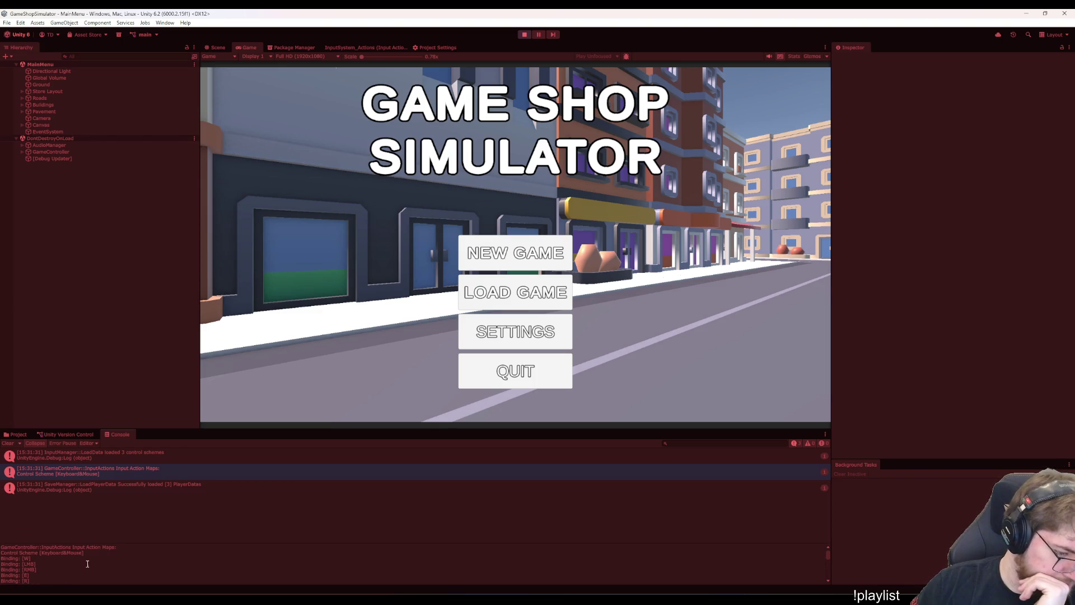
pyautogui.scroll(-6, 86, 564)
pyautogui.scroll(-10, 87, 563)
pyautogui.scroll(-10, 87, 563)
pyautogui.scroll(-5, 85, 563)
pyautogui.scroll(-1, 85, 563)
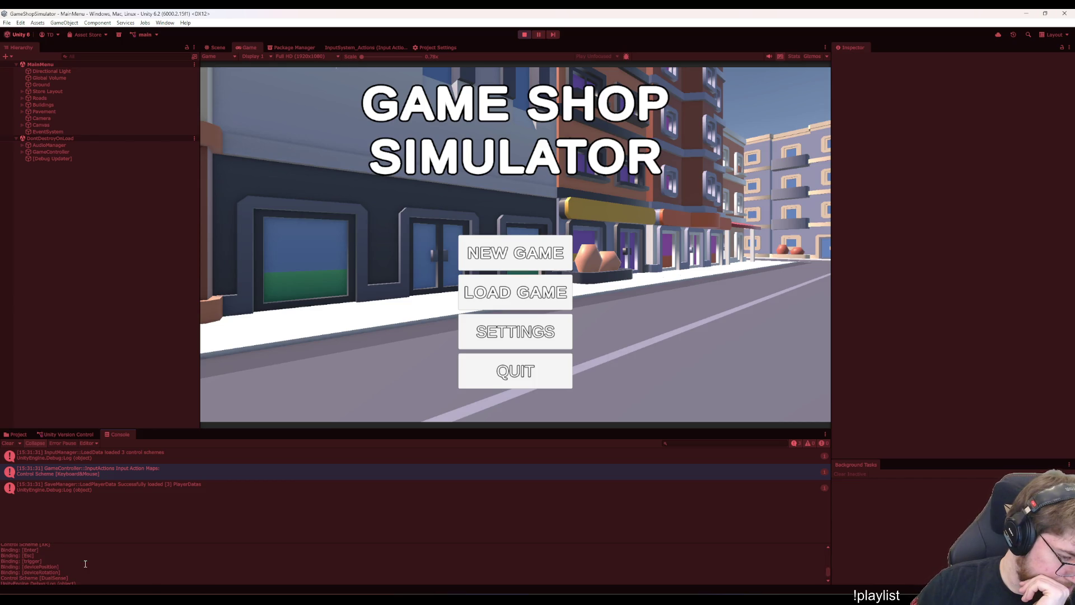
pyautogui.scroll(2, 85, 563)
pyautogui.scroll(3, 85, 563)
pyautogui.scroll(1, 85, 563)
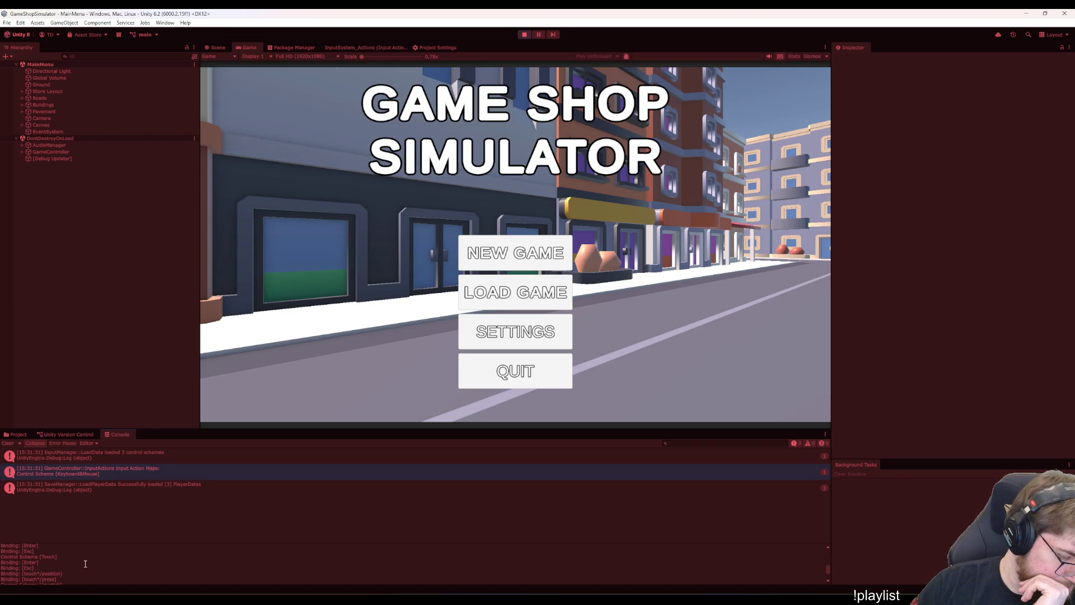
pyautogui.scroll(3, 85, 563)
pyautogui.scroll(1, 85, 564)
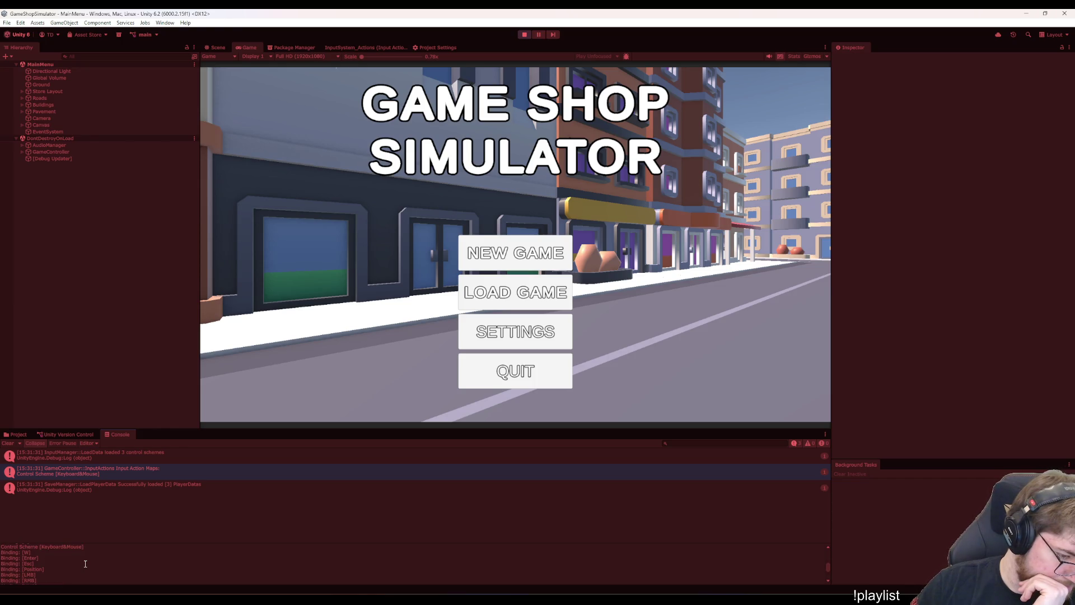
pyautogui.scroll(-1, 85, 564)
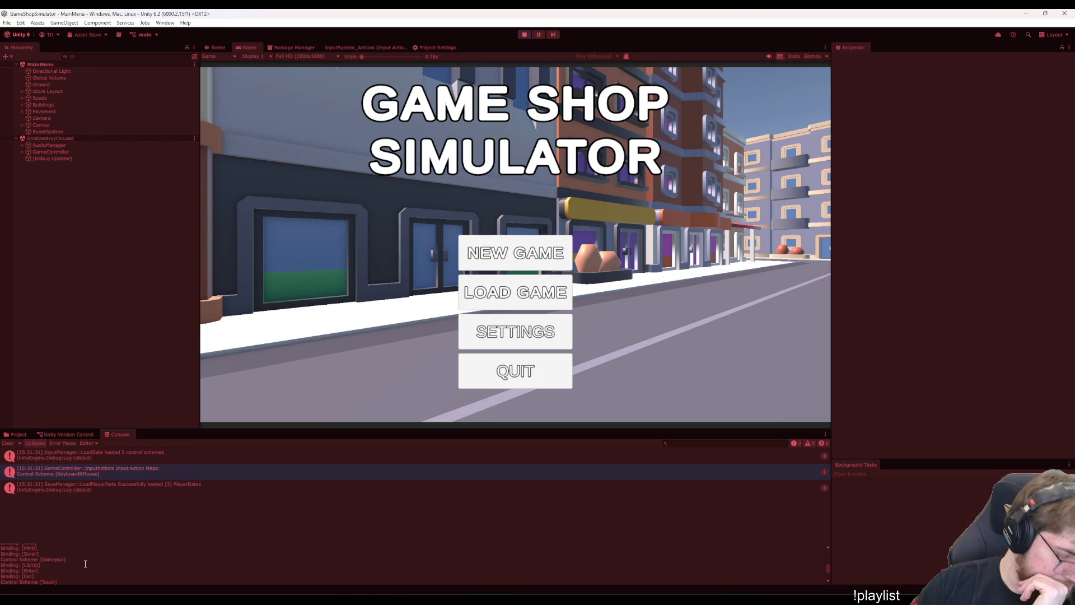
pyautogui.scroll(1, 85, 564)
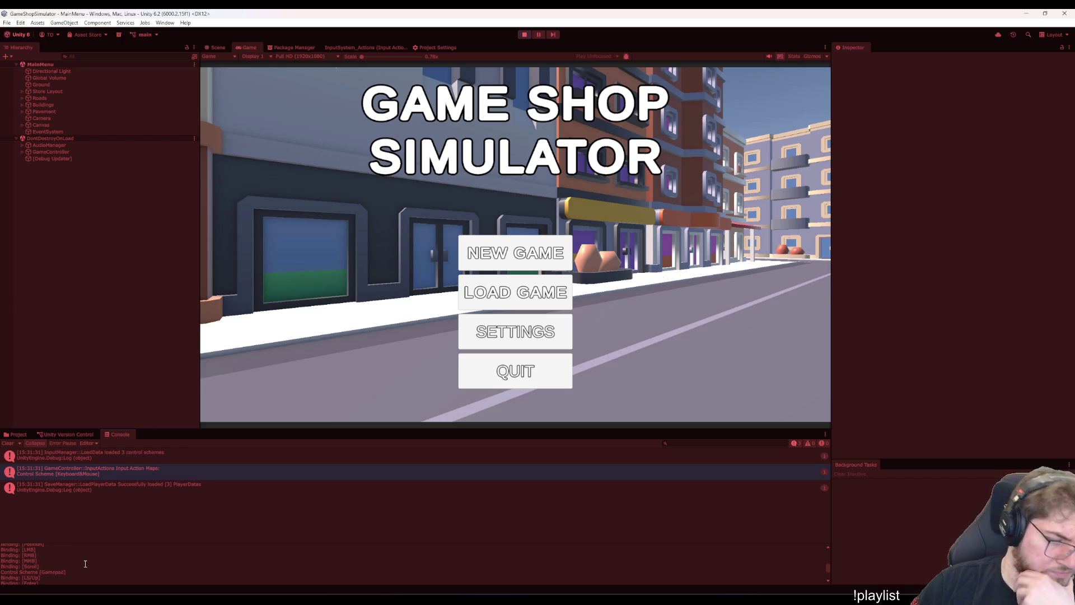
pyautogui.scroll(-2, 86, 564)
pyautogui.scroll(3, 85, 564)
pyautogui.scroll(1, 85, 564)
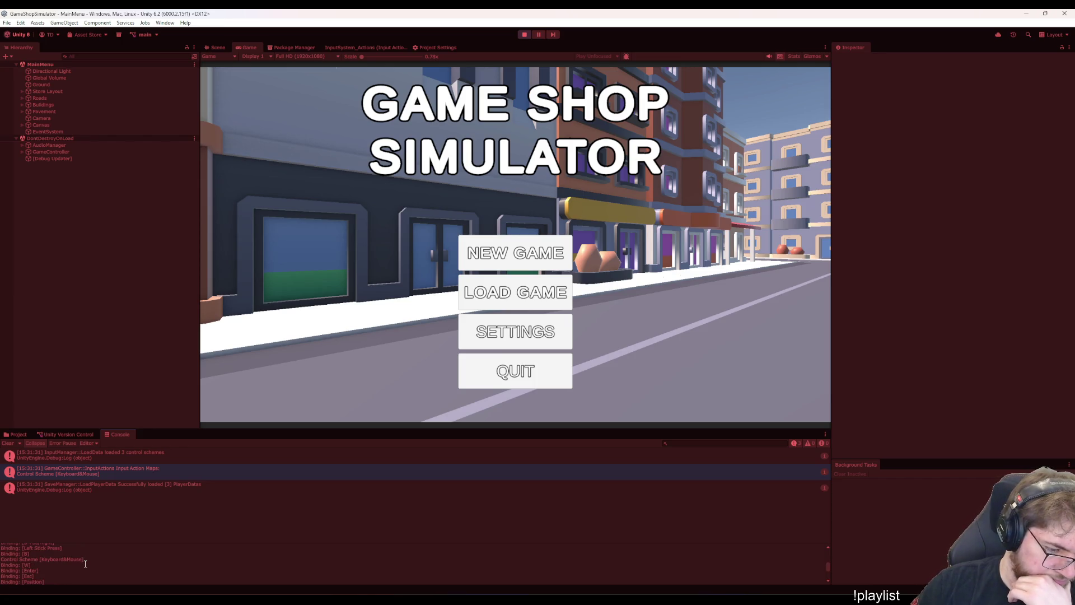
pyautogui.scroll(-3, 85, 563)
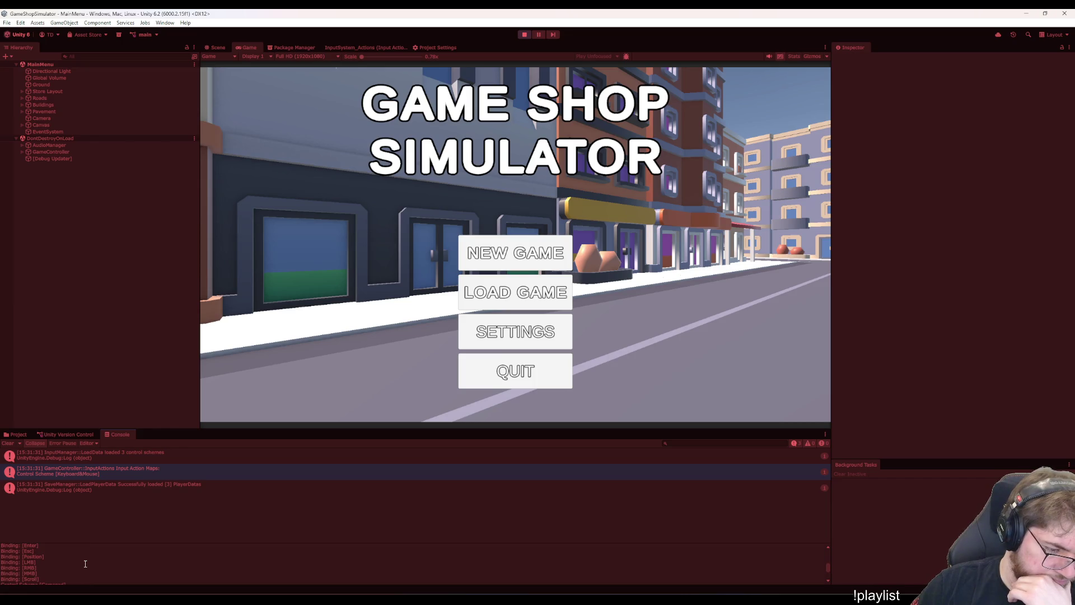
pyautogui.scroll(3, 85, 564)
pyautogui.scroll(1, 85, 563)
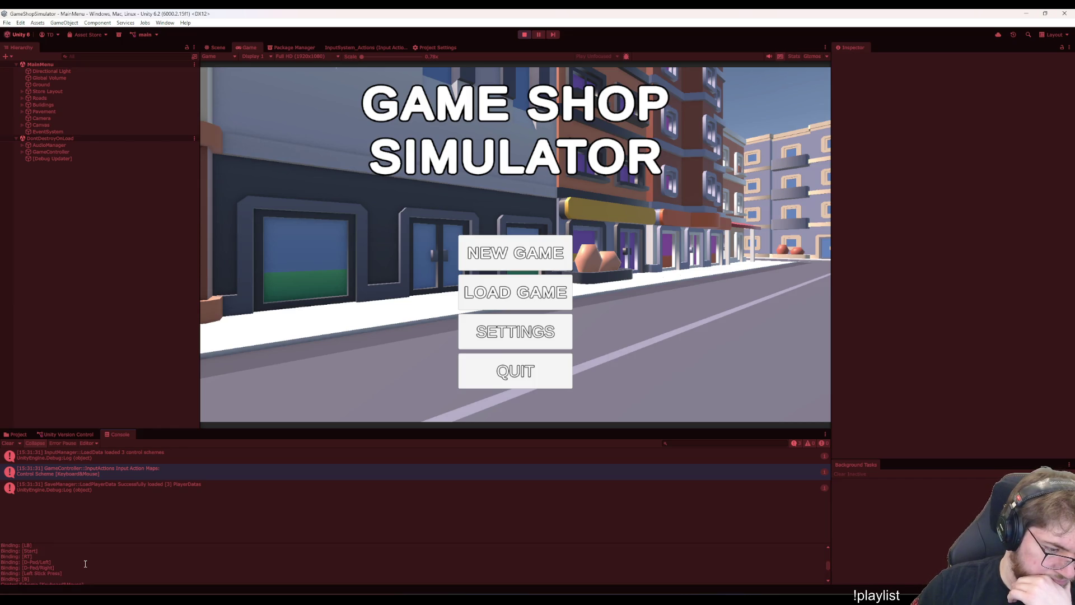
pyautogui.scroll(-5, 85, 563)
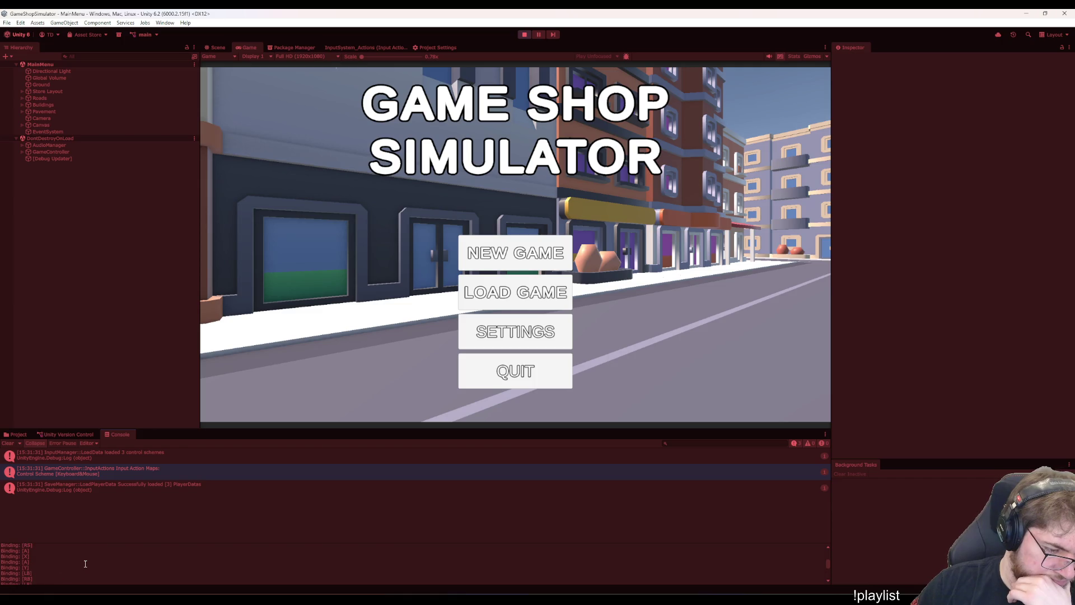
pyautogui.scroll(2, 85, 564)
pyautogui.scroll(4, 85, 564)
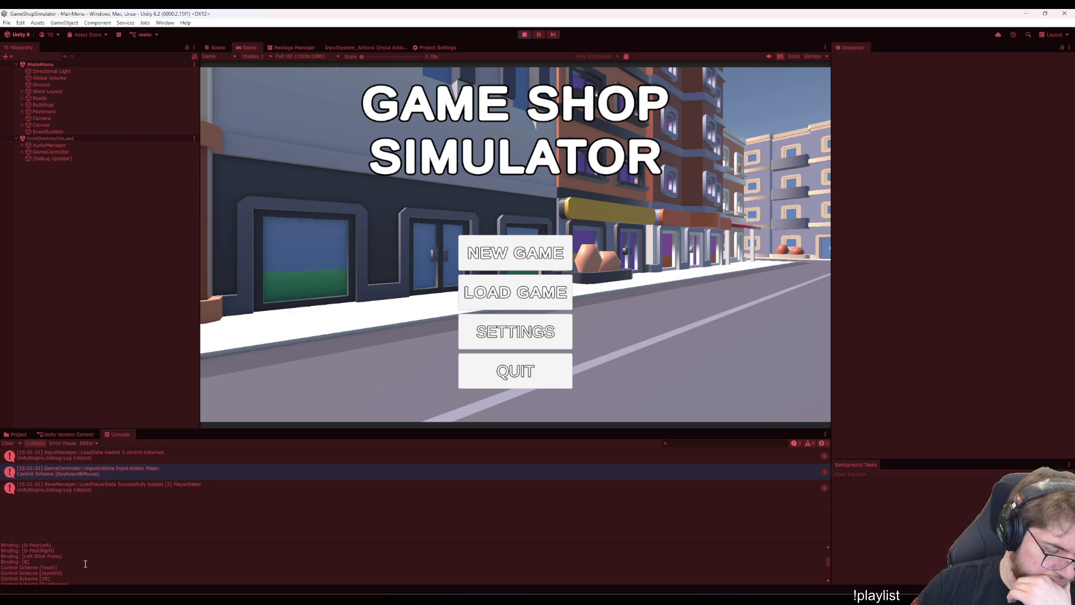
pyautogui.scroll(5, 85, 564)
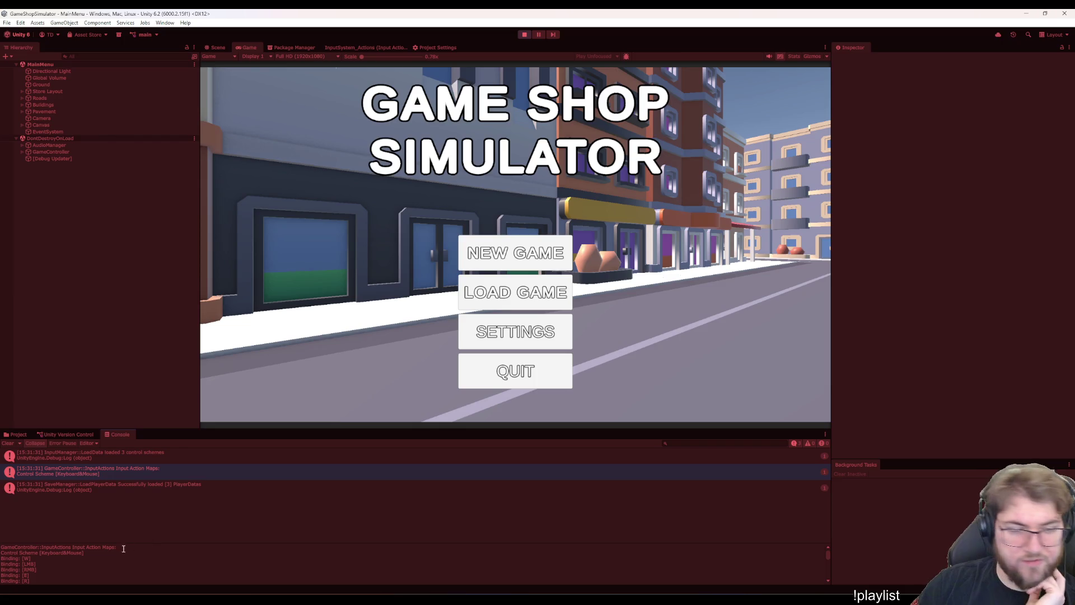
pyautogui.click(94, 566)
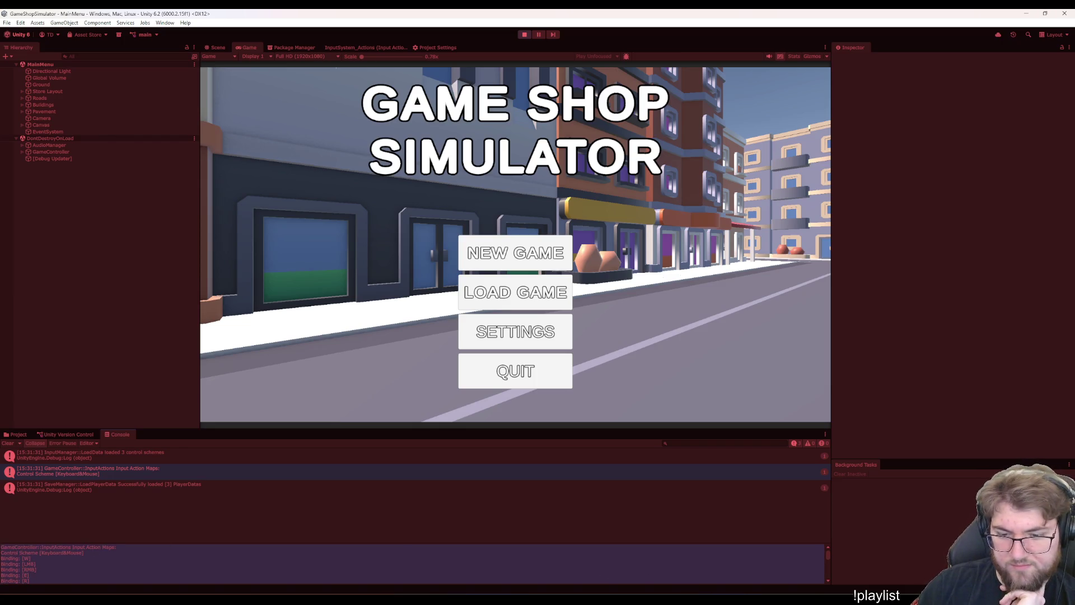
# - In Visual Studio, remove the square brackets around strBinding in the Binding output line
pyautogui.hotkey('alt', 'Tab')
pyautogui.click(334, 363)
pyautogui.press('BackSpace')
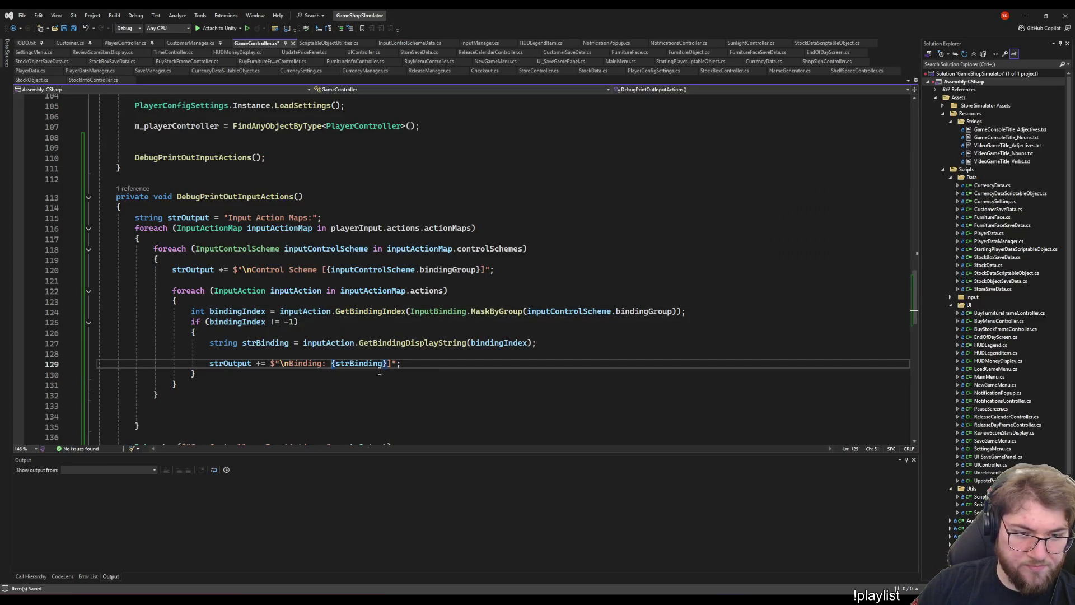
pyautogui.press('Delete')
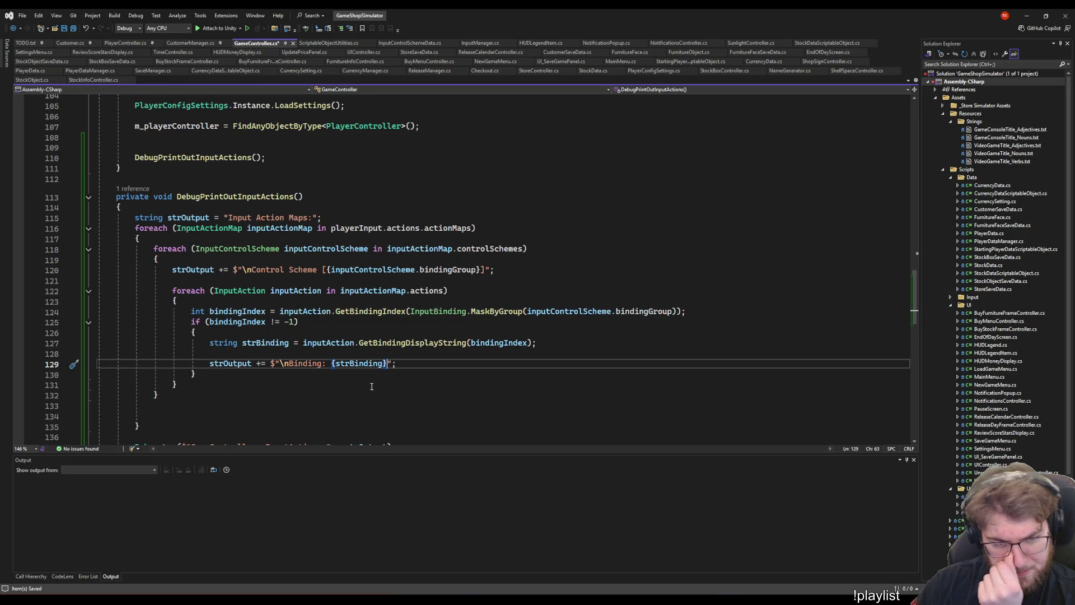
# - Look over the GetBindingDisplayString lookup and the end of the actions loop
pyautogui.click(426, 179)
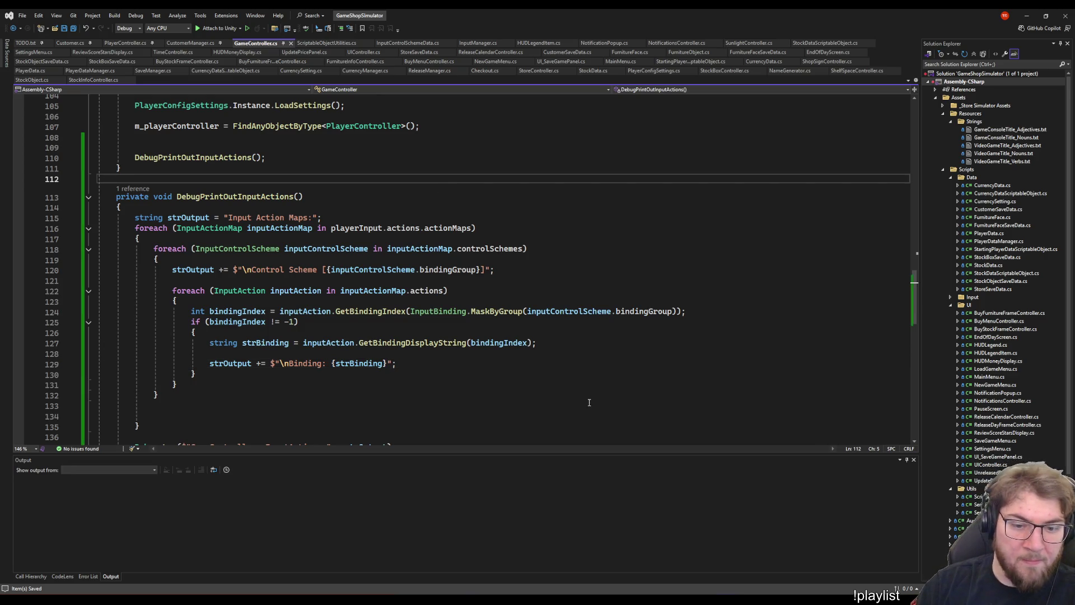
pyautogui.click(512, 219)
pyautogui.click(336, 321)
pyautogui.click(425, 362)
pyautogui.click(592, 343)
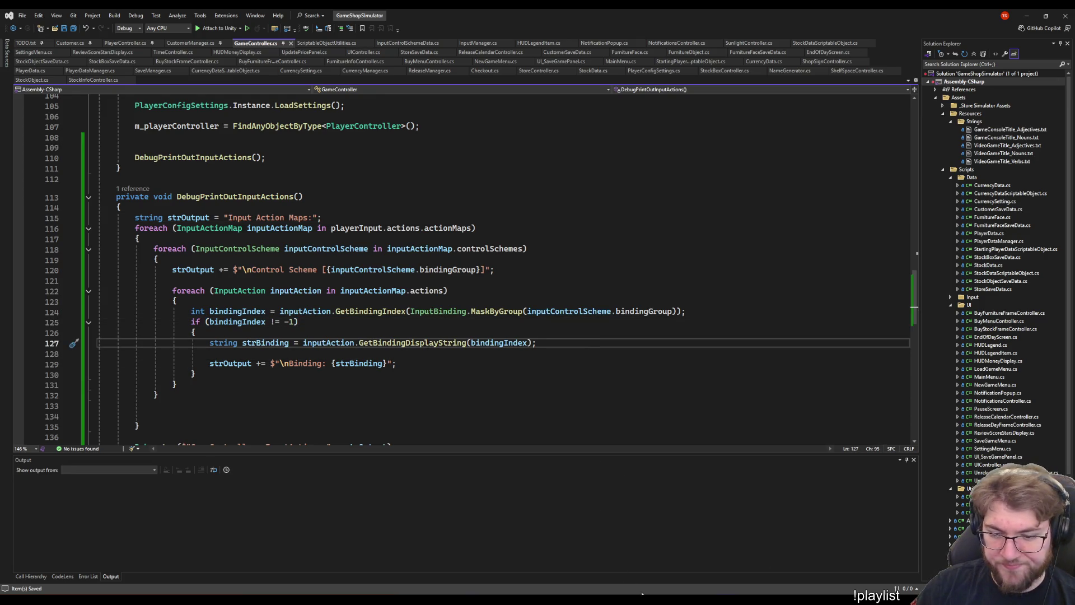
pyautogui.press('Down')
pyautogui.press('Down')
pyautogui.press('Down')
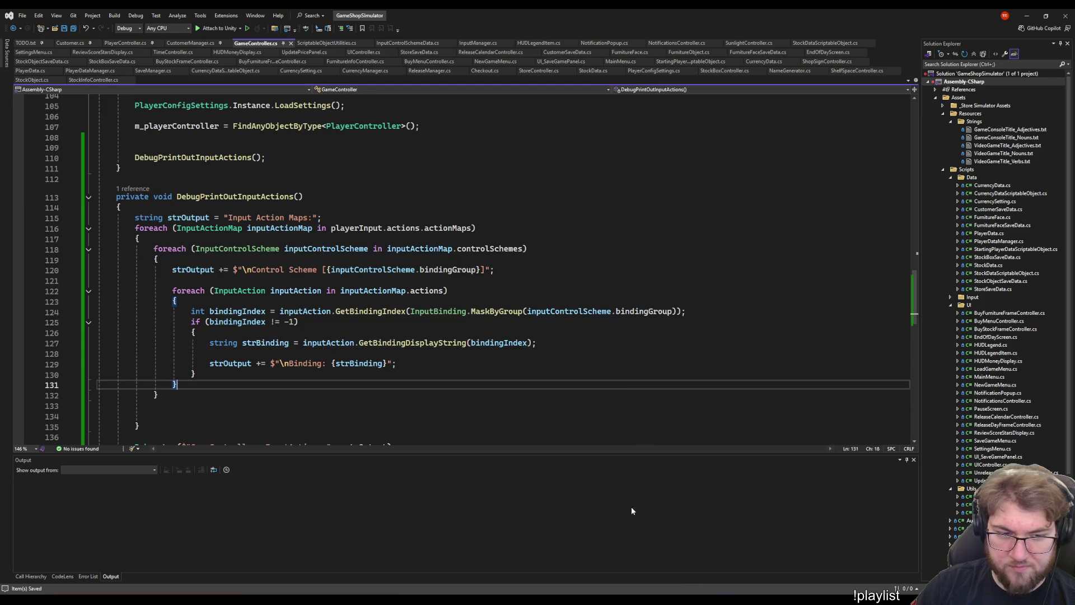
# - Switch to Unity and enter play mode to test the updated script
pyautogui.moveTo(631, 604)
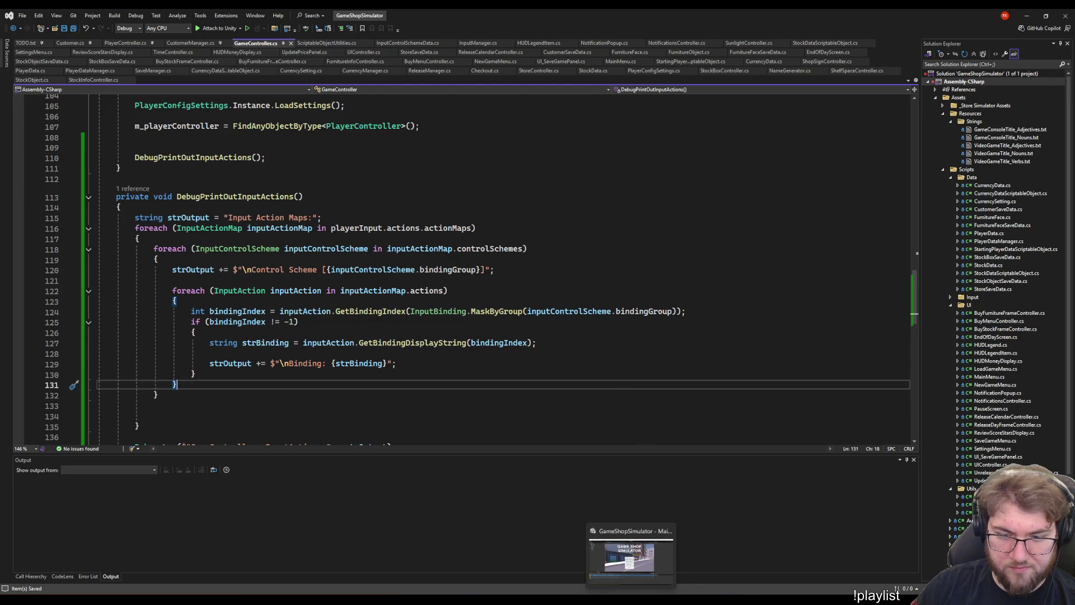
pyautogui.click(627, 579)
pyautogui.click(525, 35)
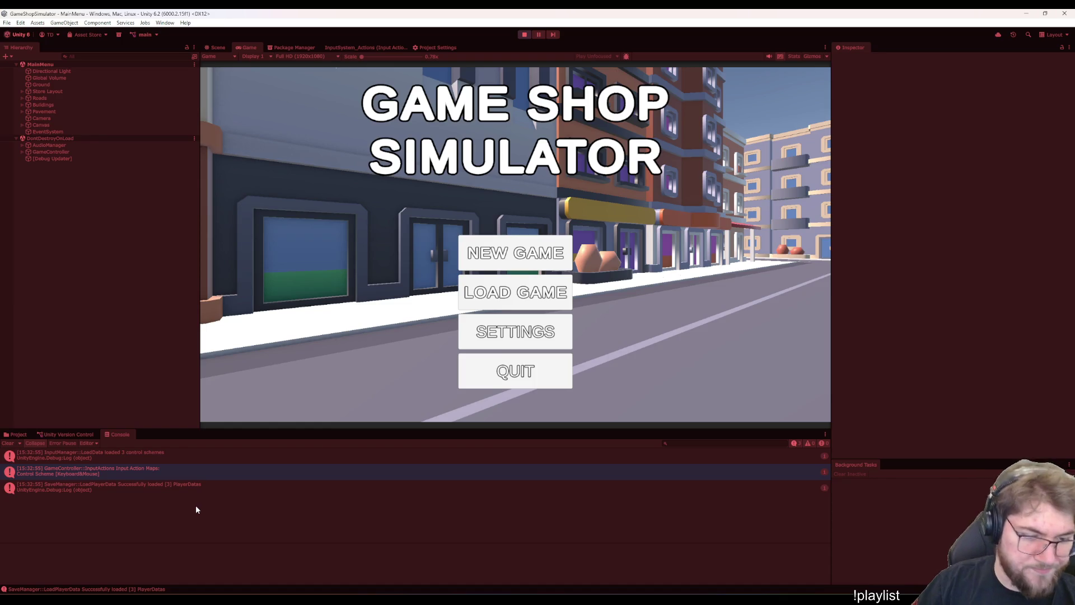
# - Copy the GameController::InputActions log text with its Keyboard&Mouse bindings from the Console
pyautogui.click(149, 475)
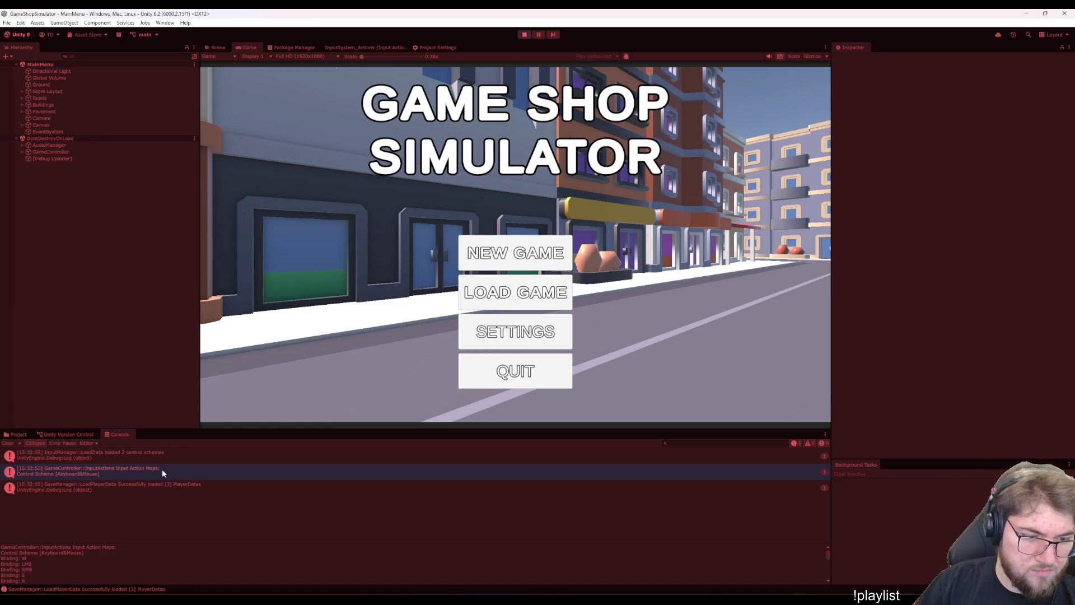
pyautogui.rightClick(99, 561)
pyautogui.click(126, 576)
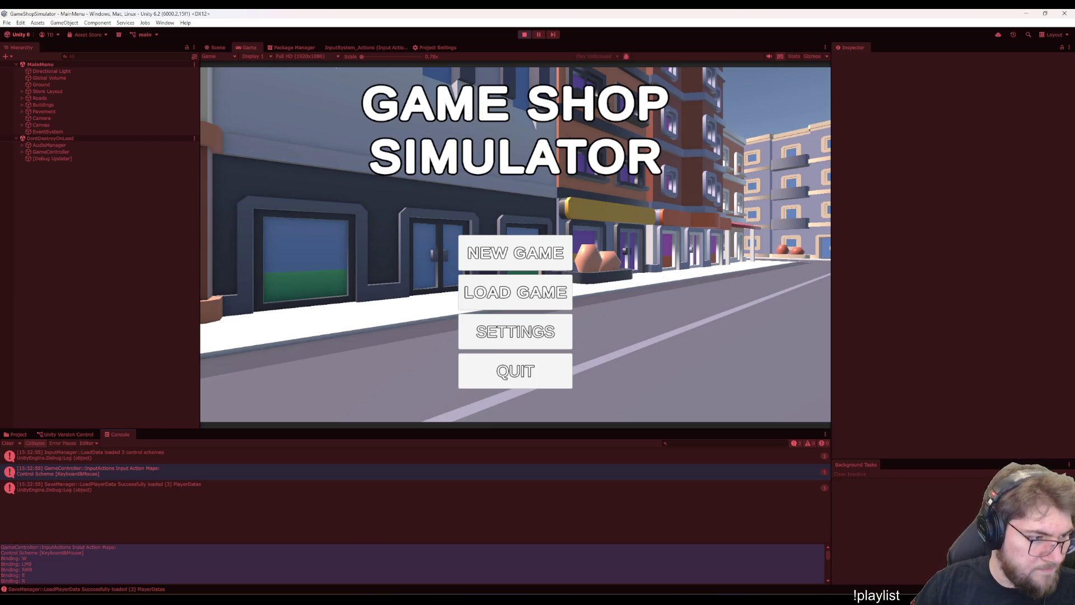
pyautogui.hotkey('alt', 'Tab')
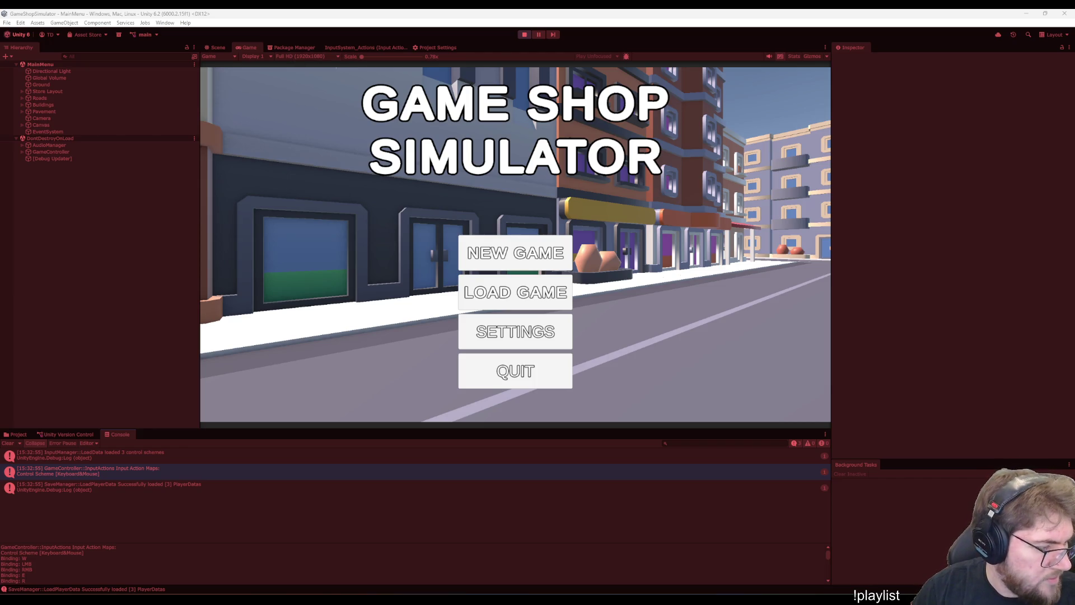
# - Open the InputSystem_Actions editor to compare Player bindings, then go back to the Game view
pyautogui.click(349, 46)
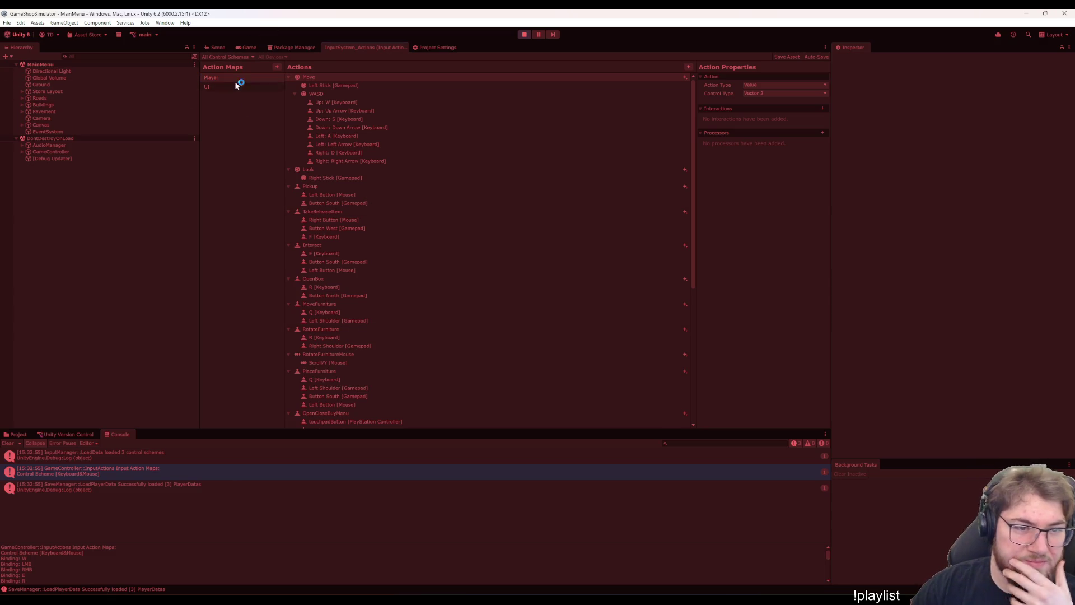
pyautogui.click(239, 47)
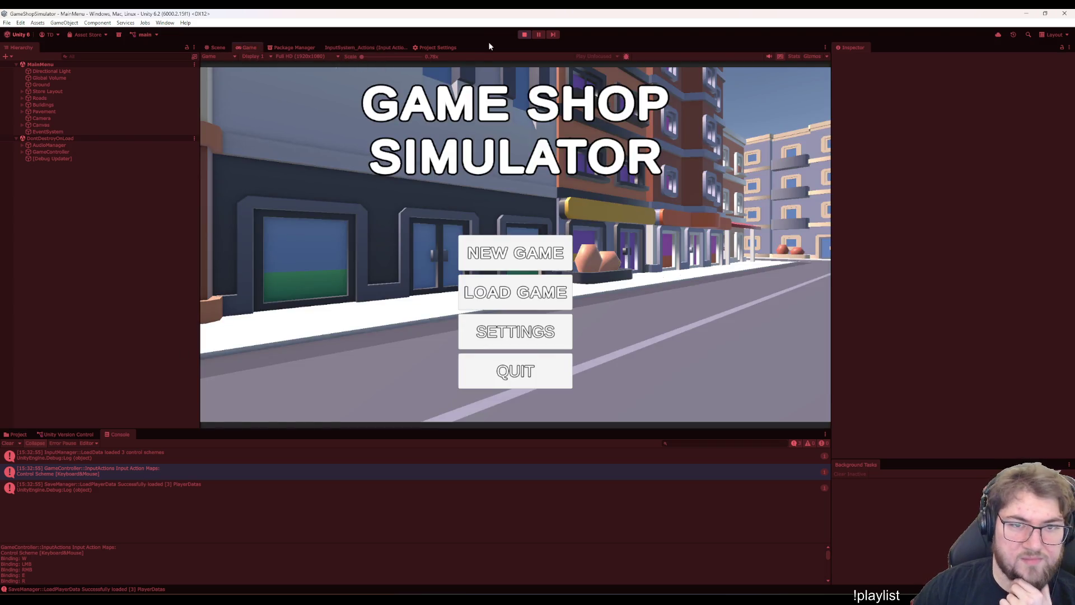
# - Stop play mode and inspect the ControlScheme_DualSense asset in Assets/Data/Input
pyautogui.click(526, 34)
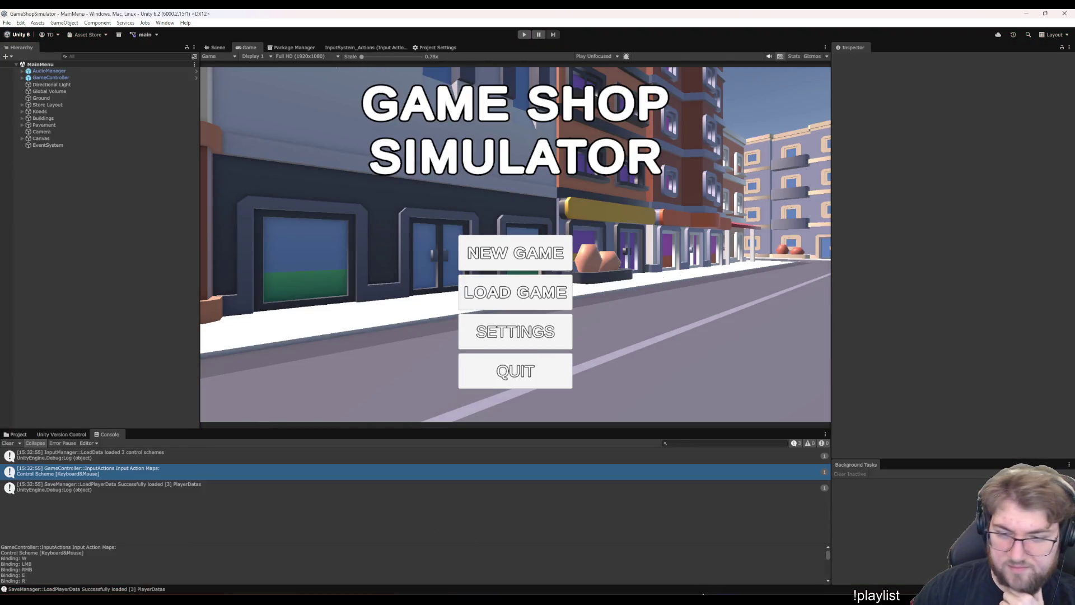
pyautogui.click(15, 434)
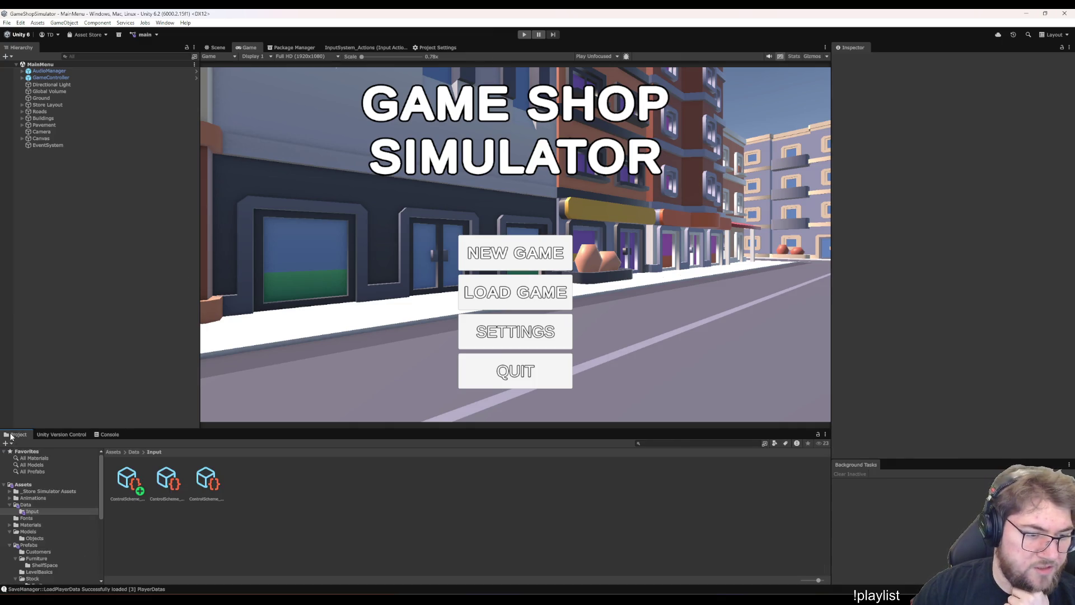
pyautogui.click(128, 480)
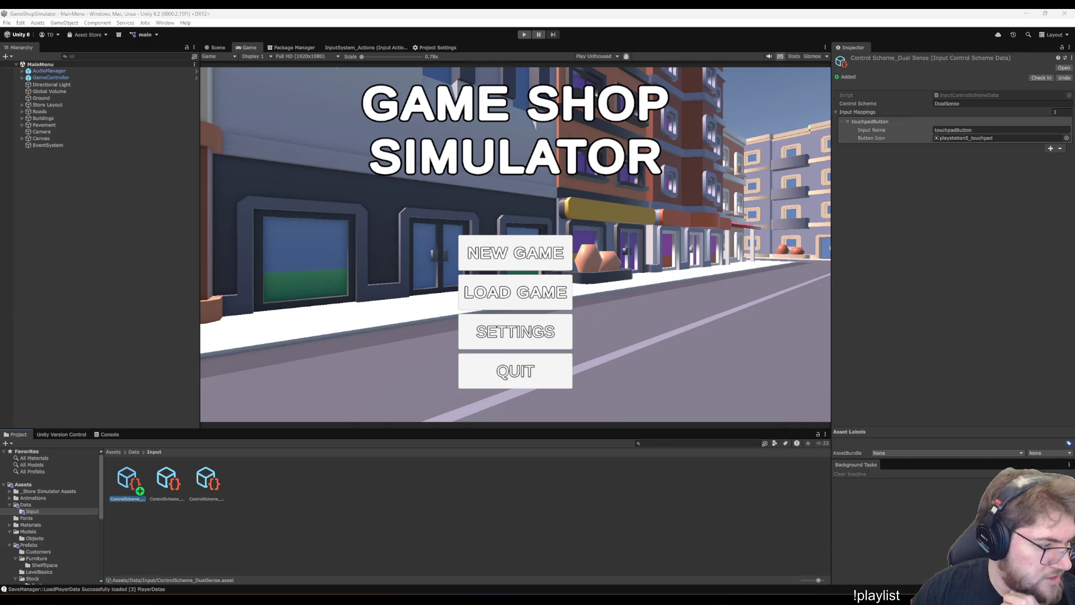
pyautogui.click(221, 570)
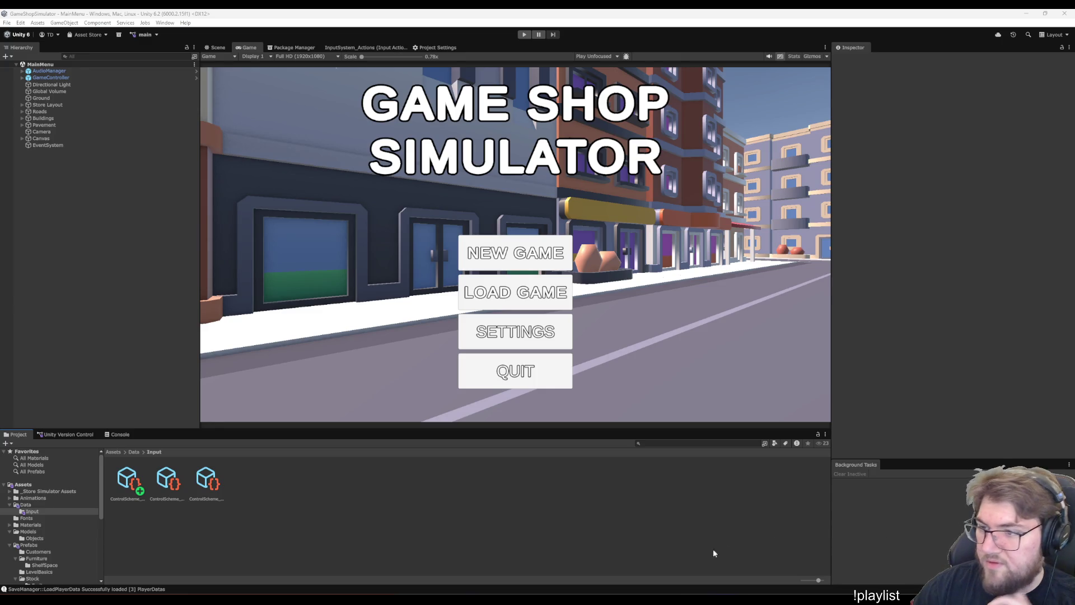
# - Inspect the Gamepad and KeyboardMouse control schemes, then view the WASD composite in InputSystem_Actions
pyautogui.click(167, 481)
pyautogui.click(205, 480)
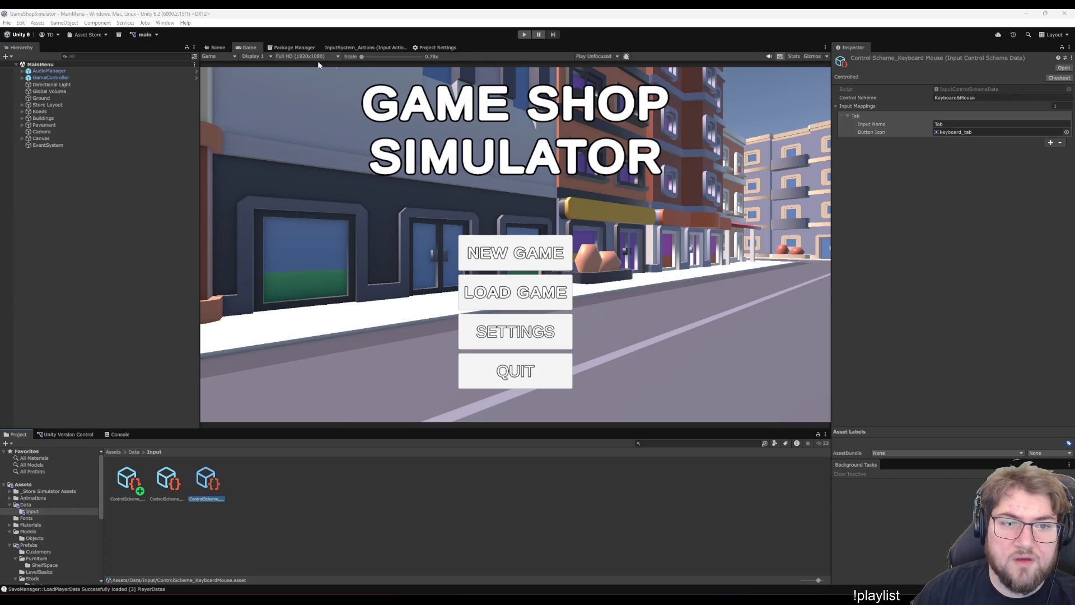
pyautogui.click(380, 47)
pyautogui.click(362, 95)
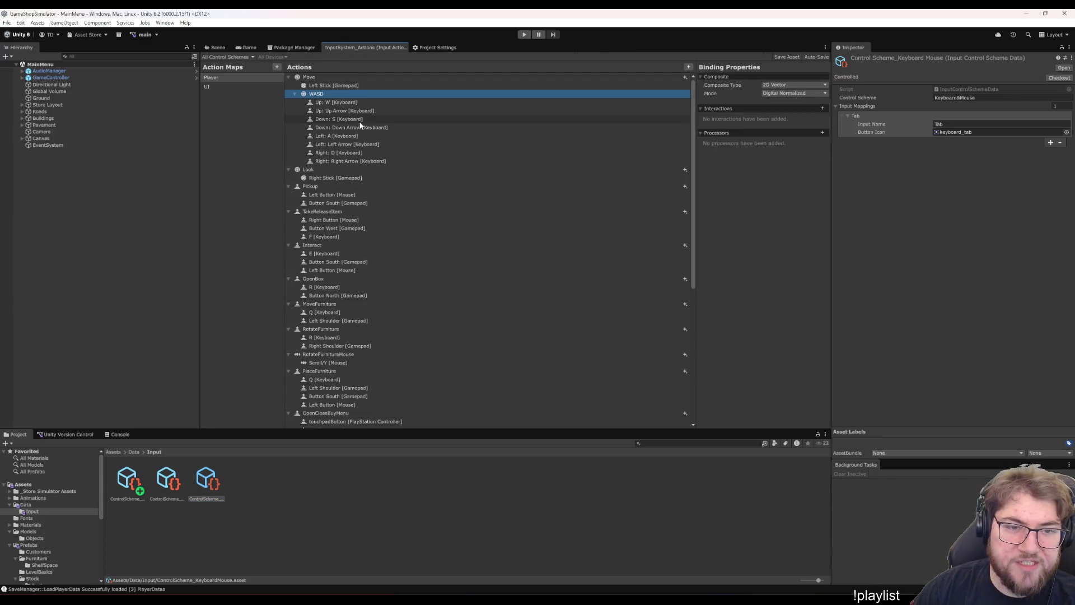
# - Inspect the control schemes of the WASD composite's Up, Down and Left bindings, then go back to Visual Studio
pyautogui.click(330, 102)
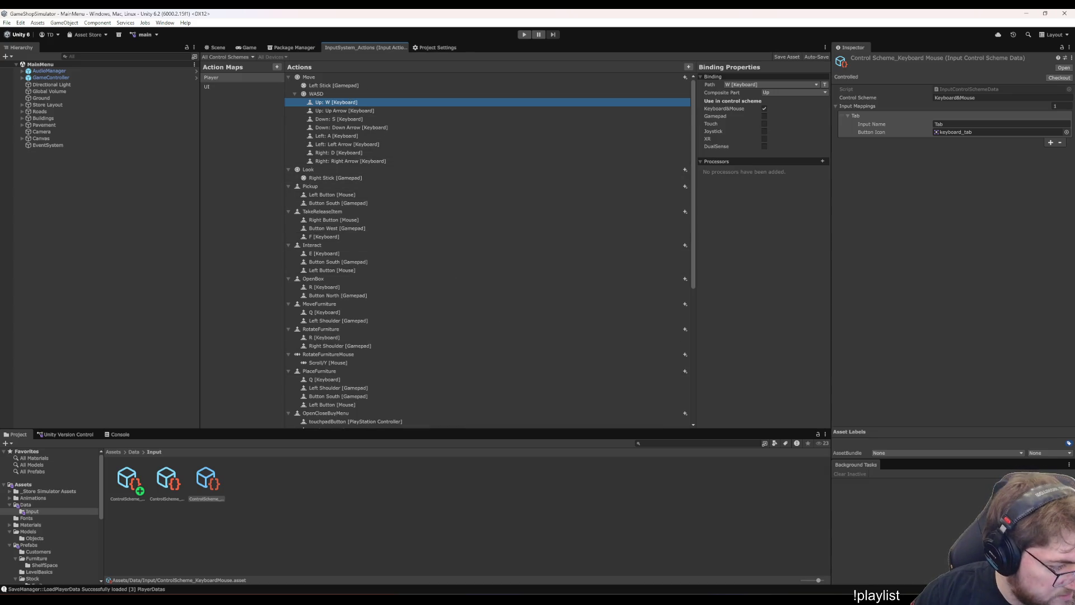
pyautogui.click(366, 103)
pyautogui.click(362, 111)
pyautogui.click(360, 120)
pyautogui.click(351, 138)
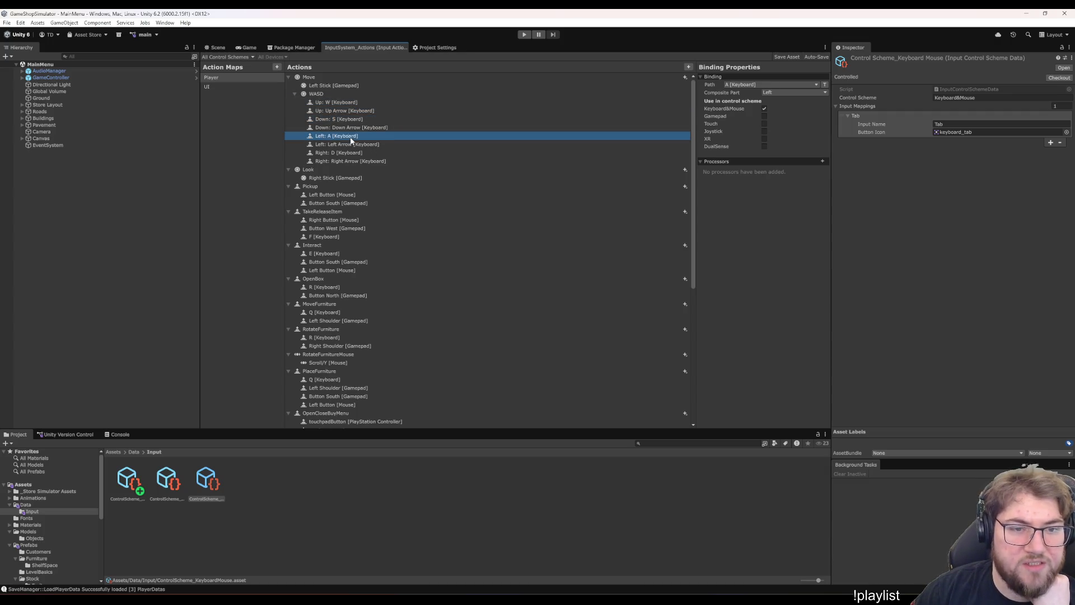
pyautogui.click(341, 103)
pyautogui.click(317, 94)
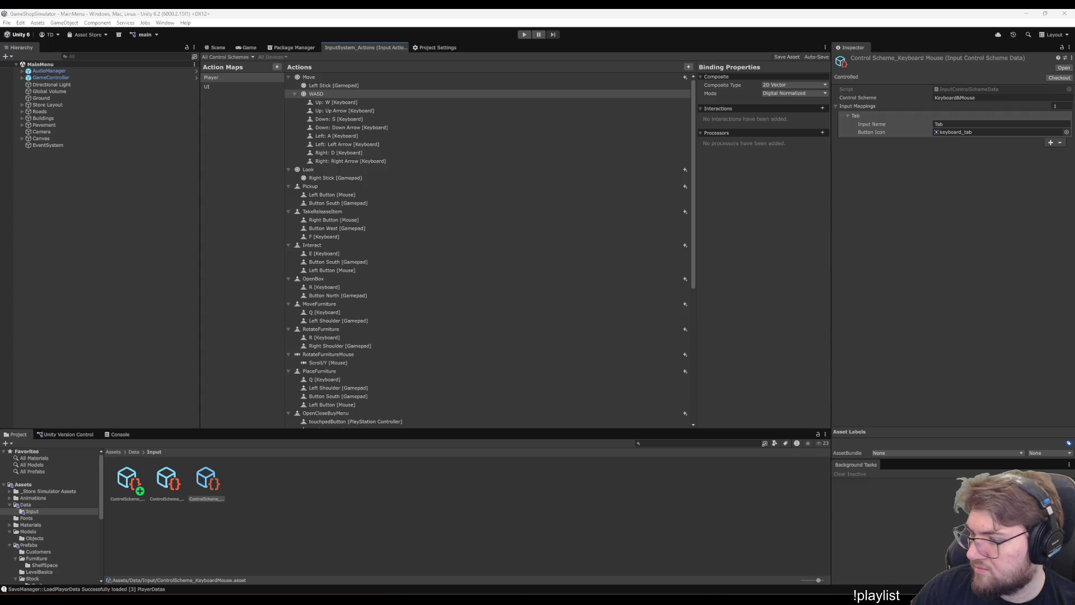
pyautogui.hotkey('alt', 'Tab')
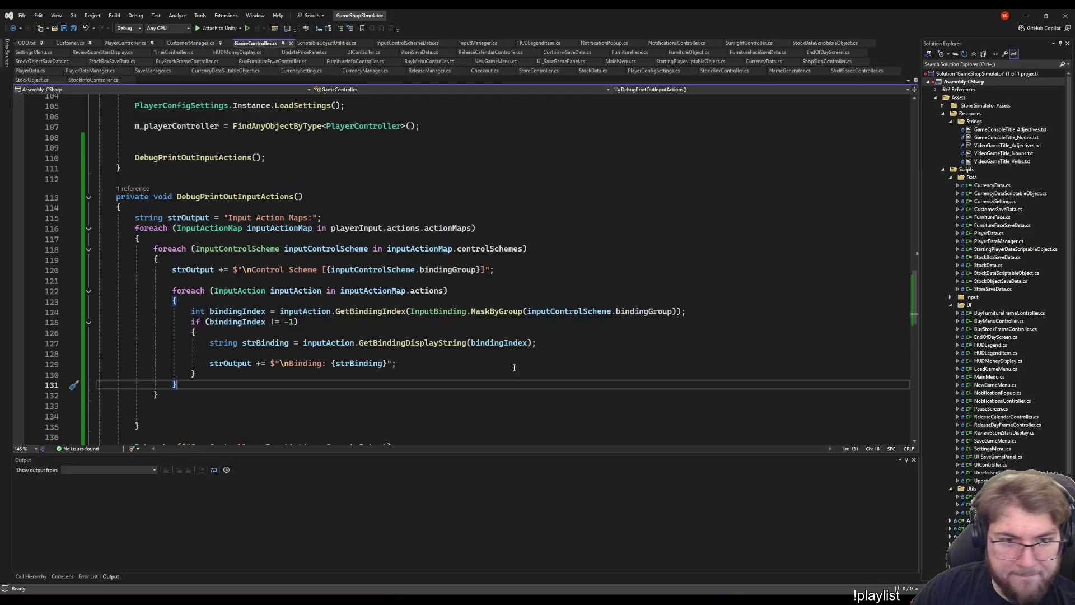
# - Start a new line 128 below the strBinding line reading inputAction
pyautogui.click(395, 365)
pyautogui.press('Up')
pyautogui.press('Up')
pyautogui.press('End')
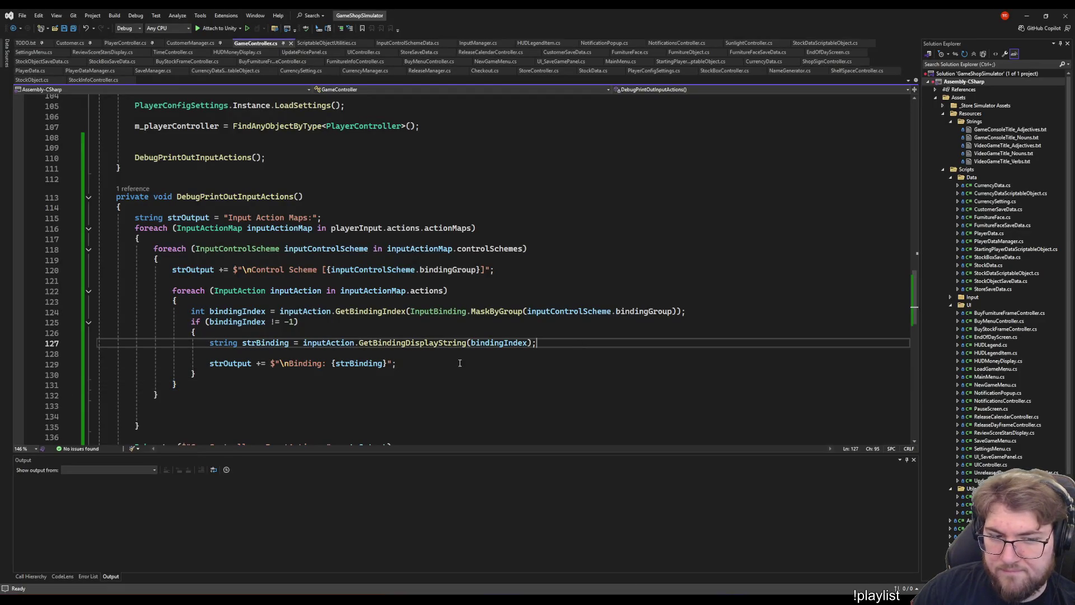
pyautogui.press('Return')
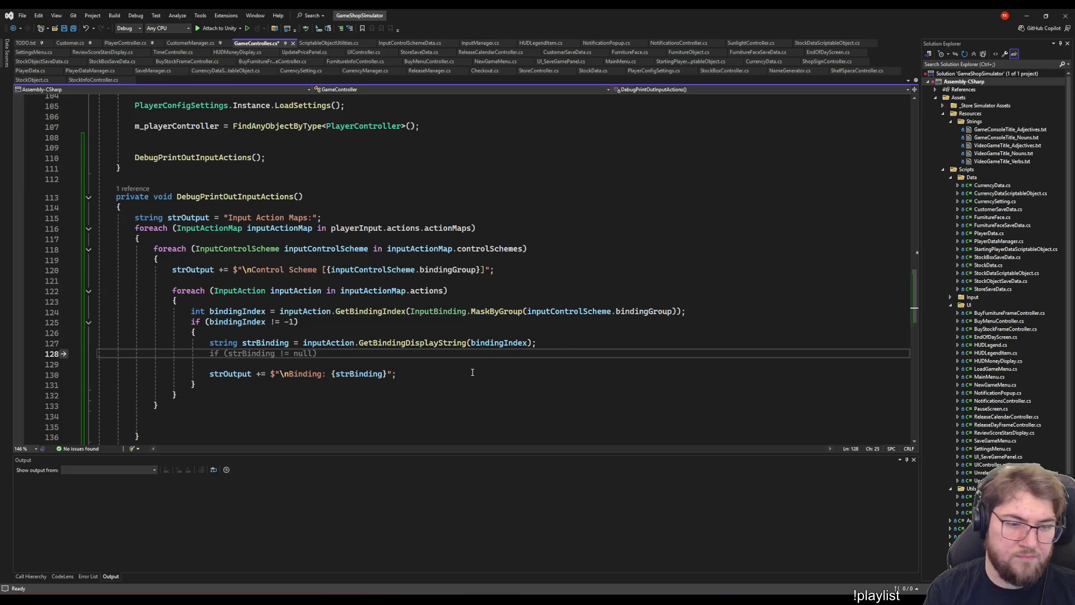
pyautogui.write('inputAction.')
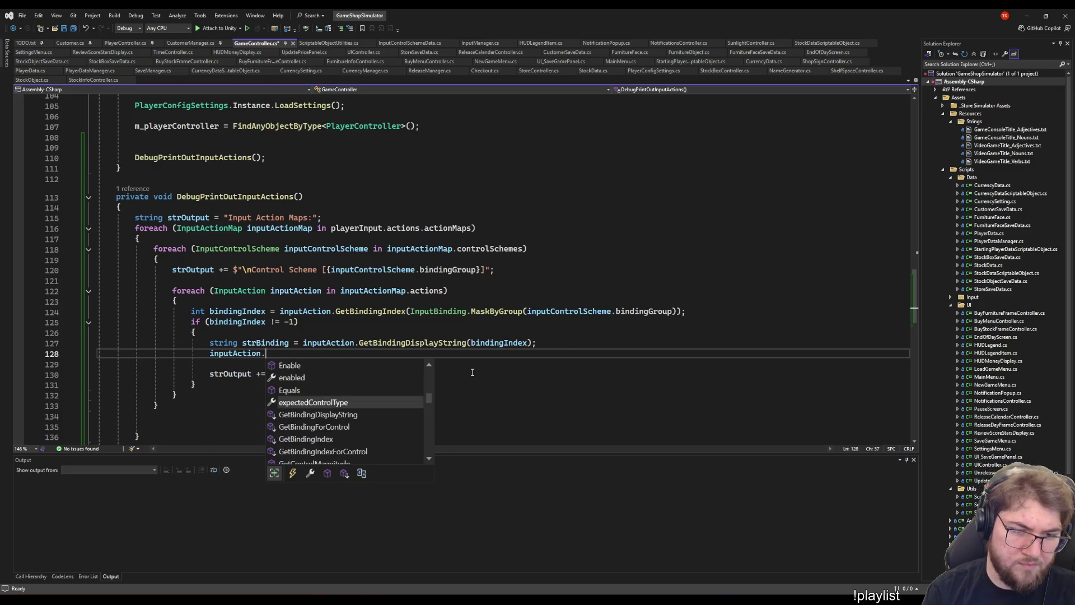
# - Browse inputAction's members, including GetBindingIndexForControl's signature, and dismiss the list without inserting anything
pyautogui.press('Down')
pyautogui.press('Down')
pyautogui.press('Down')
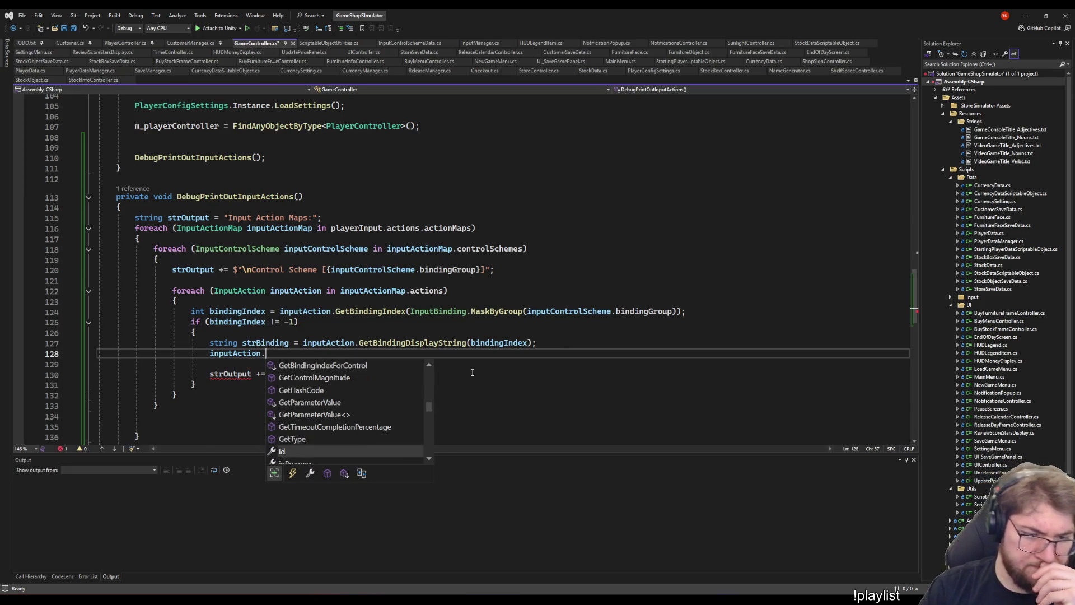
pyautogui.press('Down')
pyautogui.press('Down')
pyautogui.press('Down')
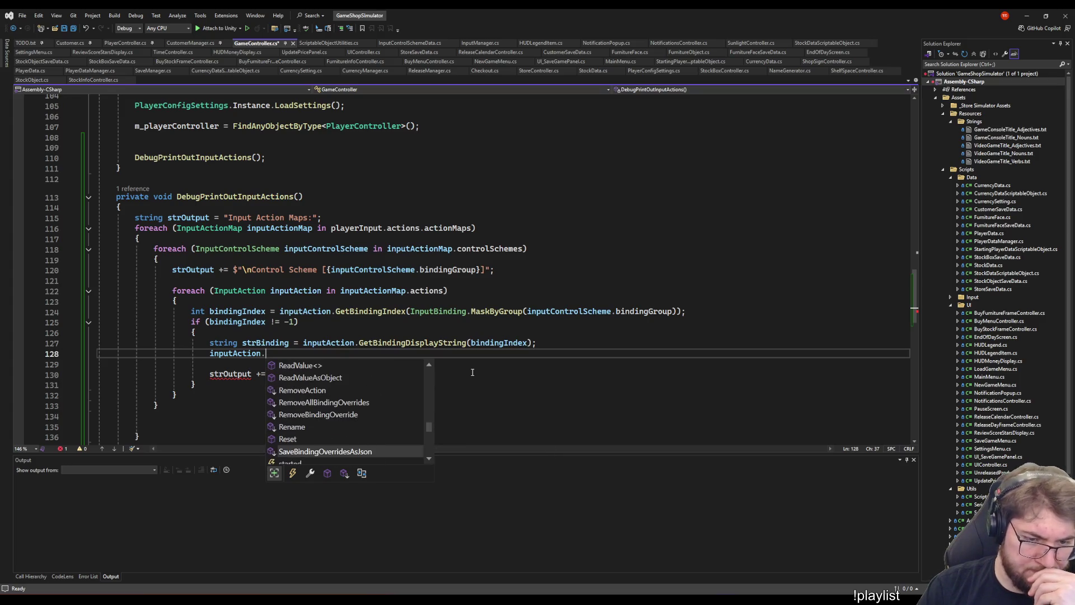
pyautogui.press('Down')
pyautogui.press('Down')
pyautogui.press('Down')
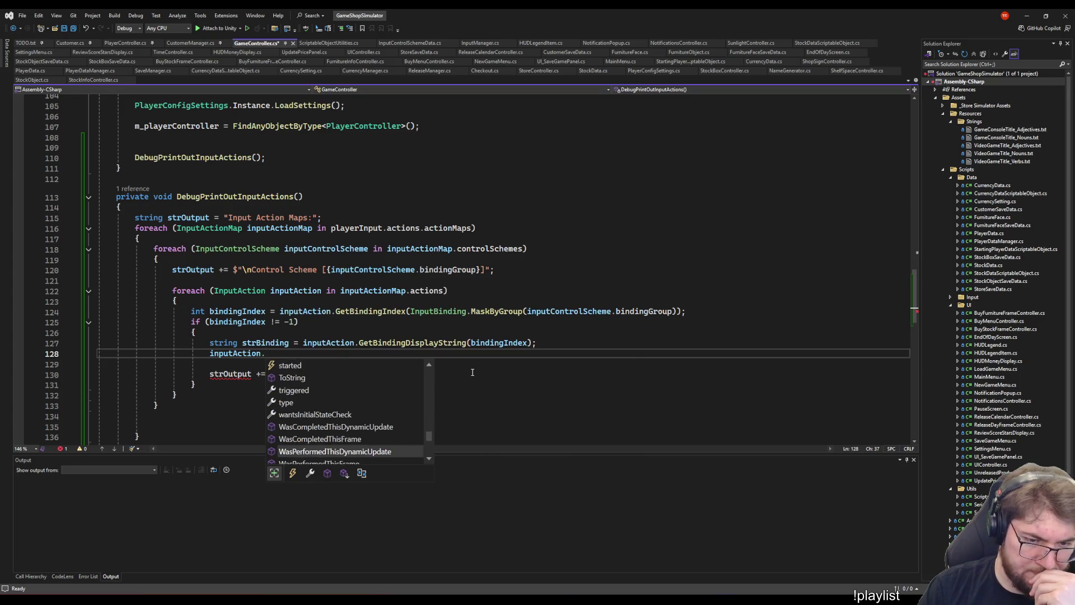
pyautogui.press('Down')
pyautogui.press('Down')
pyautogui.press('Down')
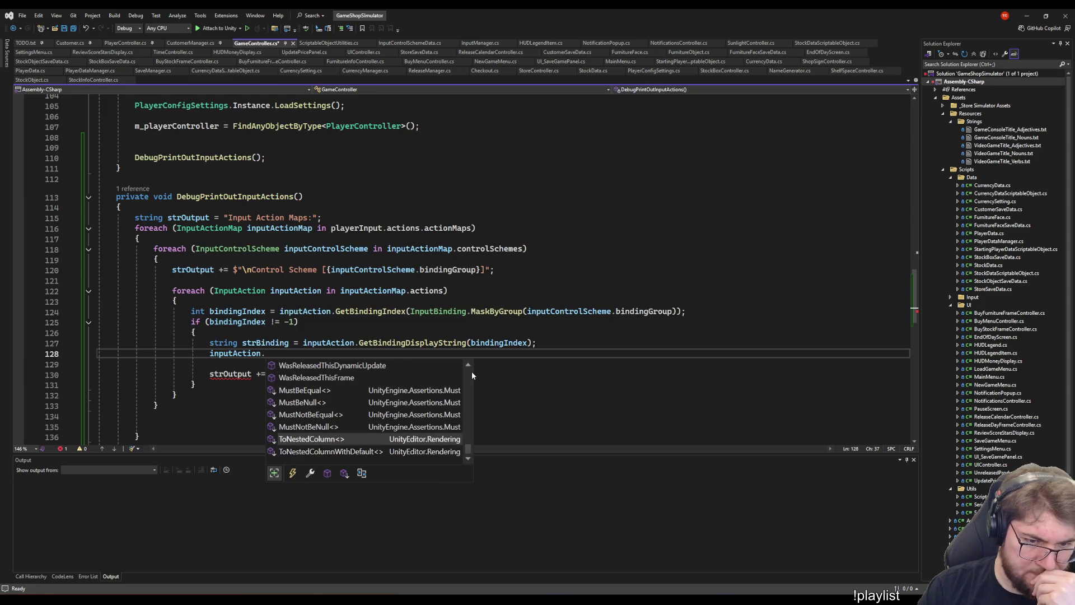
pyautogui.press('Up')
pyautogui.press('Up')
pyautogui.press('Up')
pyautogui.press('Up')
pyautogui.press('Up')
pyautogui.press('Up')
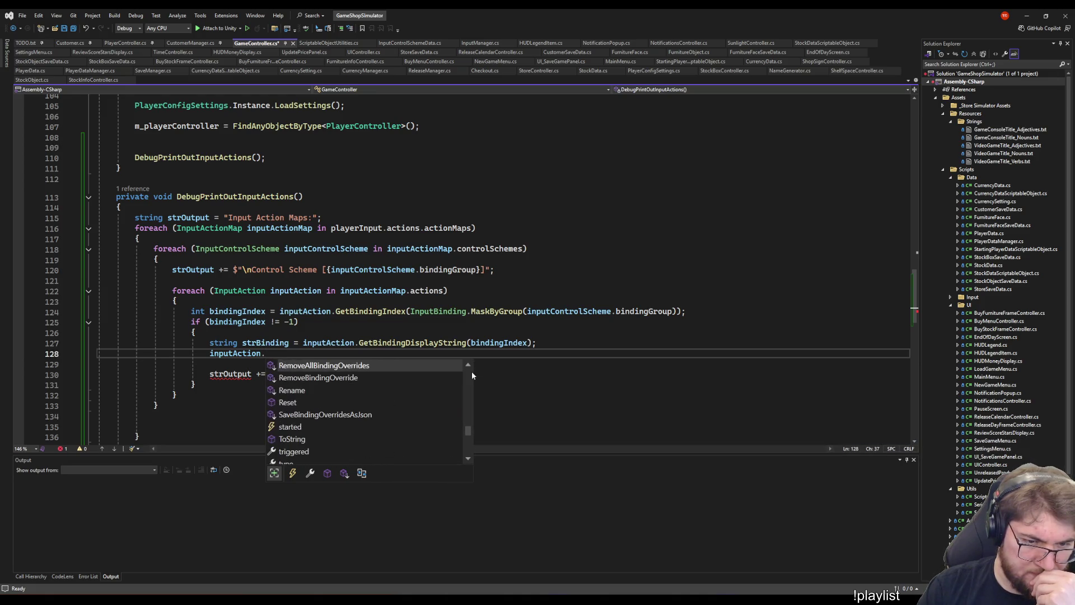
pyautogui.press('Up')
pyautogui.press('Up')
pyautogui.press('Up')
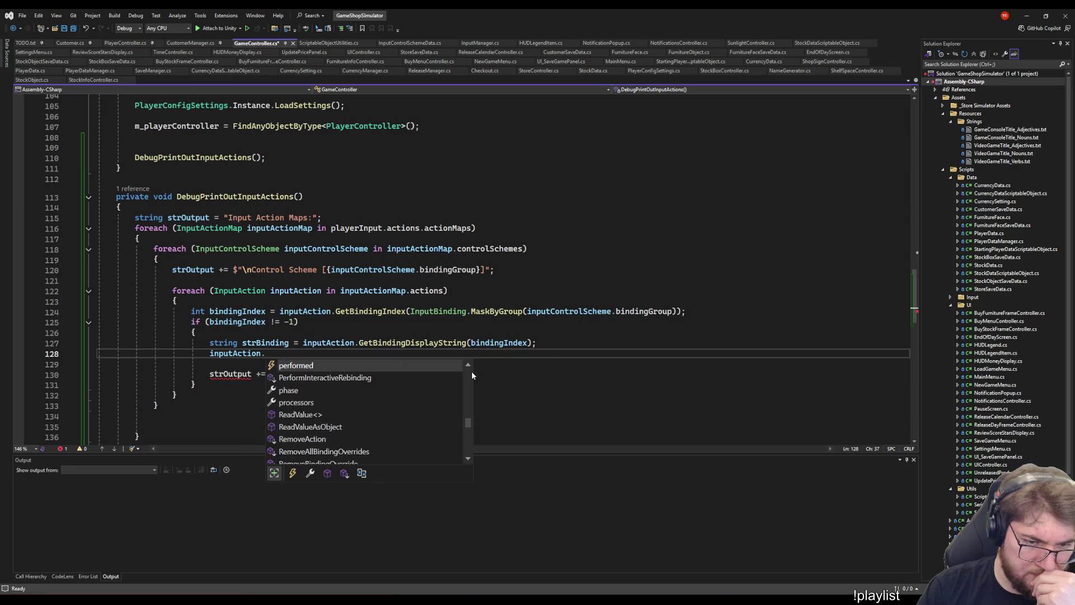
pyautogui.press('Up')
pyautogui.press('Up')
pyautogui.press('Up')
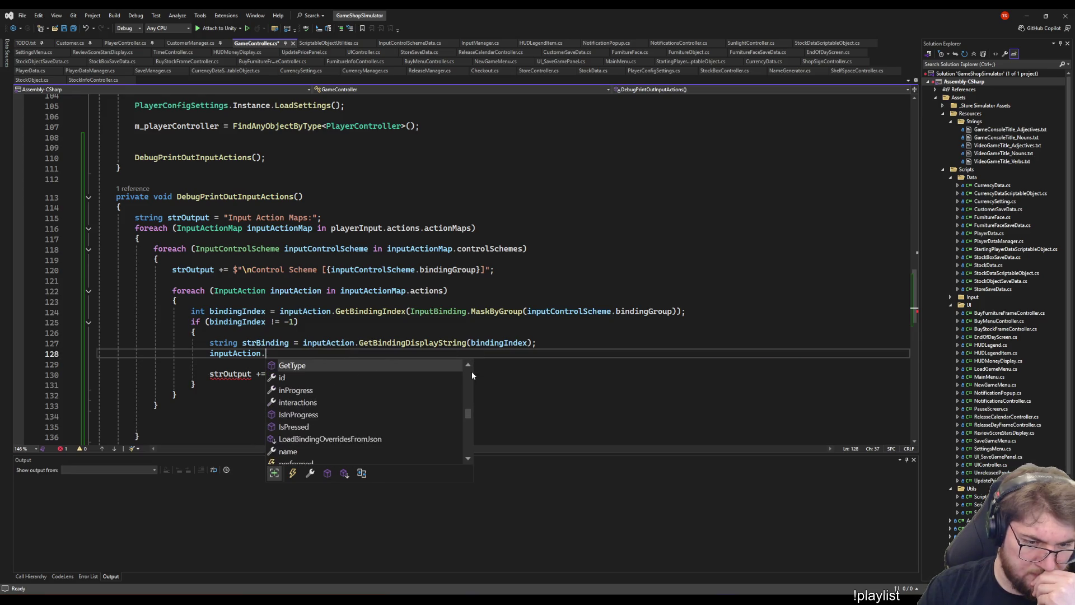
pyautogui.press('Up')
pyautogui.press('Up')
pyautogui.press('Up')
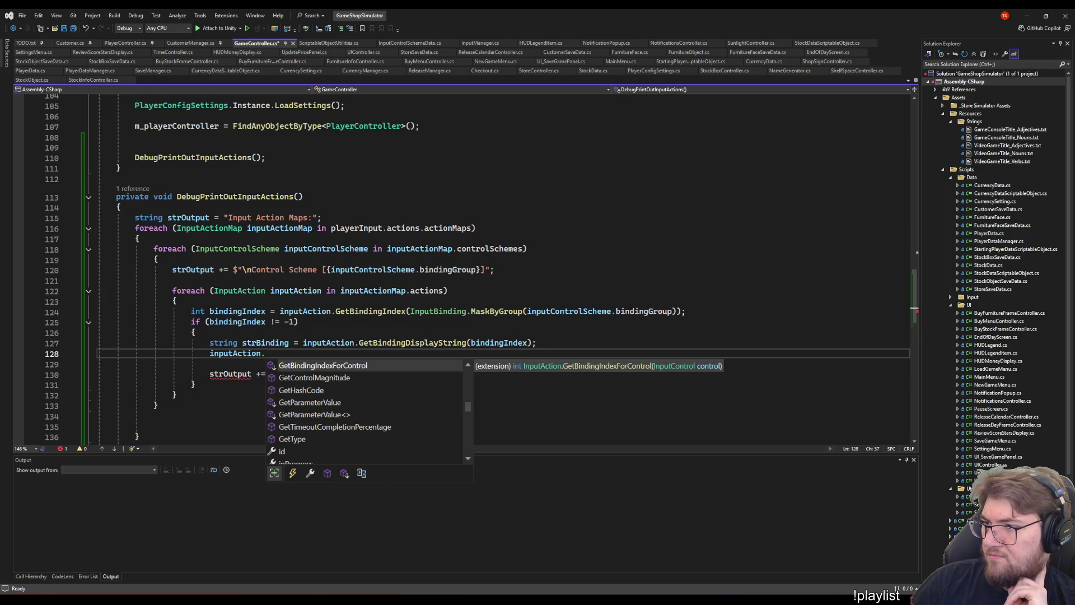
pyautogui.press('Escape')
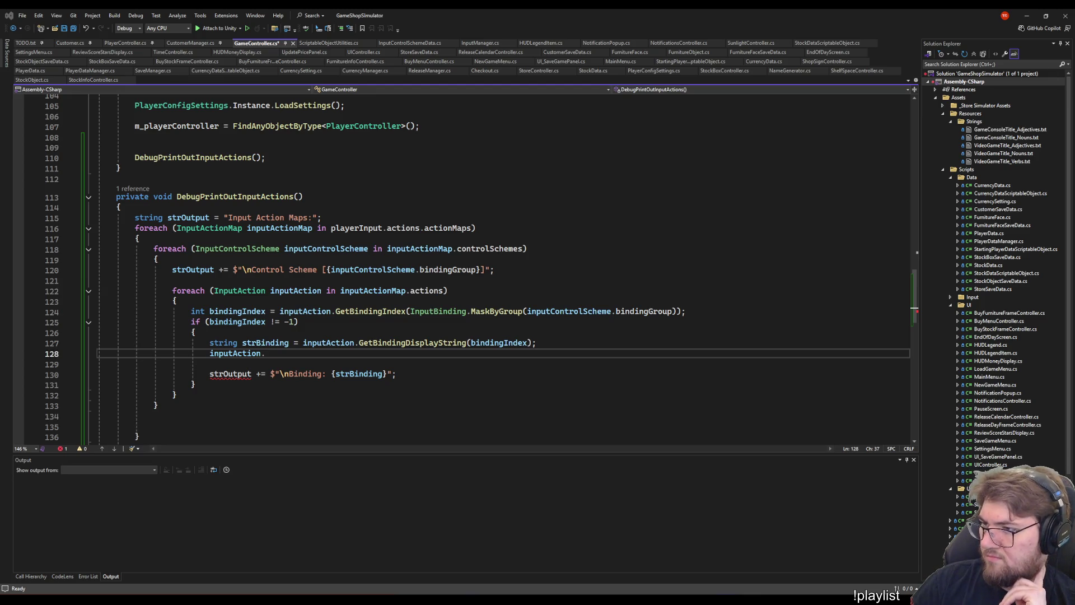
# - Extend the line to inputAction.bindings[0]
pyautogui.click(314, 358)
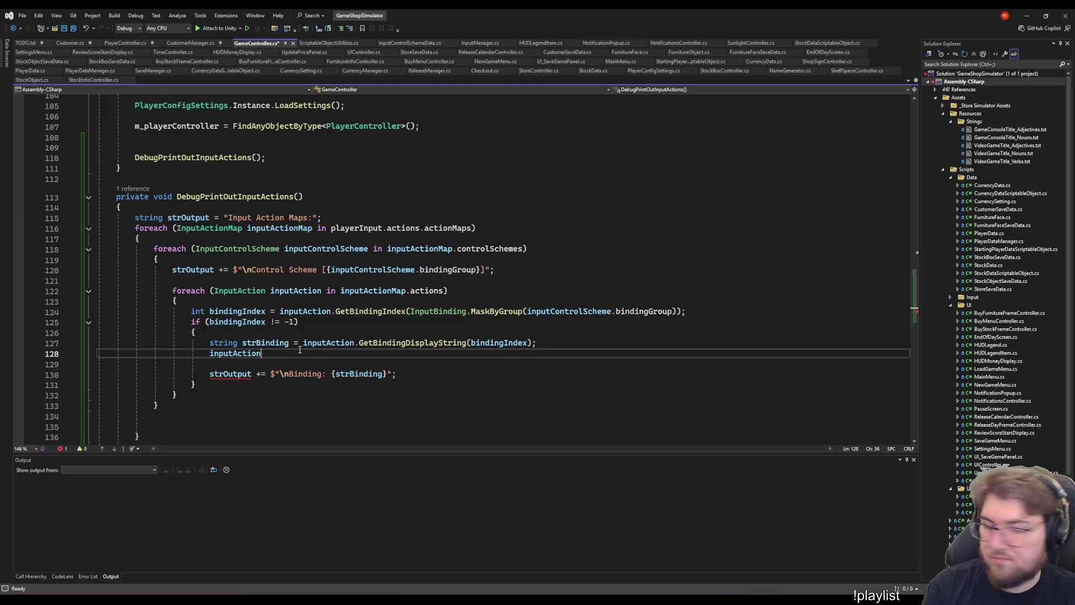
pyautogui.write('.bin')
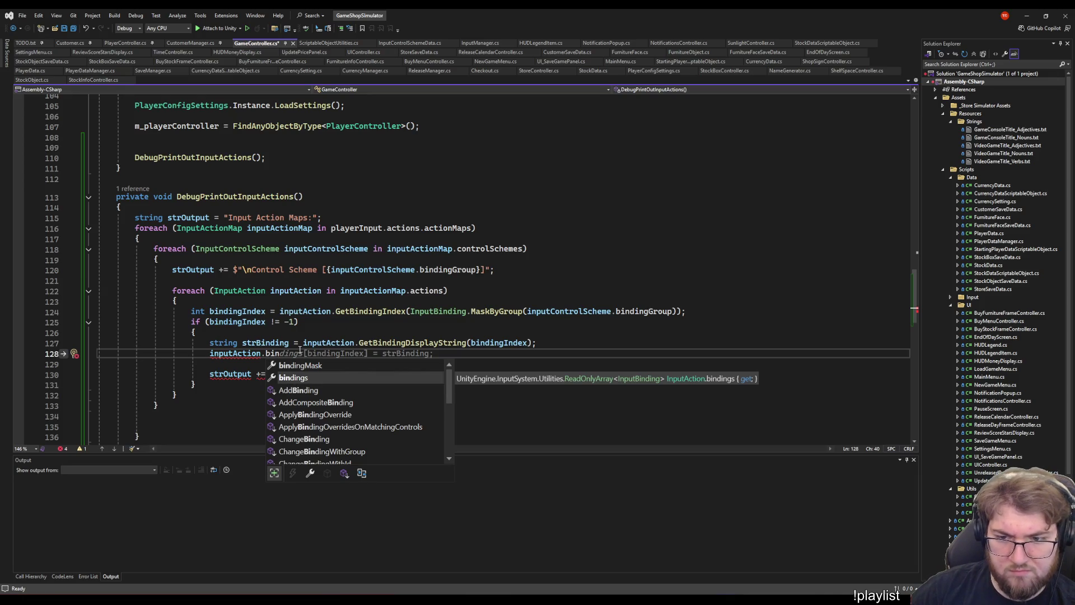
pyautogui.press('Tab')
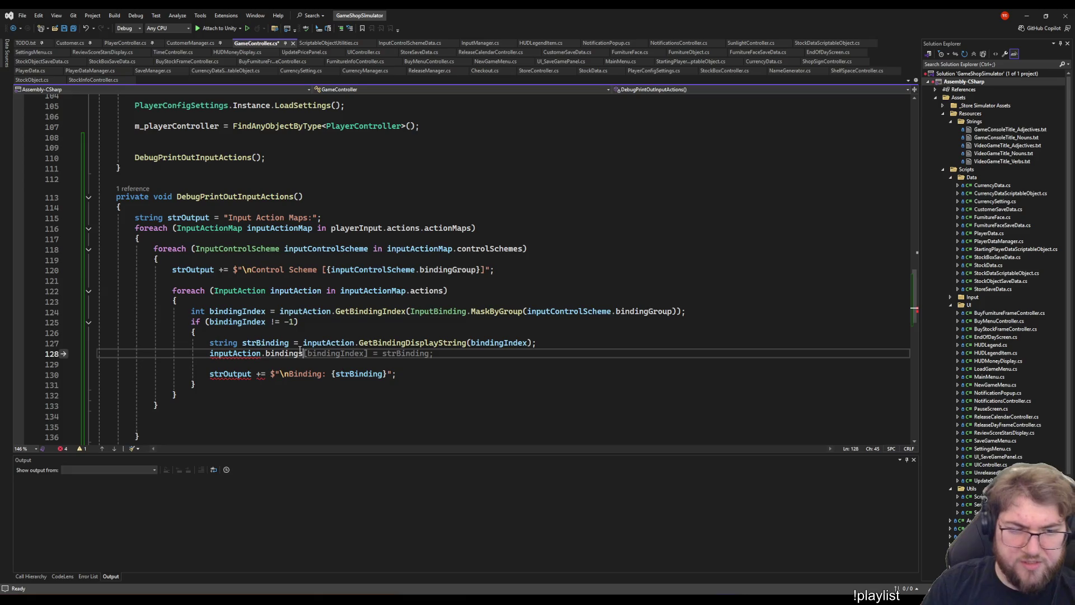
pyautogui.write('[')
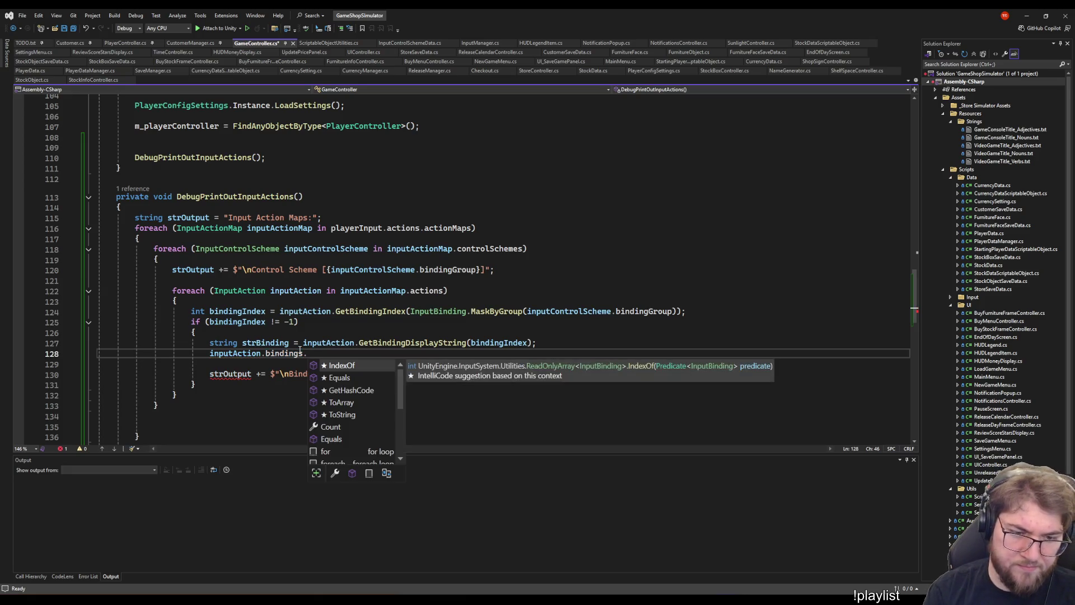
pyautogui.press('Escape')
pyautogui.write('0].')
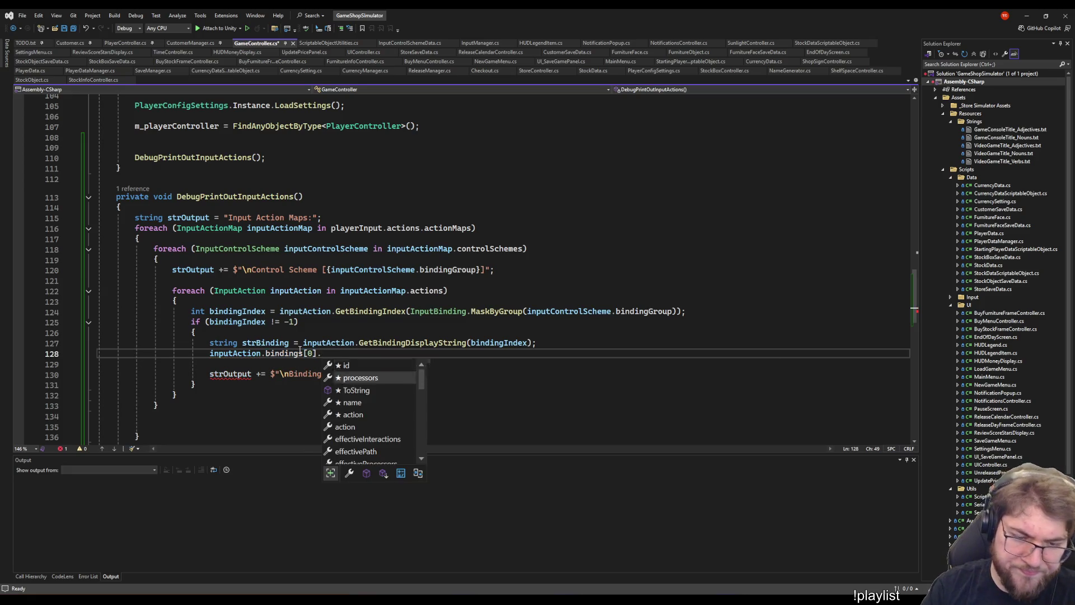
# - Look over the binding's members, including ToDisplayString, then delete the unfinished line
pyautogui.press('Down')
pyautogui.press('Down')
pyautogui.press('Down')
pyautogui.press('Down')
pyautogui.press('Down')
pyautogui.press('Down')
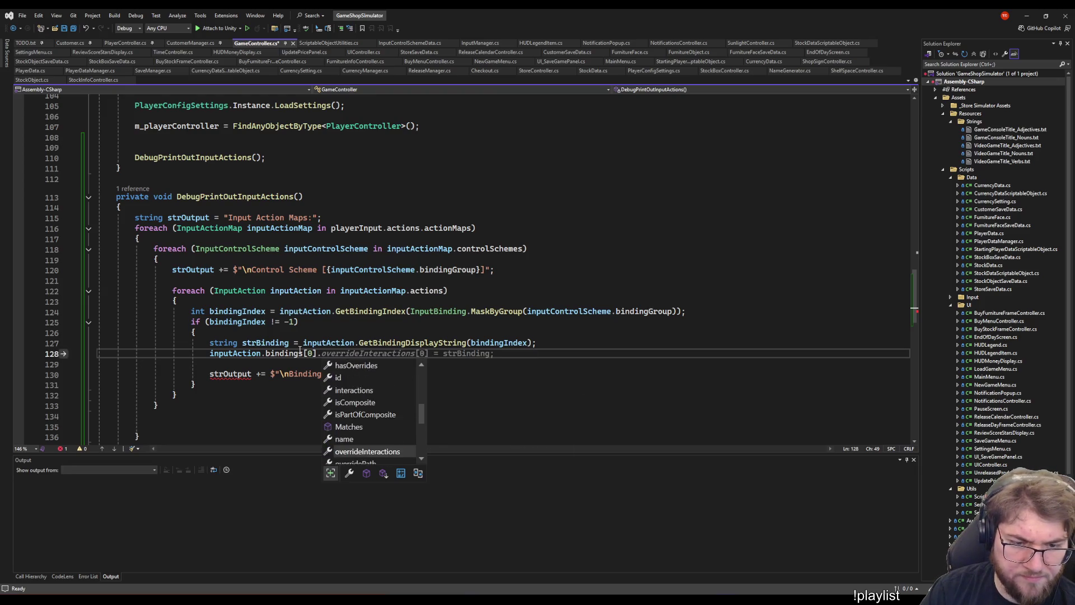
pyautogui.press('Down')
pyautogui.press('Down')
pyautogui.press('Down')
pyautogui.press('Up')
pyautogui.press('Up')
pyautogui.press('Up')
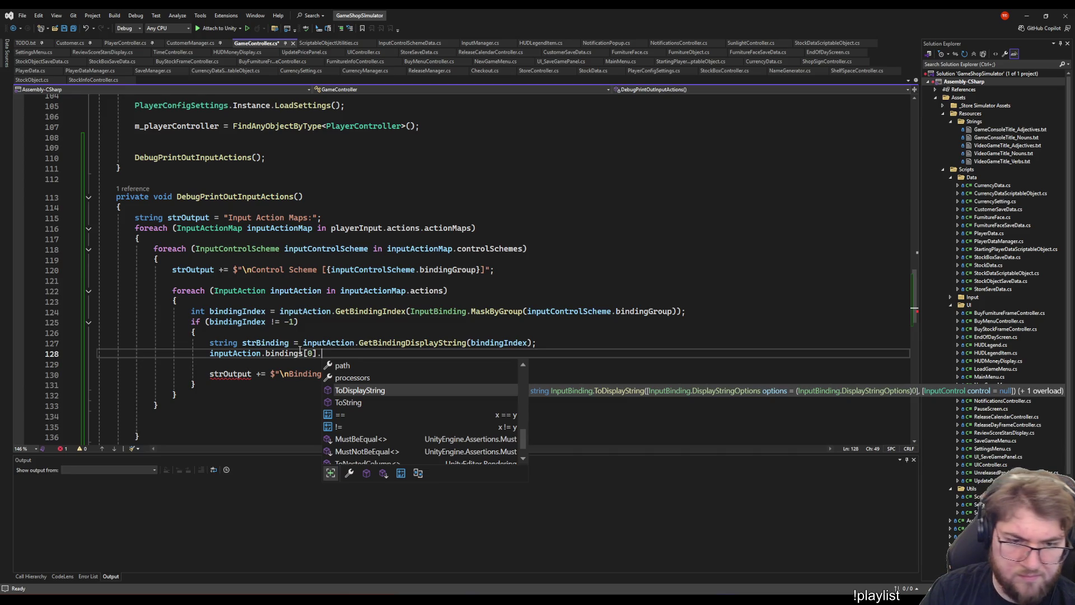
pyautogui.press('Escape')
pyautogui.hotkey('shift', 'Home')
pyautogui.press('BackSpace')
pyautogui.press('BackSpace')
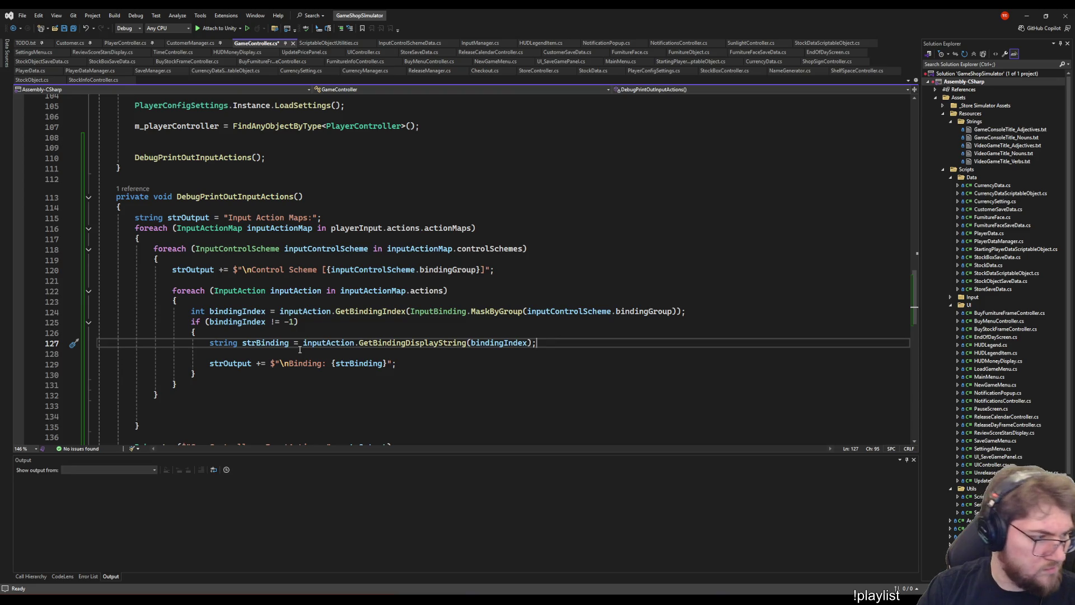
# - Insert a foreach (InputBinding inputBinding ...) loop with an empty body above the binding-index code
pyautogui.press('Up')
pyautogui.press('Up')
pyautogui.press('Up')
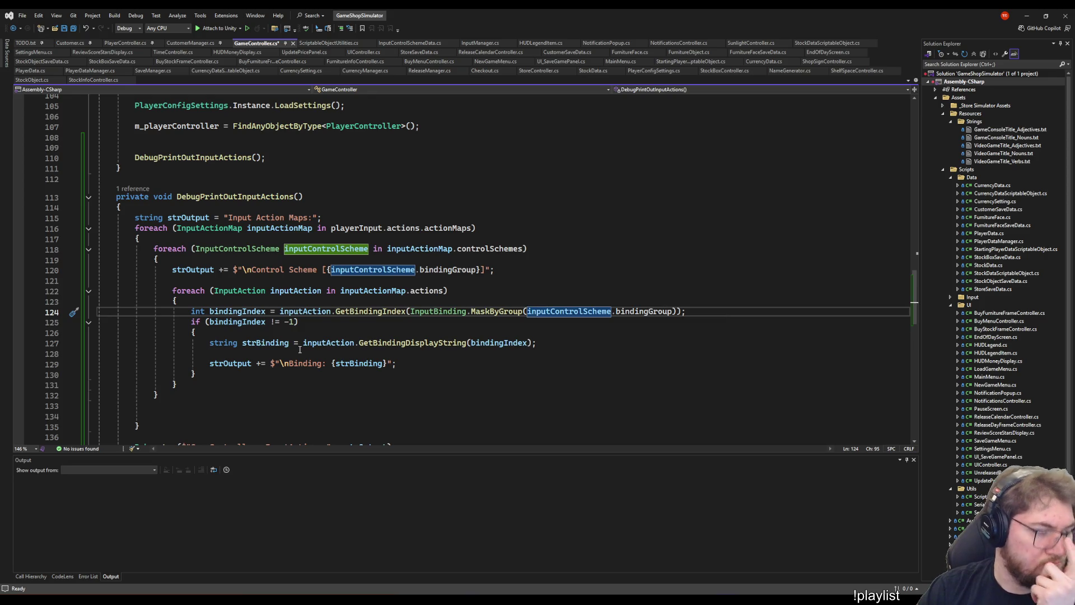
pyautogui.press('End')
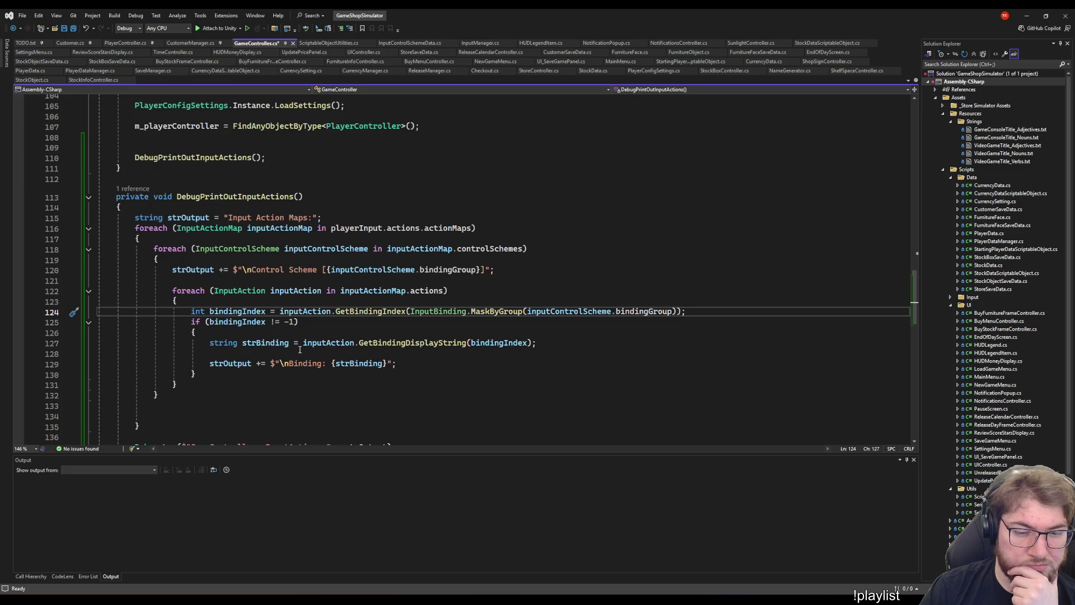
pyautogui.hotkey('ctrl', 'Return')
pyautogui.hotkey('ctrl', 'Return')
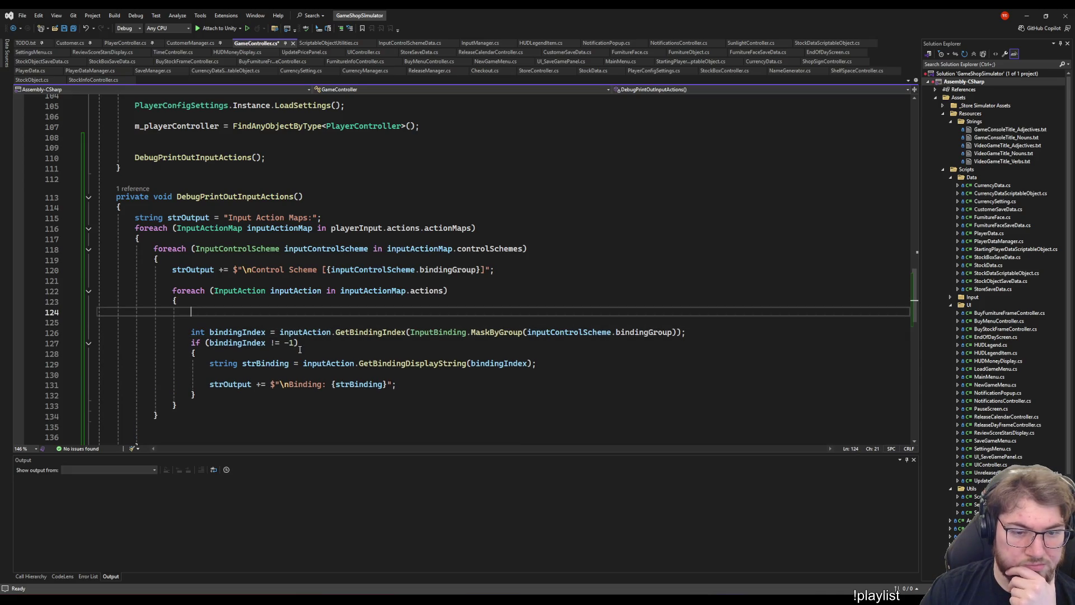
pyautogui.write('fore')
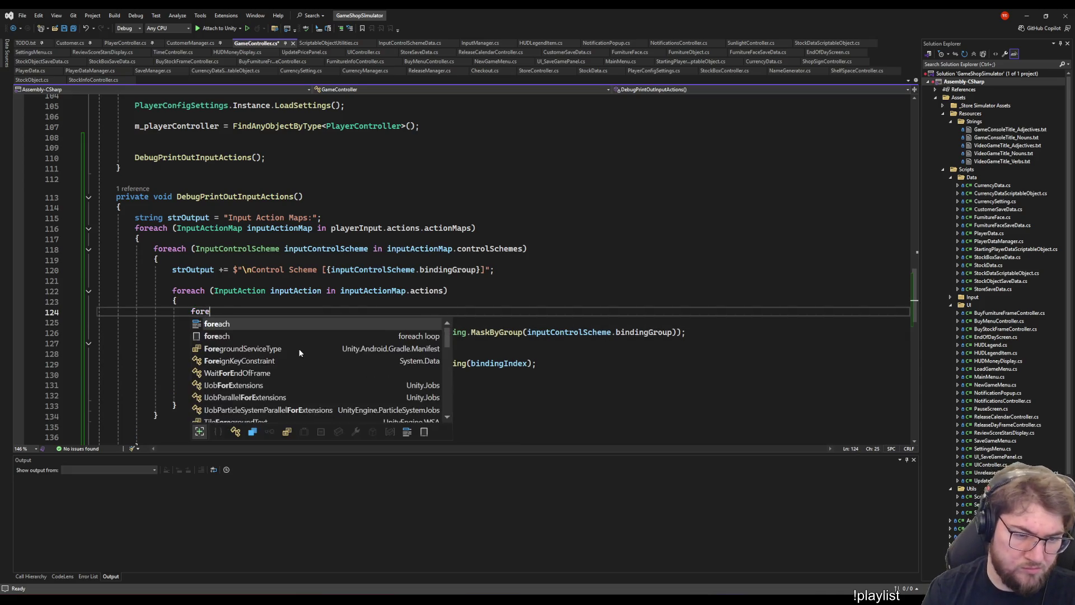
pyautogui.write('ach (Inputb')
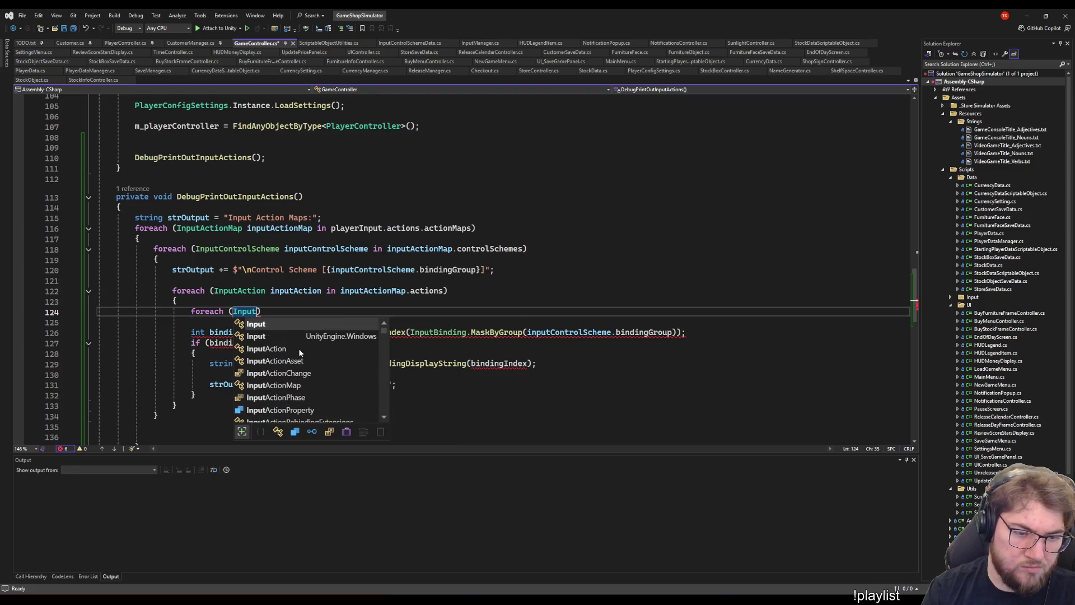
pyautogui.write('inding inputBinding')
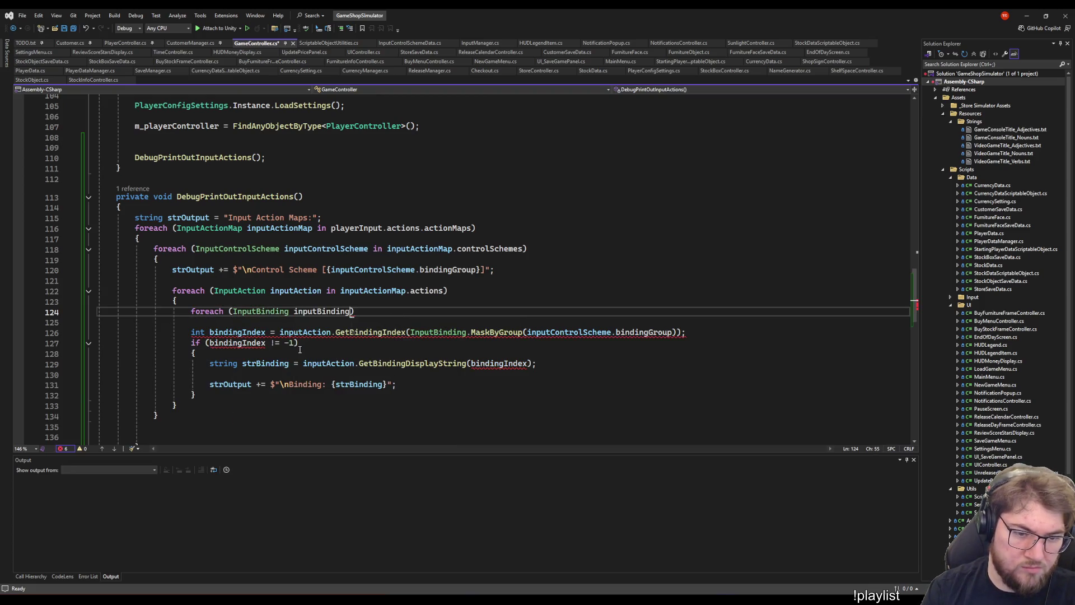
pyautogui.press('Tab')
pyautogui.press('Return')
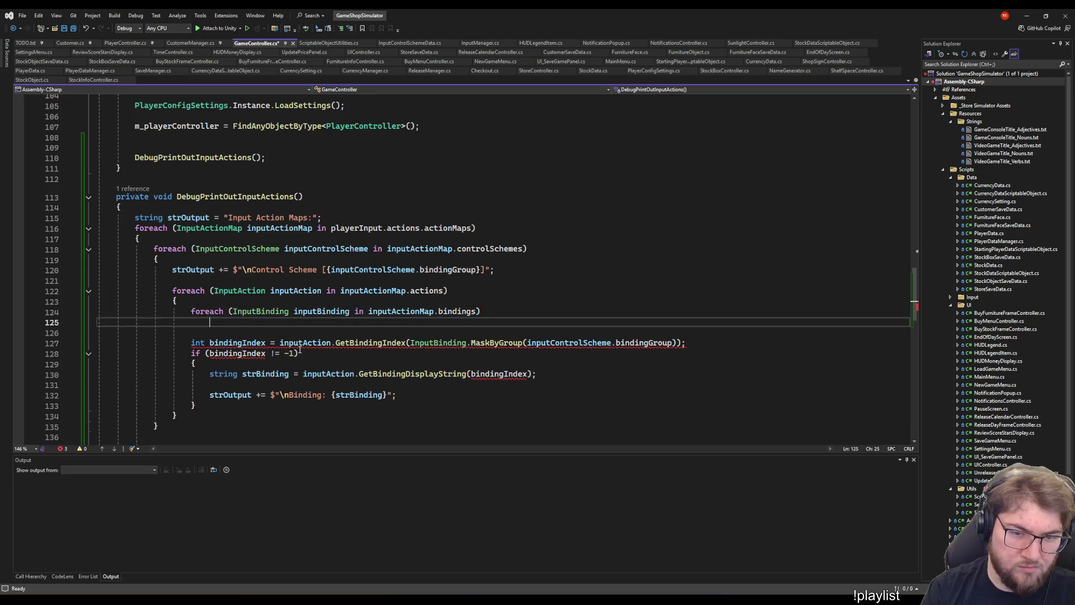
pyautogui.write('{')
pyautogui.press('Return')
# - Make the new loop iterate over inputAction.bindings
pyautogui.moveTo(444, 311)
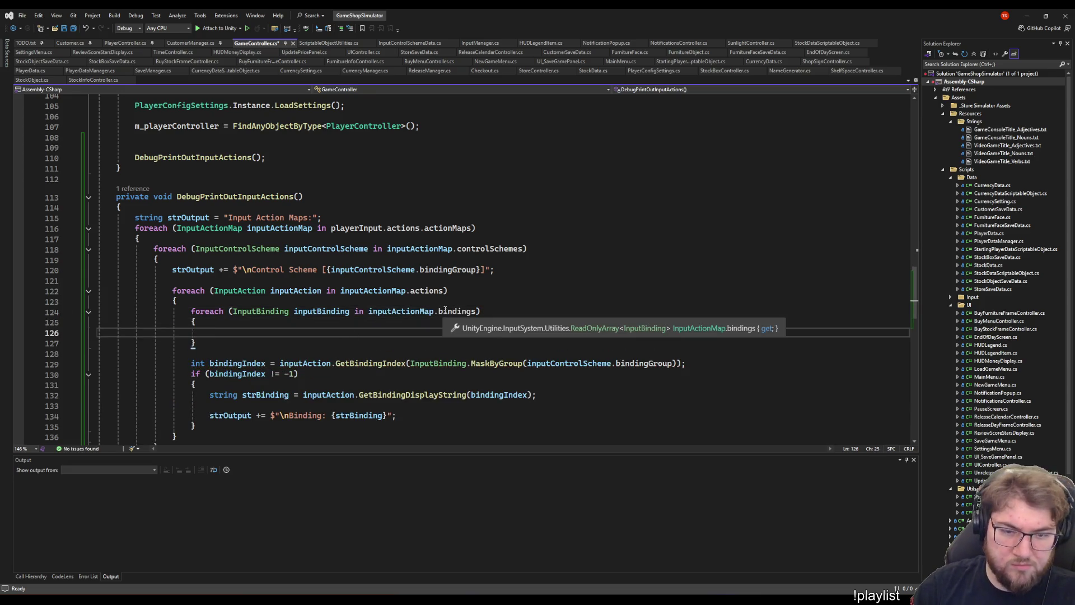
pyautogui.doubleClick(401, 312)
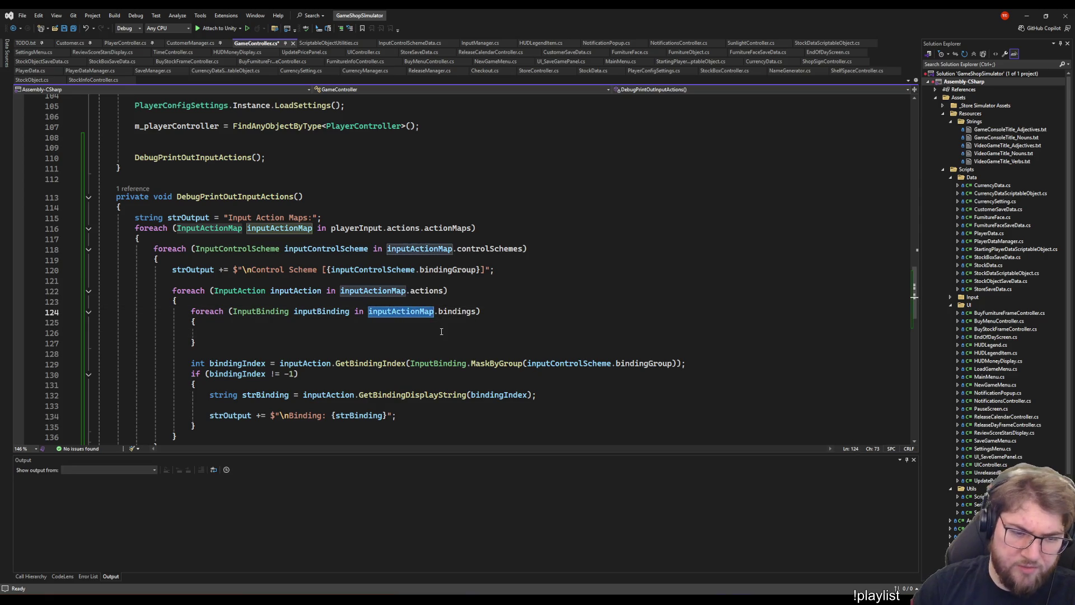
pyautogui.write('inputAction.bind')
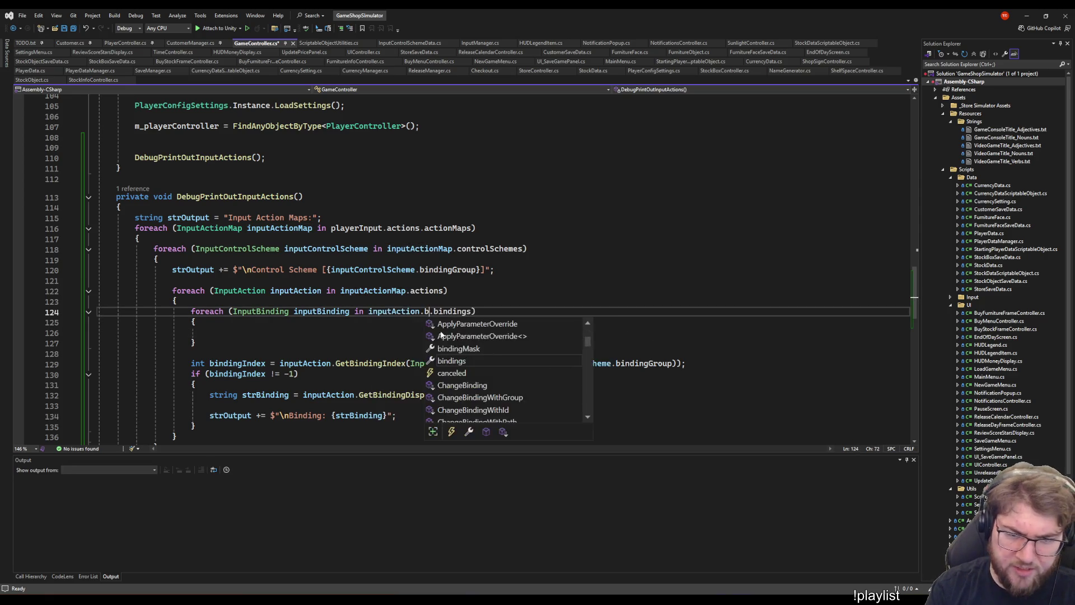
pyautogui.doubleClick(441, 335)
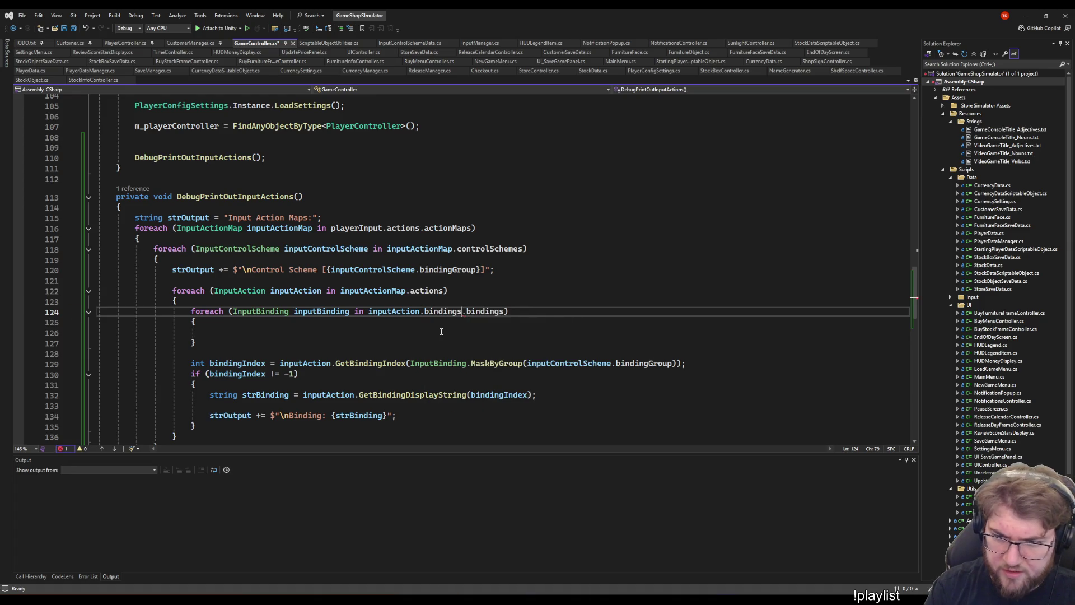
pyautogui.hotkey('ctrl', 'BackSpace')
pyautogui.hotkey('ctrl', 'BackSpace')
# - Call inputBinding.ToDisplayString(); inside the loop body
pyautogui.click(441, 332)
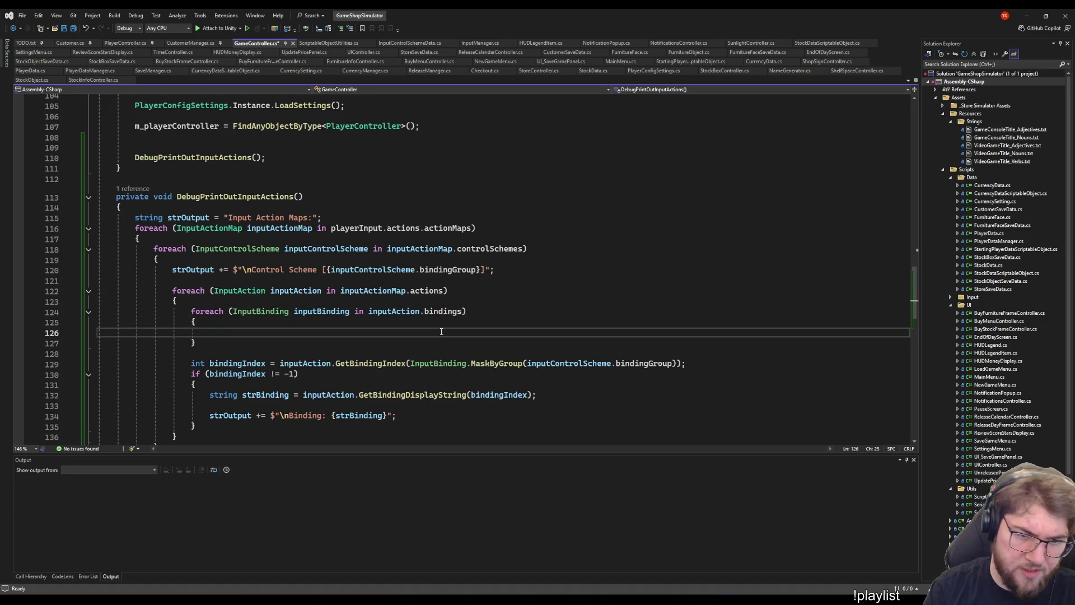
pyautogui.write('input')
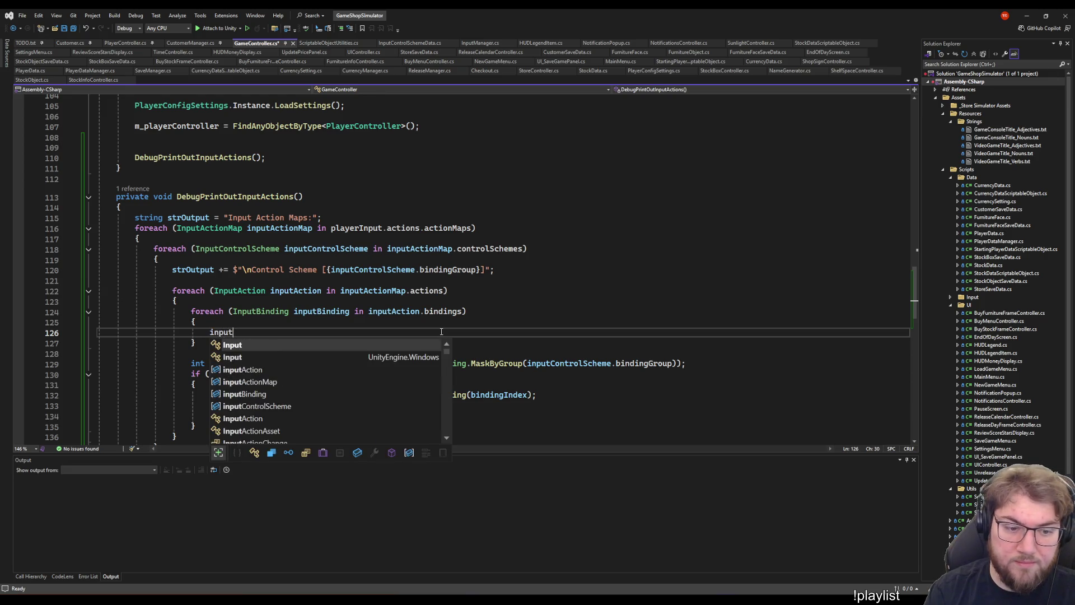
pyautogui.write('Binding.t')
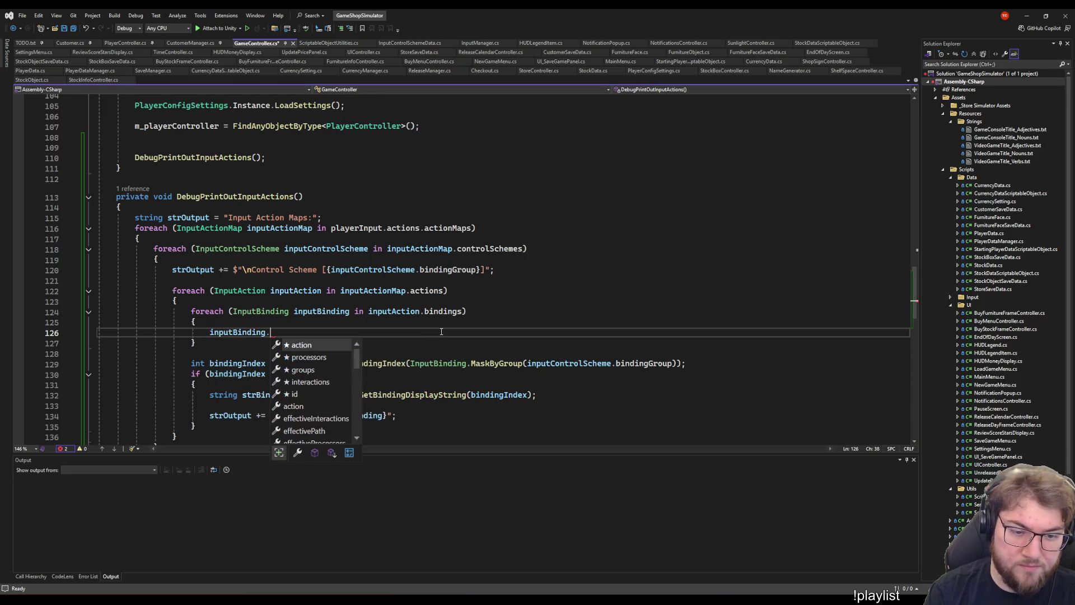
pyautogui.press('Tab')
pyautogui.write('(')
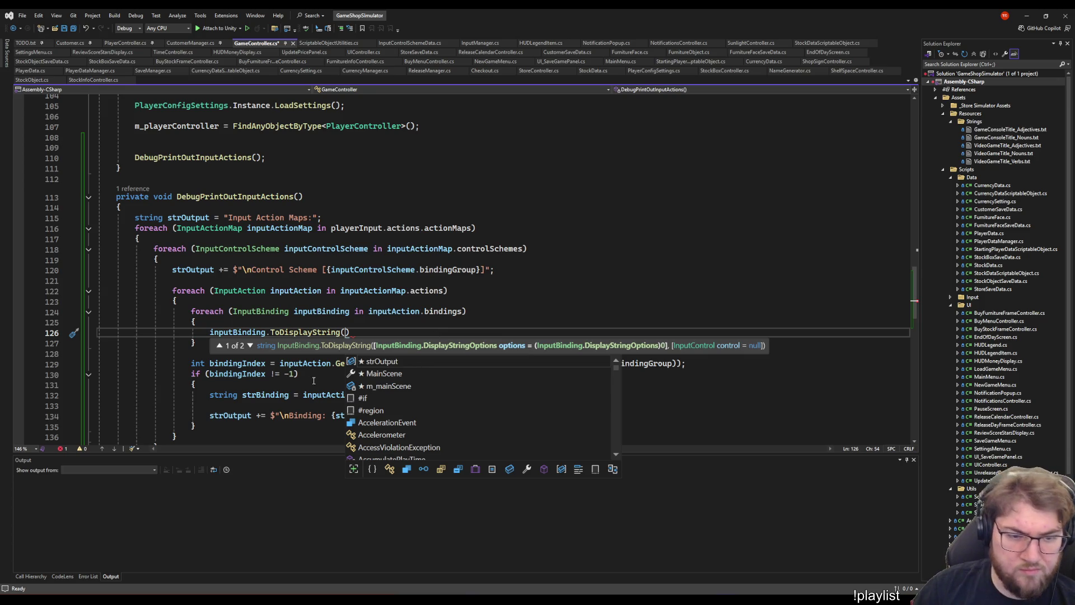
pyautogui.click(250, 346)
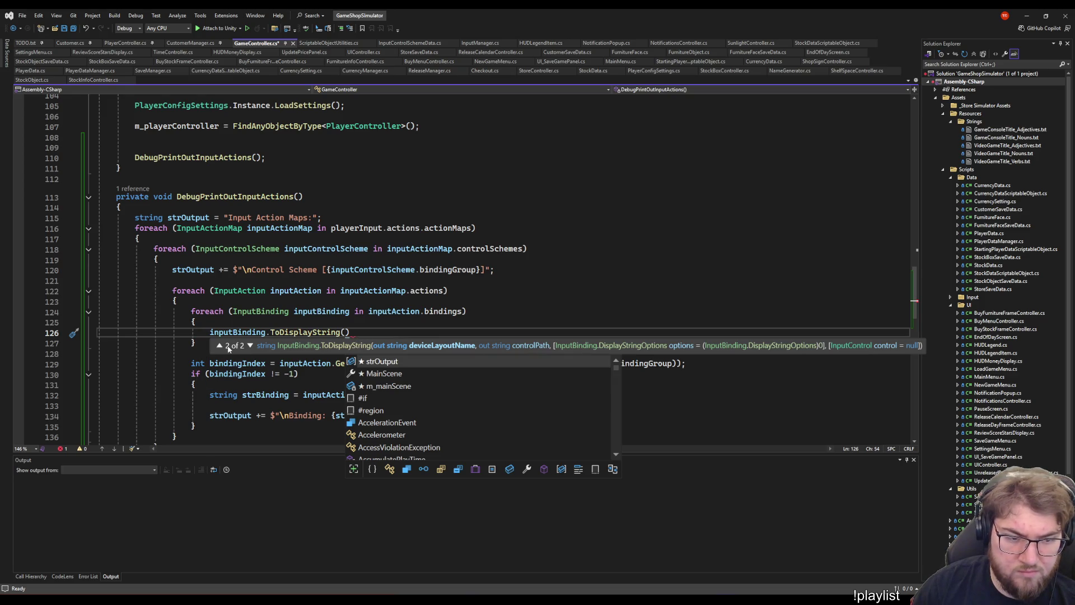
pyautogui.click(226, 348)
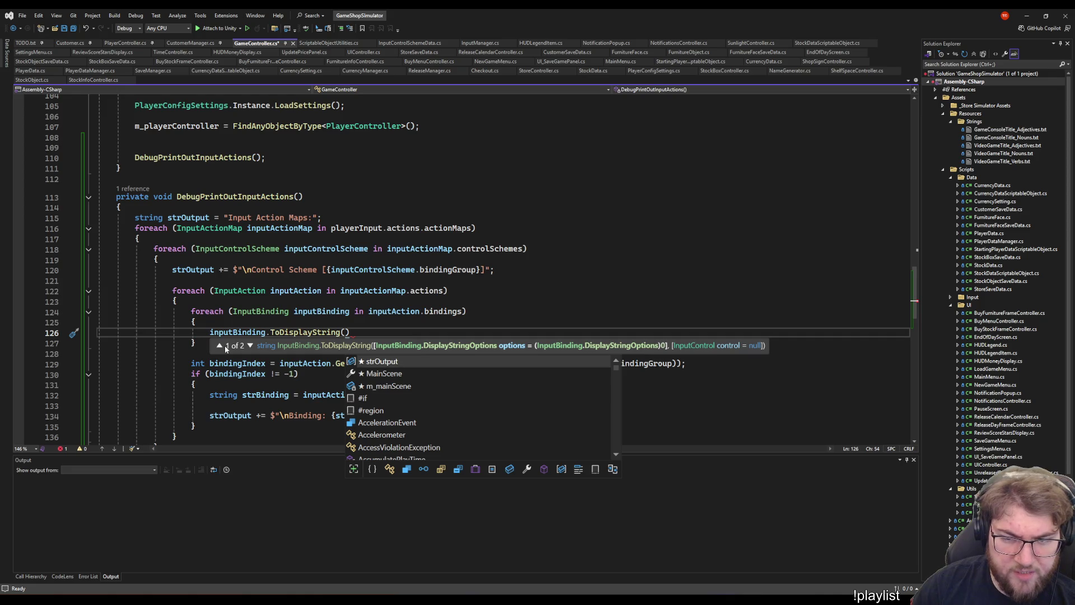
pyautogui.click(246, 345)
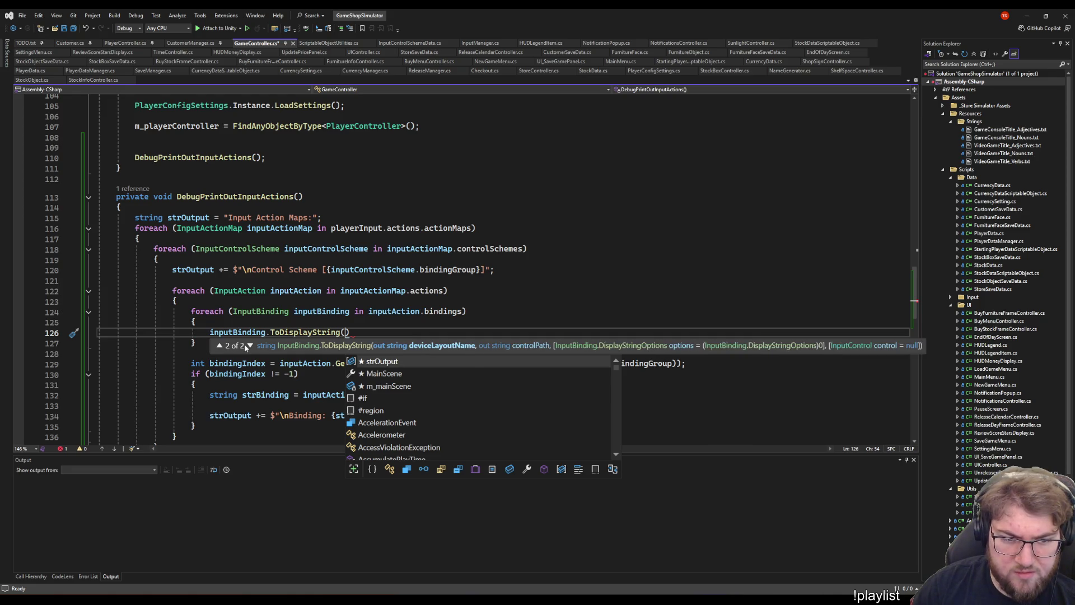
pyautogui.press('Right')
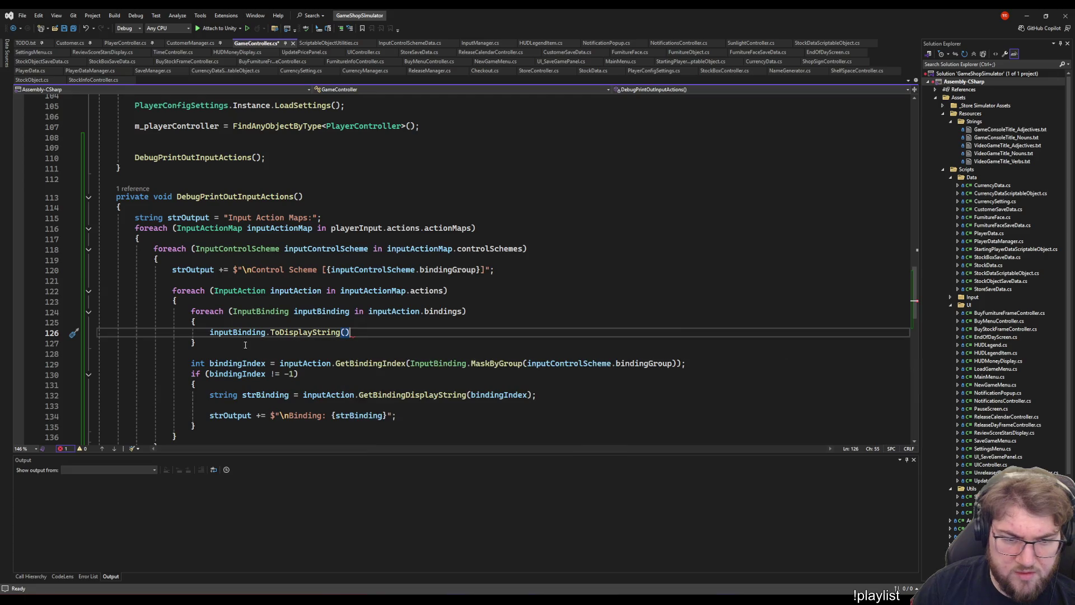
pyautogui.write(';')
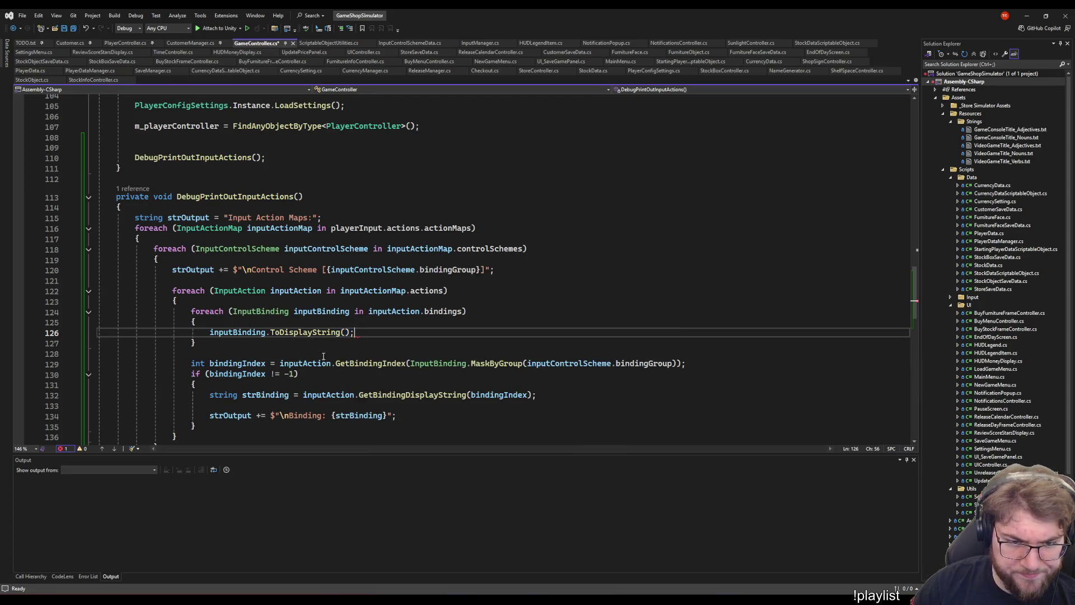
# - Store the result in string strBinding and paste the strOutput append line below it
pyautogui.click(211, 395)
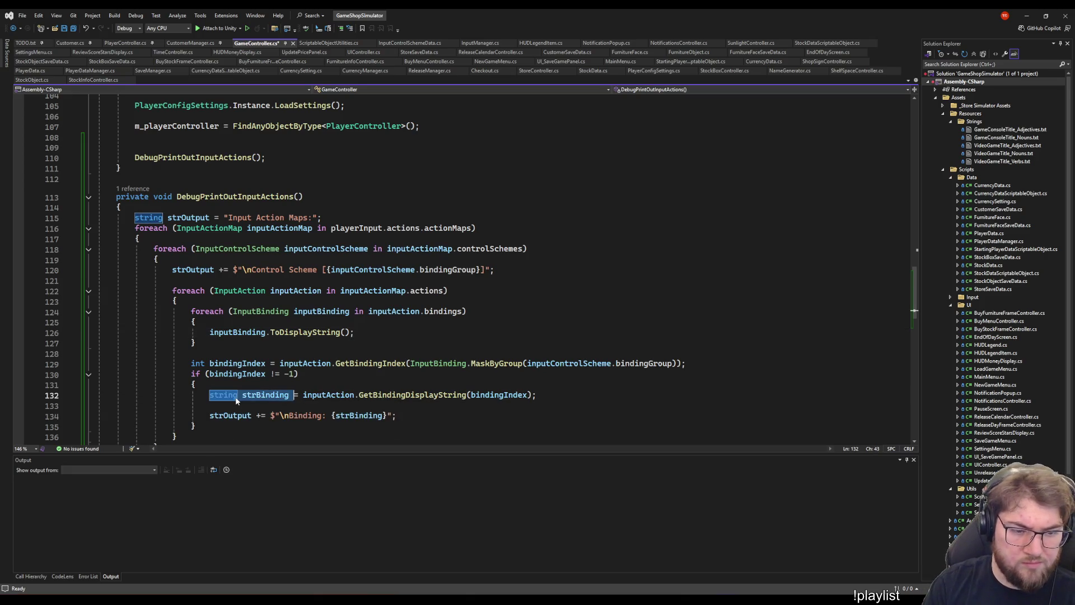
pyautogui.press('Up')
pyautogui.press('Up')
pyautogui.press('Up')
pyautogui.press('Up')
pyautogui.write('string strBinding =')
pyautogui.press('Down')
pyautogui.press('Down')
pyautogui.press('Down')
pyautogui.press('Down')
pyautogui.press('Down')
pyautogui.press('Down')
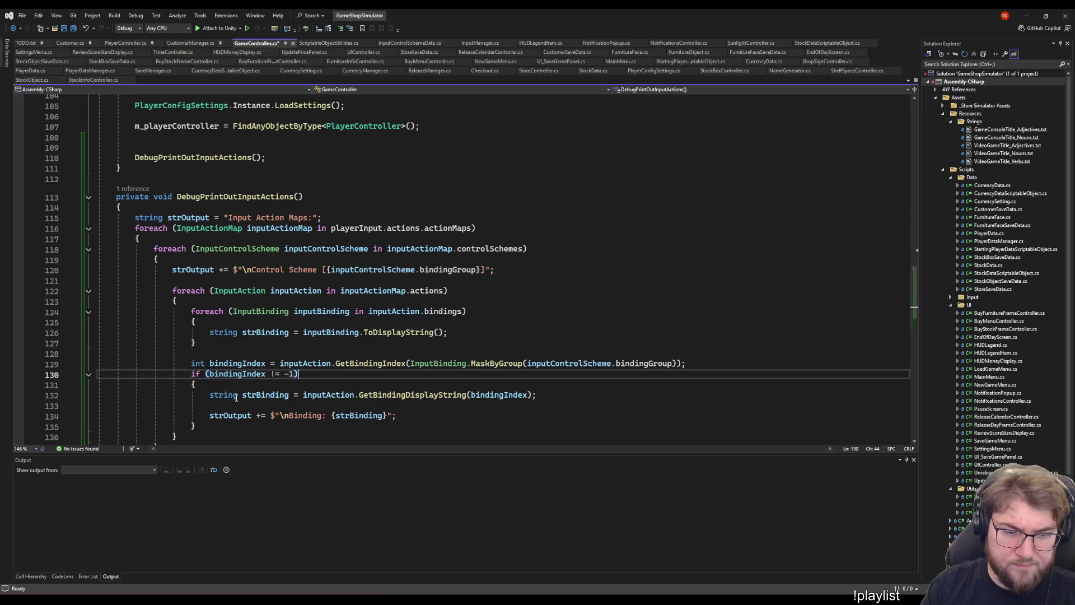
pyautogui.press('End')
pyautogui.hotkey('shift', 'Home')
pyautogui.hotkey('ctrl', 'c')
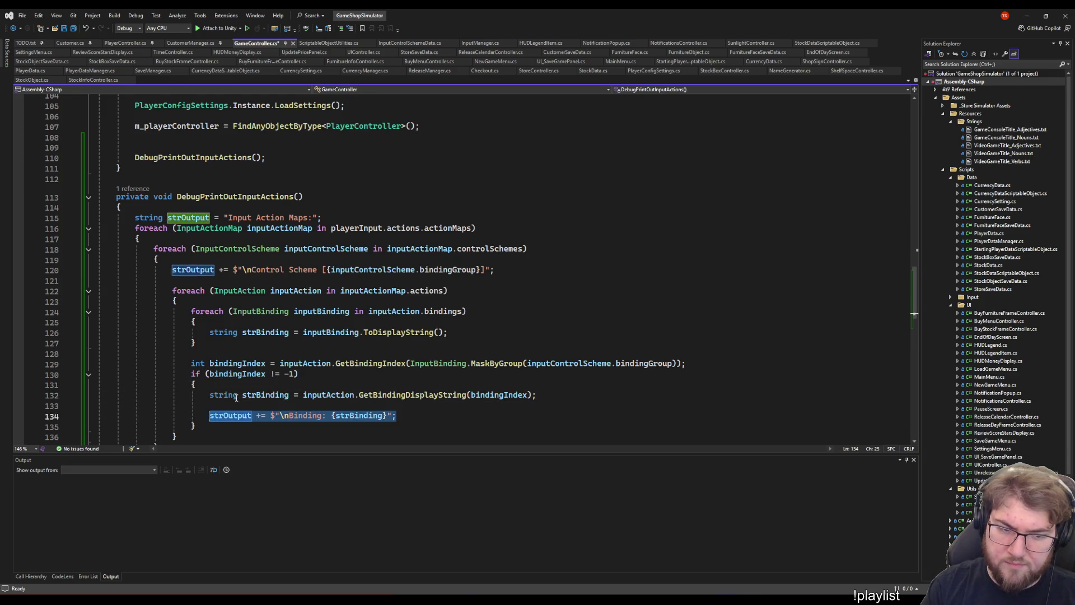
pyautogui.press('Up')
pyautogui.press('Up')
pyautogui.press('Up')
pyautogui.press('End')
pyautogui.press('Return')
pyautogui.hotkey('ctrl', 'v')
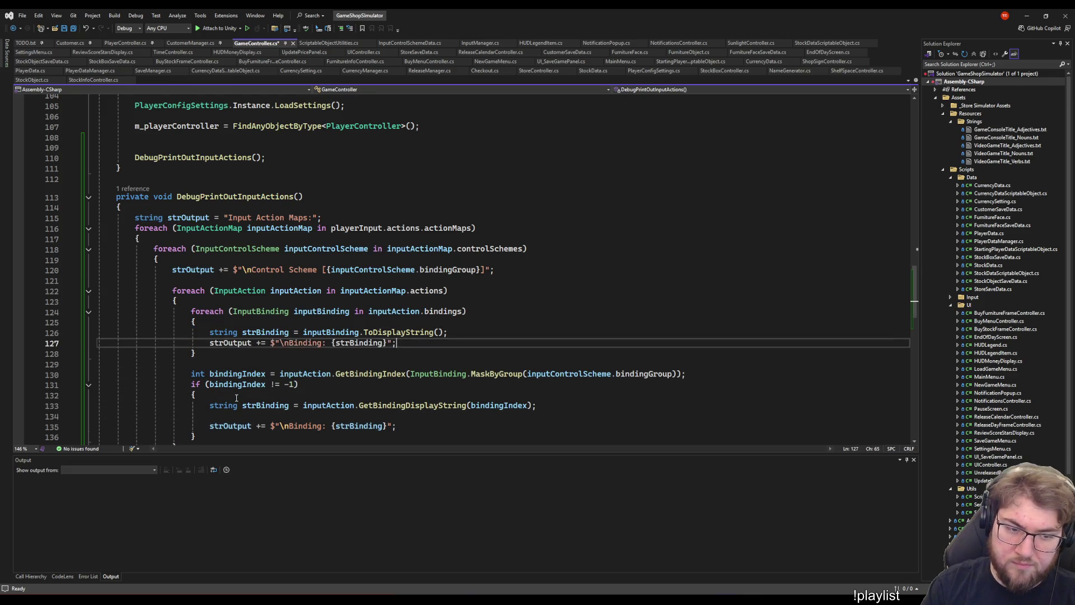
# - Comment out the old bindingIndex block with Ctrl+K, Ctrl+C
pyautogui.press('Down')
pyautogui.press('Down')
pyautogui.press('Down')
pyautogui.press('Home')
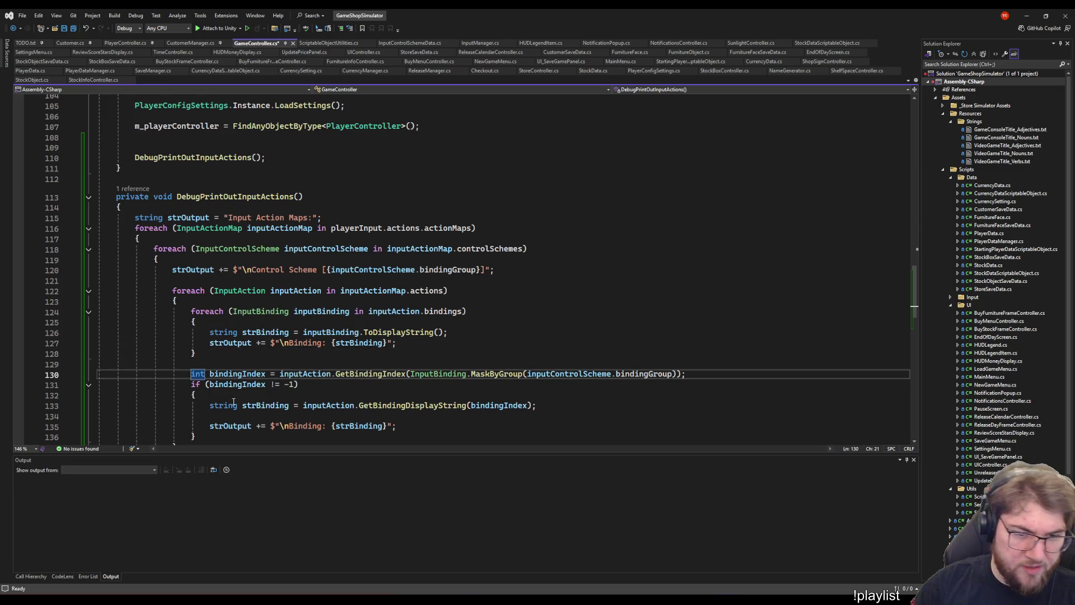
pyautogui.scroll(-3, 236, 398)
pyautogui.moveTo(191, 280); pyautogui.dragTo(205, 343)
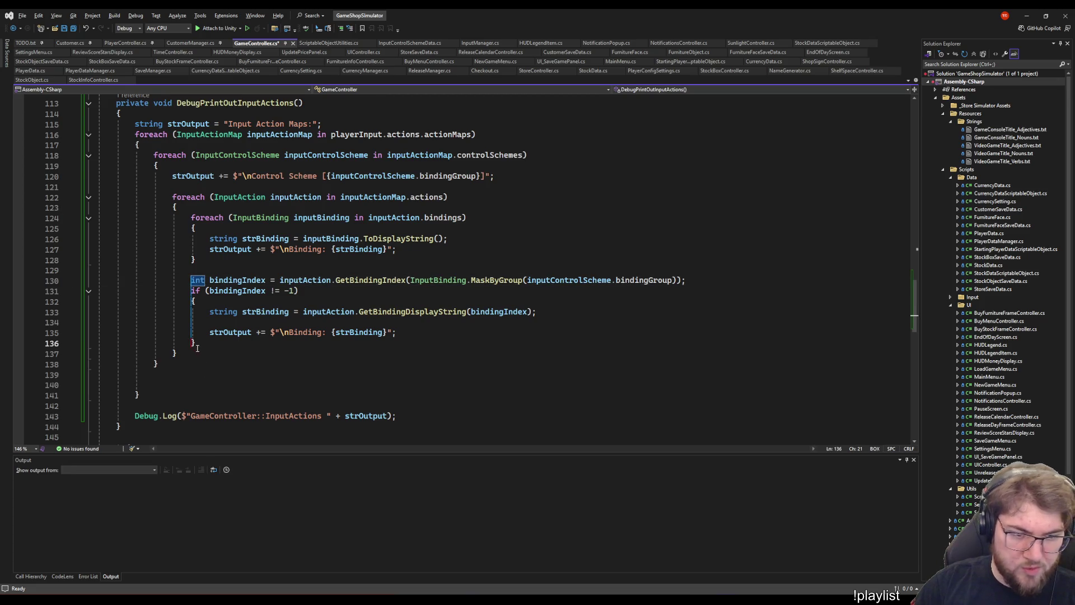
pyautogui.hotkey('ctrl', 'k')
pyautogui.hotkey('ctrl', 'c')
pyautogui.click(204, 263)
pyautogui.scroll(4, 205, 263)
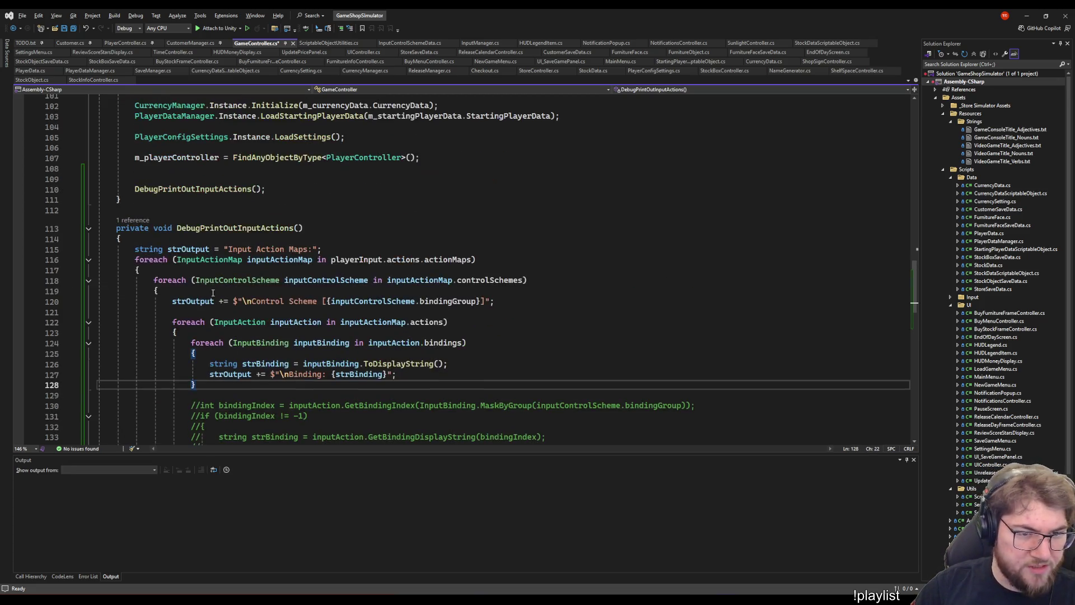
# - Duplicate the Control Scheme output line above the control scheme loop
pyautogui.click(154, 280)
pyautogui.press('Down')
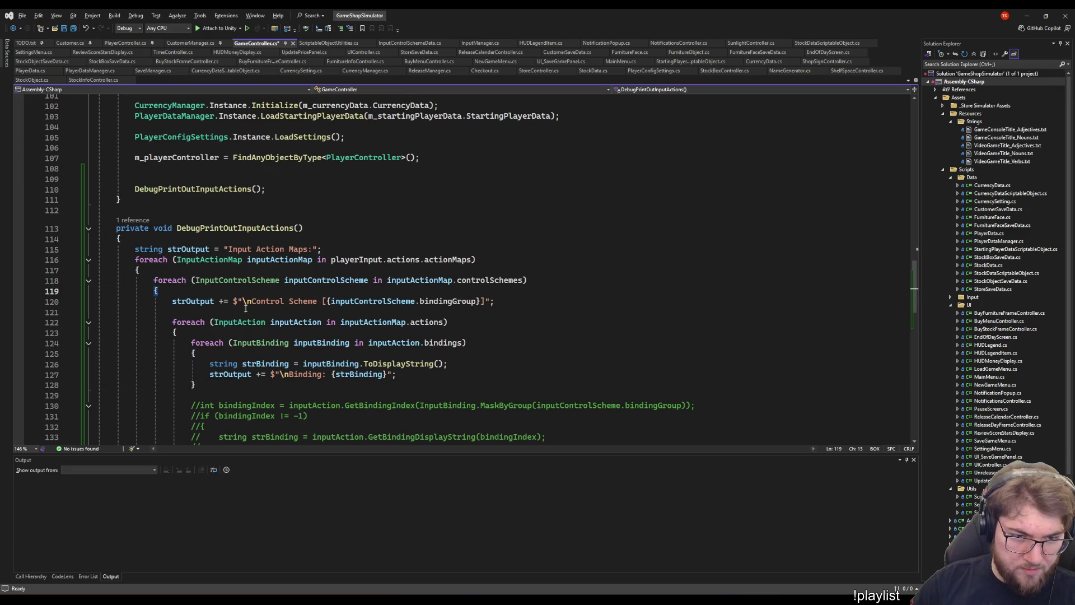
pyautogui.press('Down')
pyautogui.press('End')
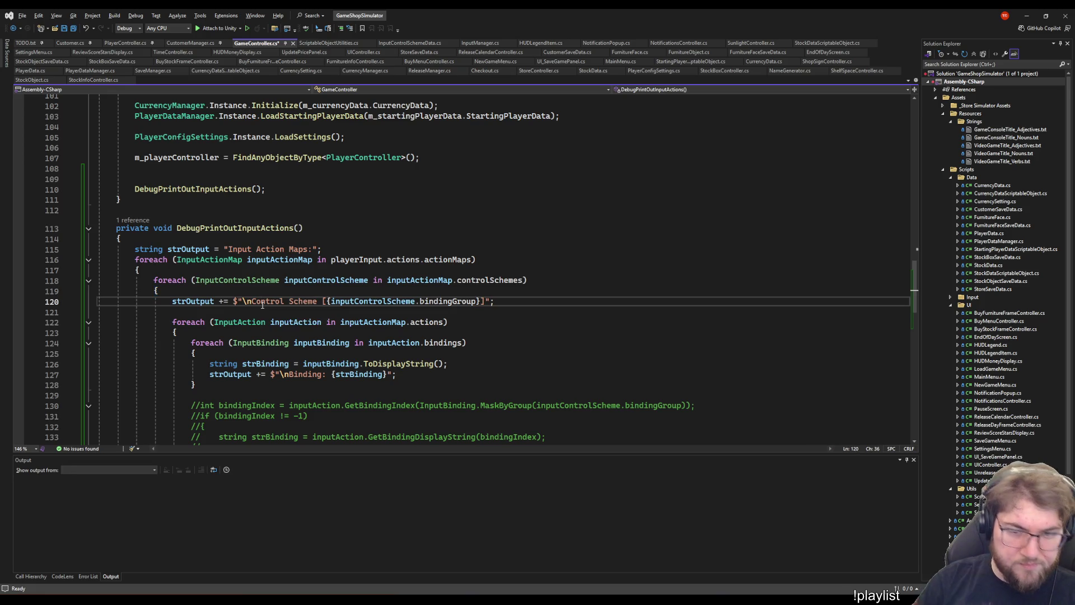
pyautogui.hotkey('ctrl', 'd')
pyautogui.hotkey('alt', 'Up')
pyautogui.hotkey('alt', 'Up')
pyautogui.hotkey('alt', 'Up')
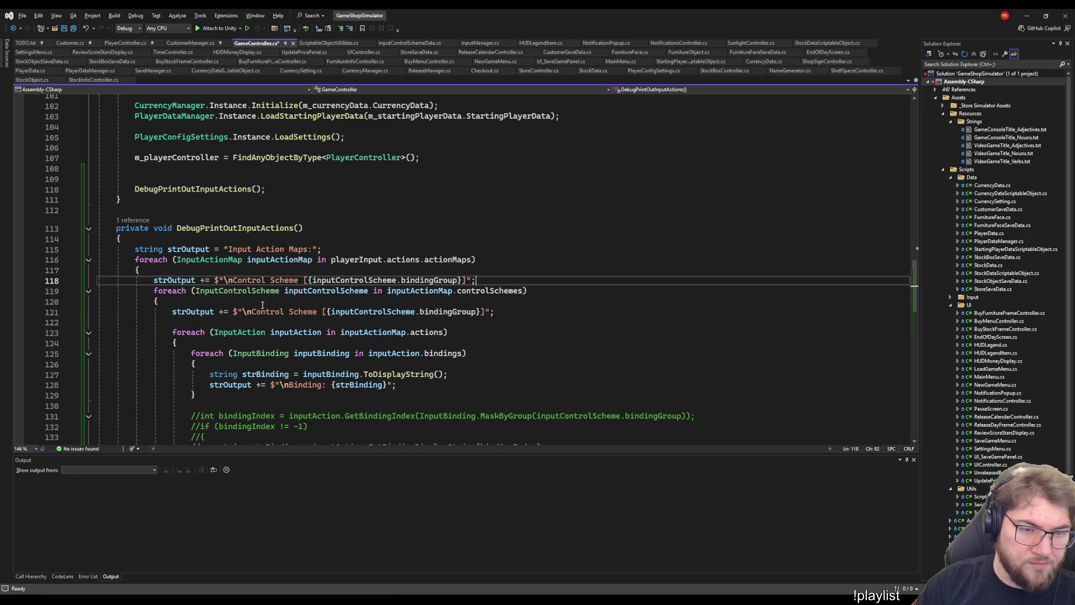
# - Change the copied line's label from 'Control Scheme' to 'Action Map'
pyautogui.doubleClick(250, 280)
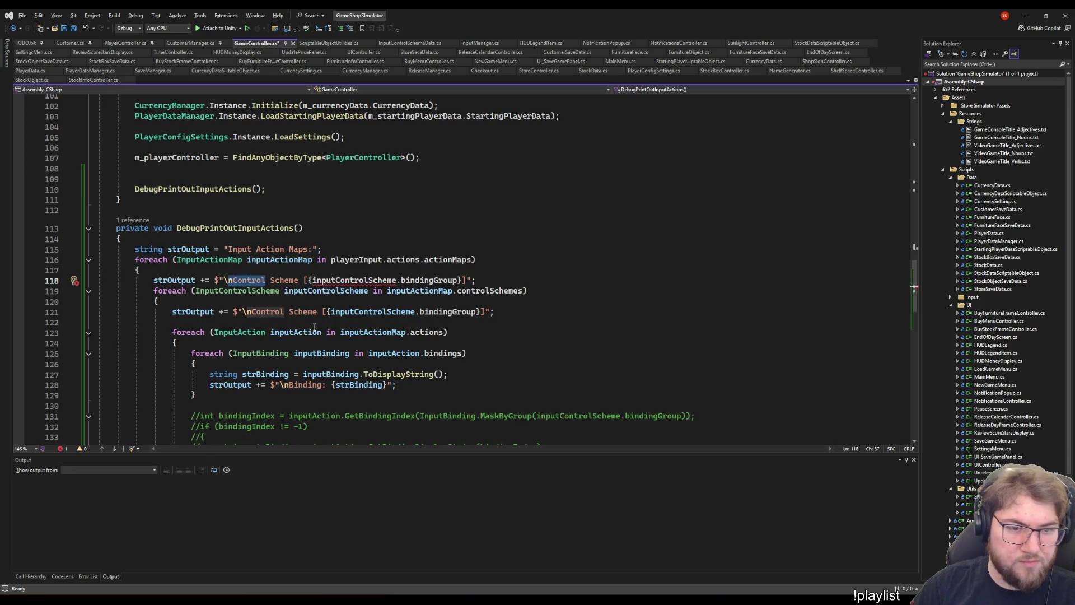
pyautogui.write('Action Map')
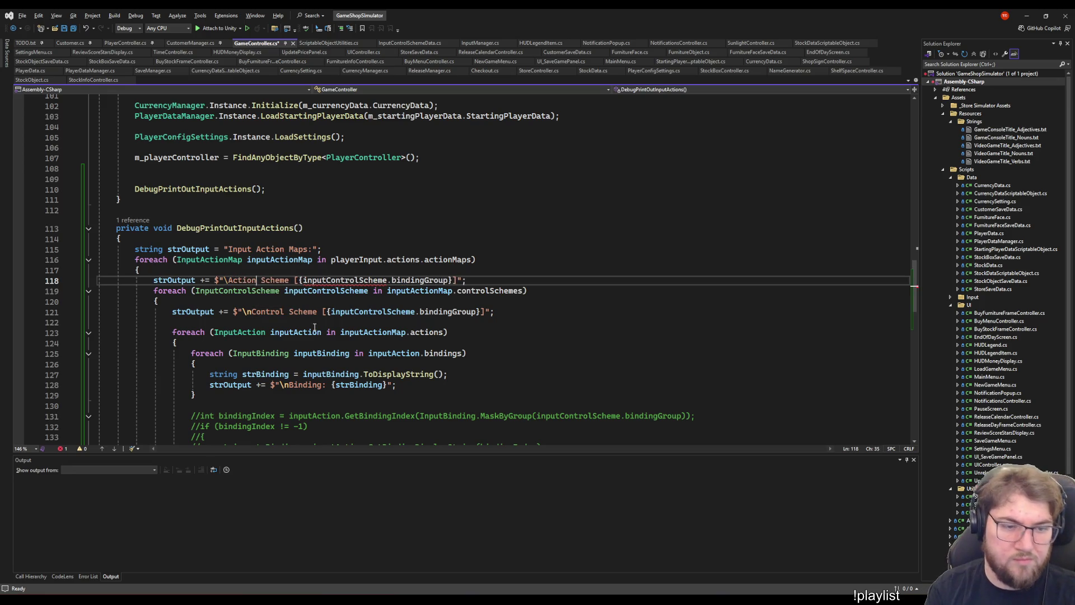
pyautogui.hotkey('ctrl', 'shift', 'Right')
pyautogui.press('Delete')
pyautogui.press('Right')
pyautogui.press('Right')
pyautogui.press('Right')
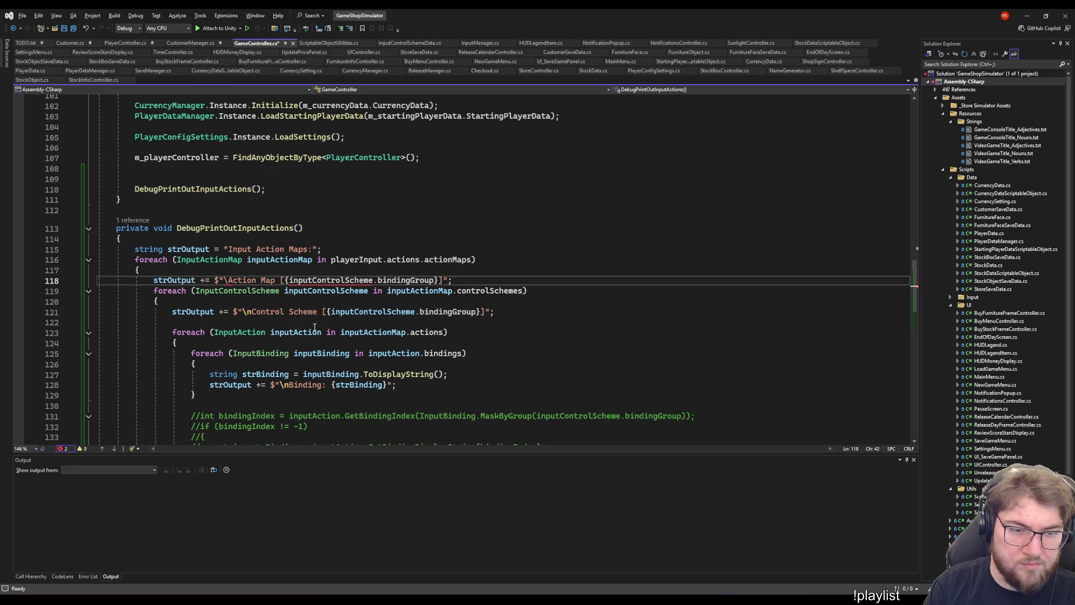
pyautogui.press('End')
pyautogui.press('Left')
# - Make the copied line print {inputActionMap.name} instead of the scheme's bindingGroup, and save
pyautogui.doubleClick(279, 260)
pyautogui.hotkey('ctrl', 'c')
pyautogui.doubleClick(331, 280)
pyautogui.hotkey('ctrl', 'v')
pyautogui.hotkey('ctrl', 'shift', 'Right')
pyautogui.hotkey('ctrl', 'shift', 'Right')
pyautogui.press('Delete')
pyautogui.write('.')
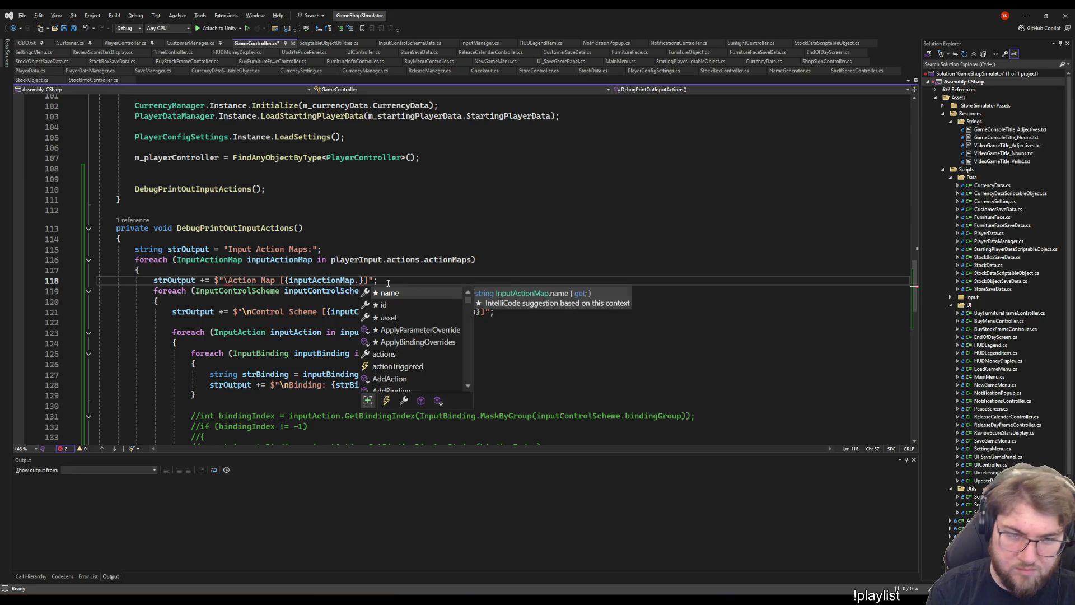
pyautogui.press('Tab')
pyautogui.hotkey('ctrl', 's')
# - Prefix the Action Map output with a double newline \n\n, save, and return to Unity
pyautogui.click(228, 280)
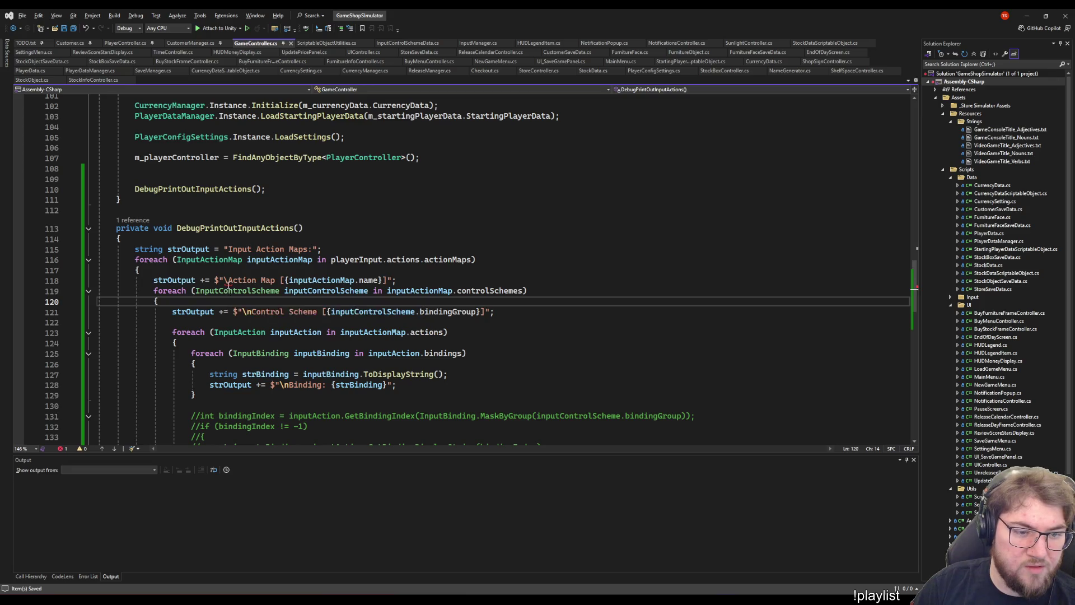
pyautogui.write('n')
pyautogui.click(522, 322)
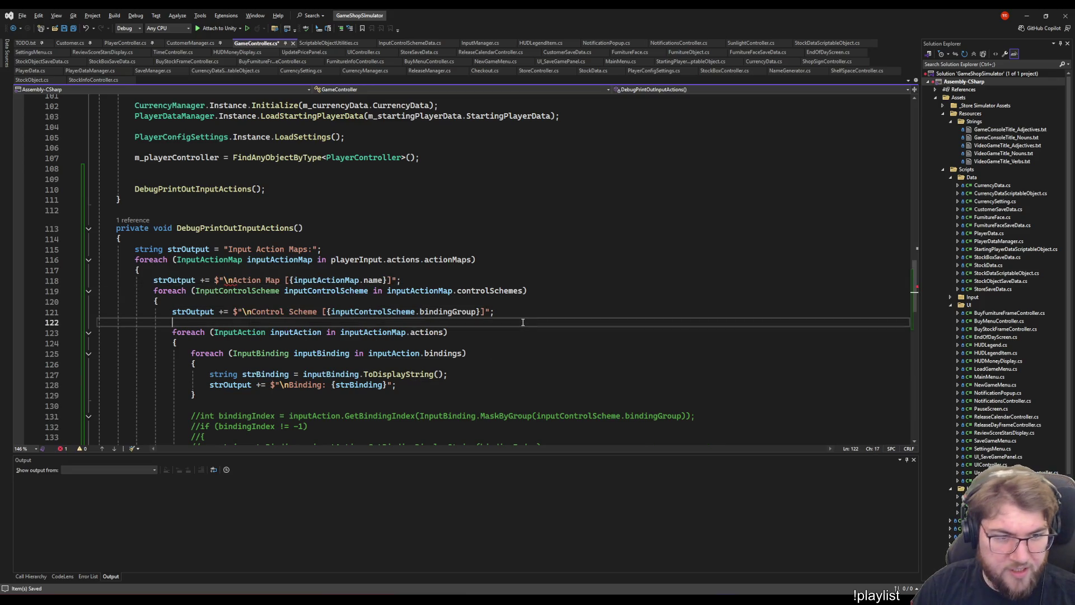
pyautogui.scroll(-4, 470, 288)
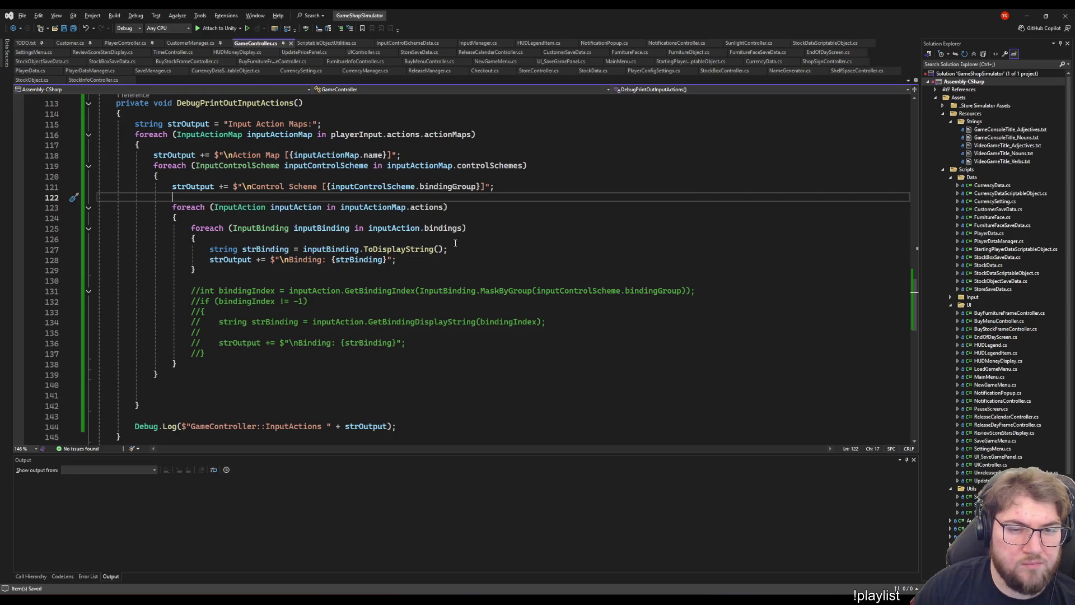
pyautogui.click(508, 262)
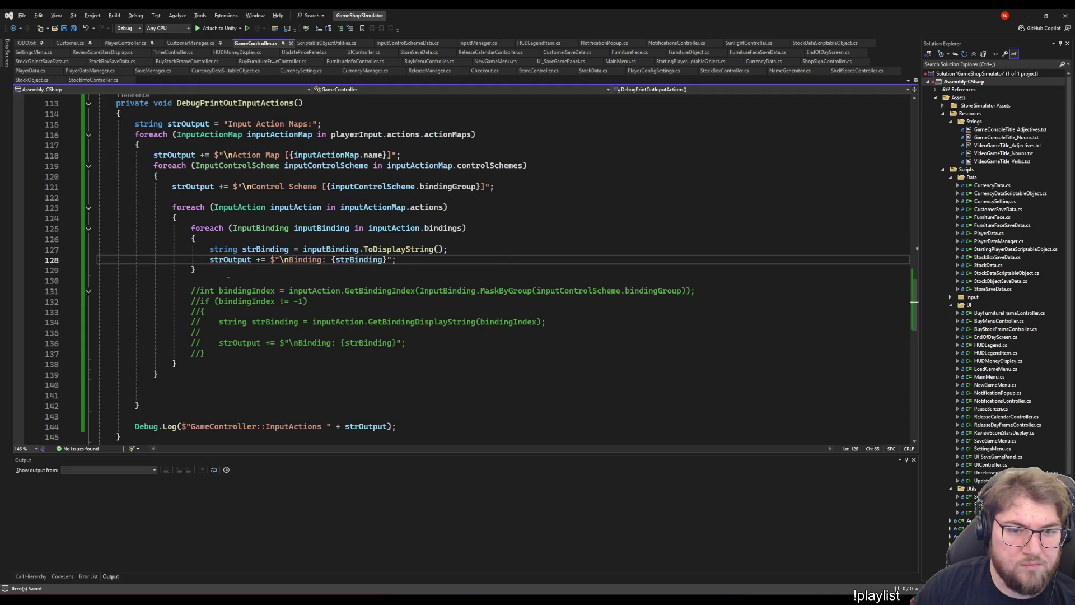
pyautogui.click(210, 261)
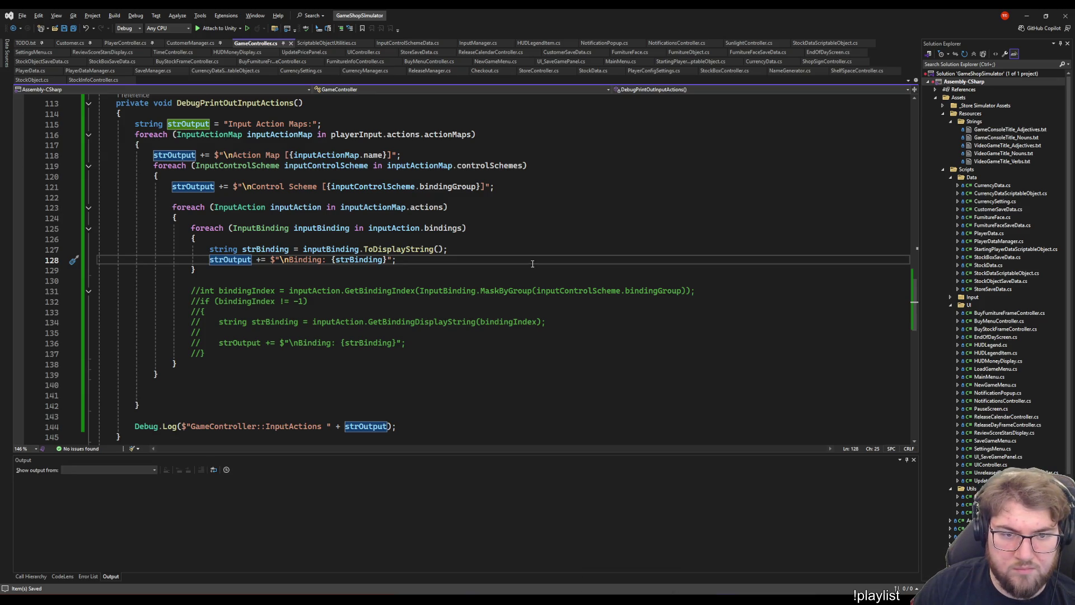
pyautogui.moveTo(631, 597)
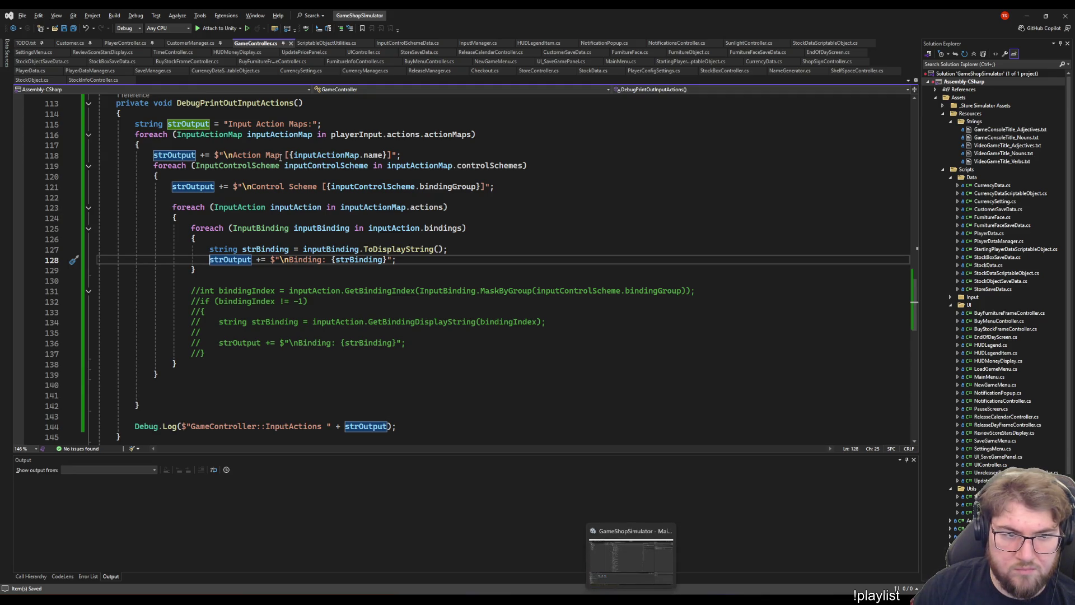
pyautogui.click(232, 156)
pyautogui.write('\\')
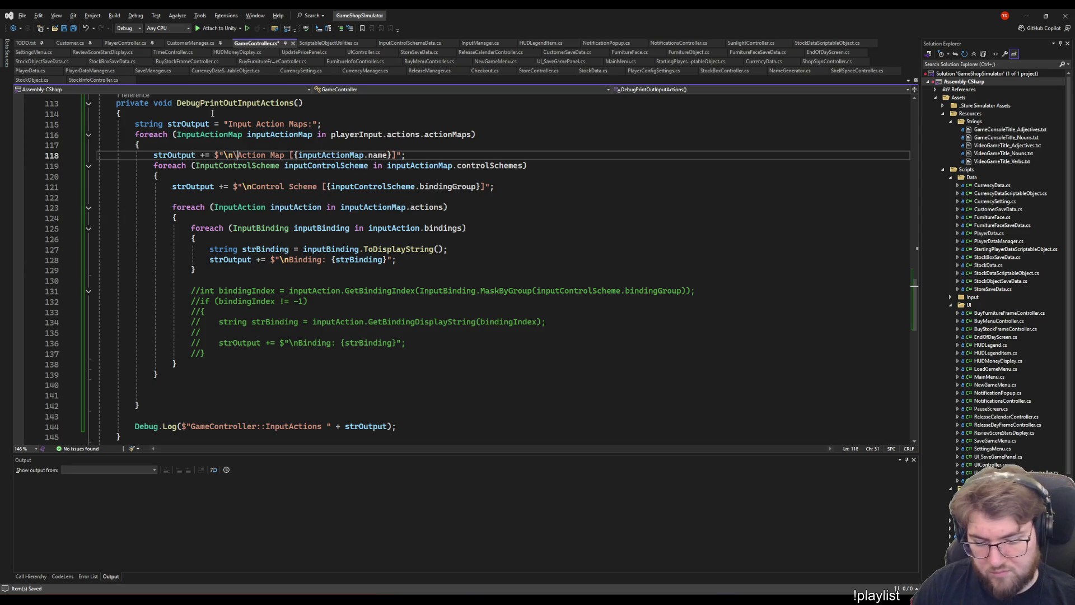
pyautogui.write('n')
pyautogui.hotkey('ctrl', 's')
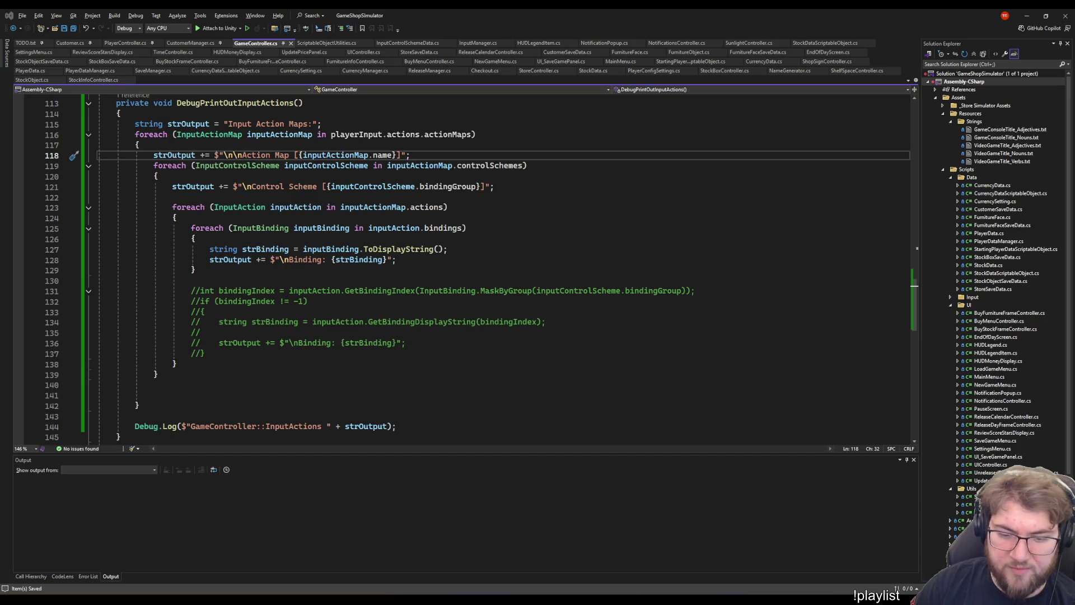
pyautogui.click(677, 218)
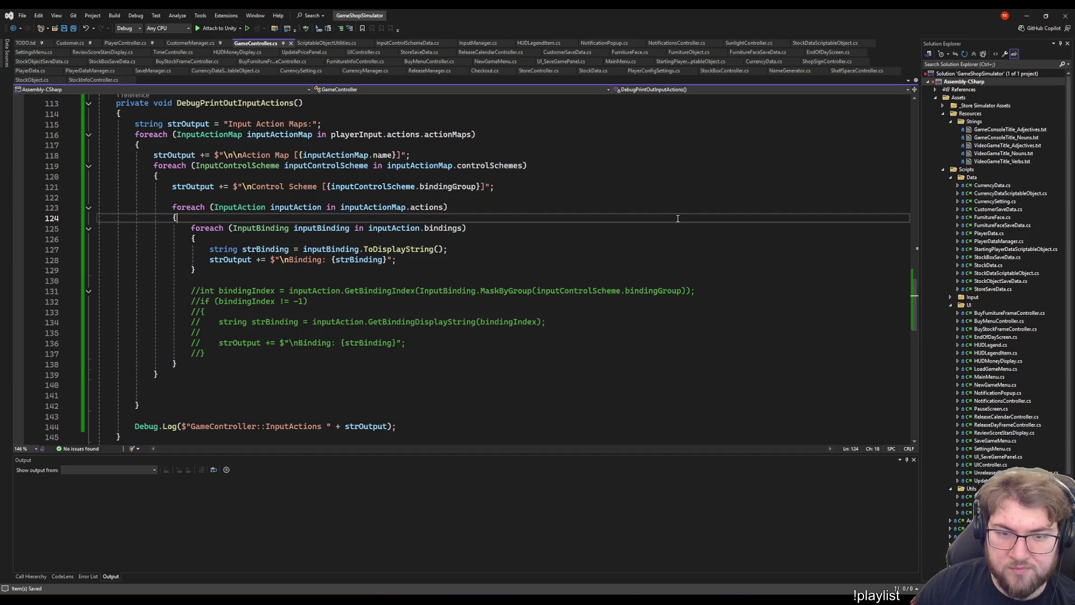
pyautogui.click(620, 582)
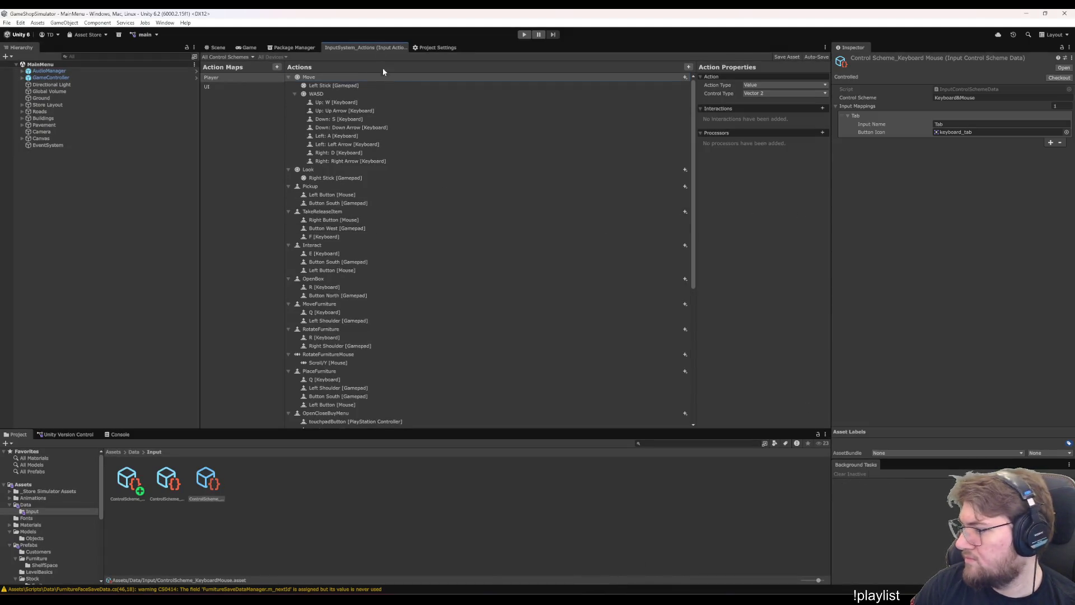
# - Play the game and read the Console's Action Map [Player] log with its Keyboard&Mouse bindings, then return to Visual Studio
pyautogui.click(255, 48)
pyautogui.hotkey('ctrl', 'p')
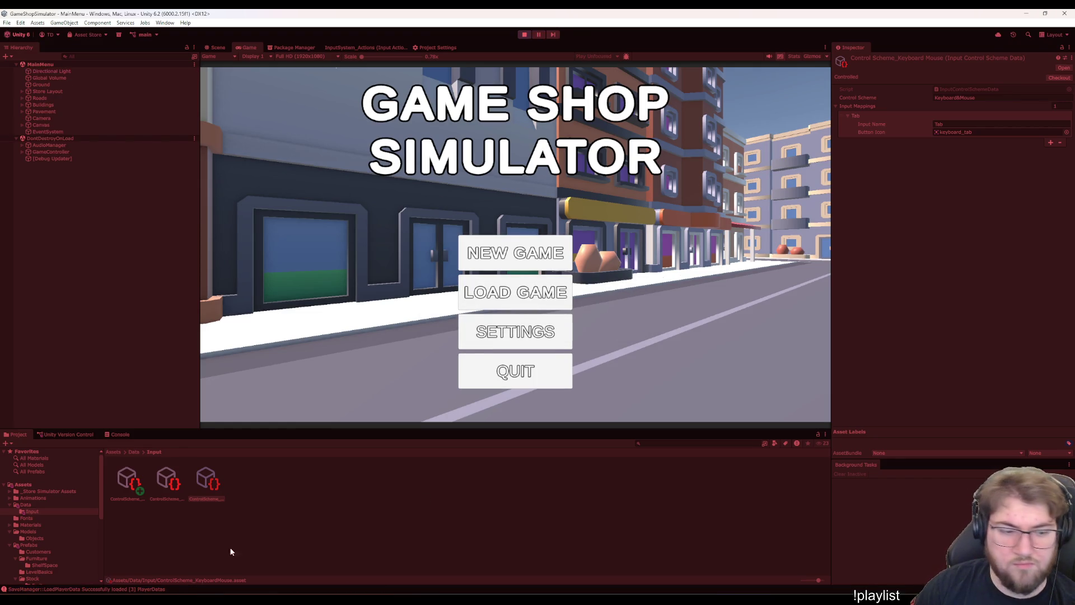
pyautogui.click(110, 436)
pyautogui.scroll(-3, 166, 566)
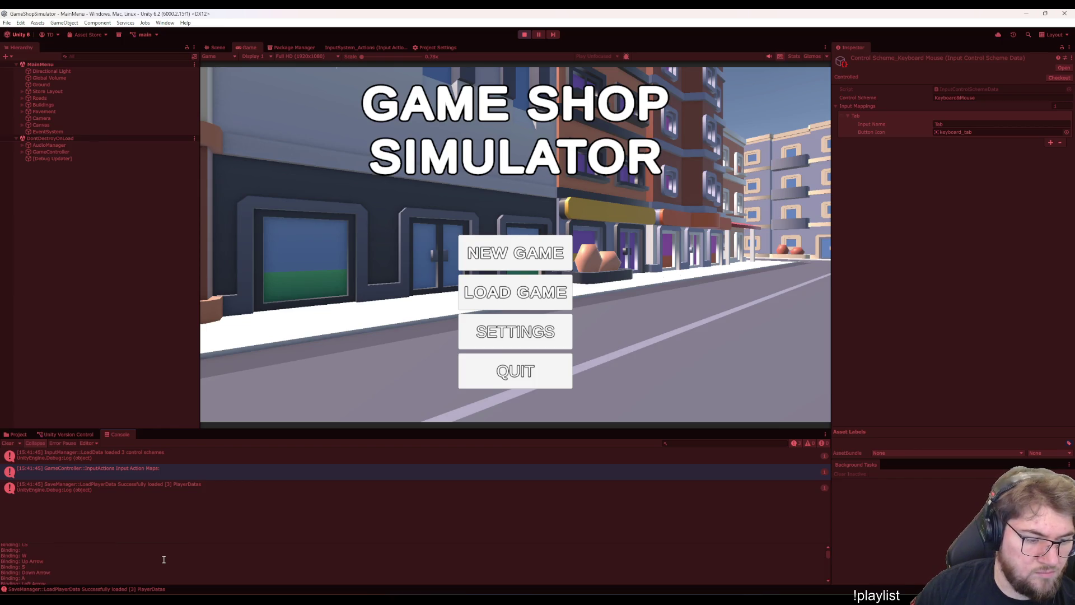
pyautogui.click(82, 562)
pyautogui.scroll(-1, 88, 565)
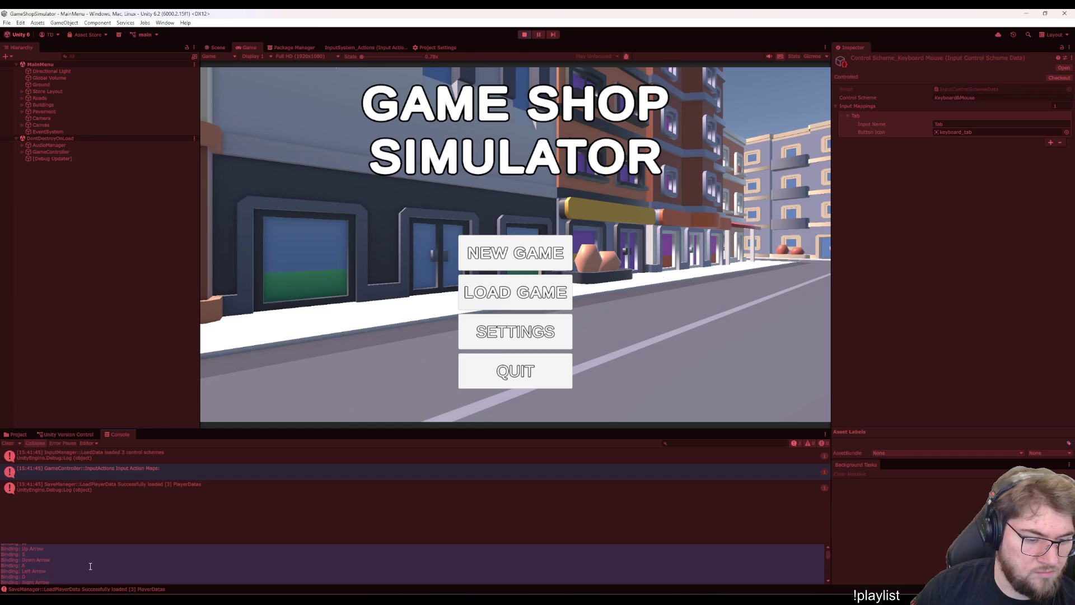
pyautogui.scroll(2, 90, 566)
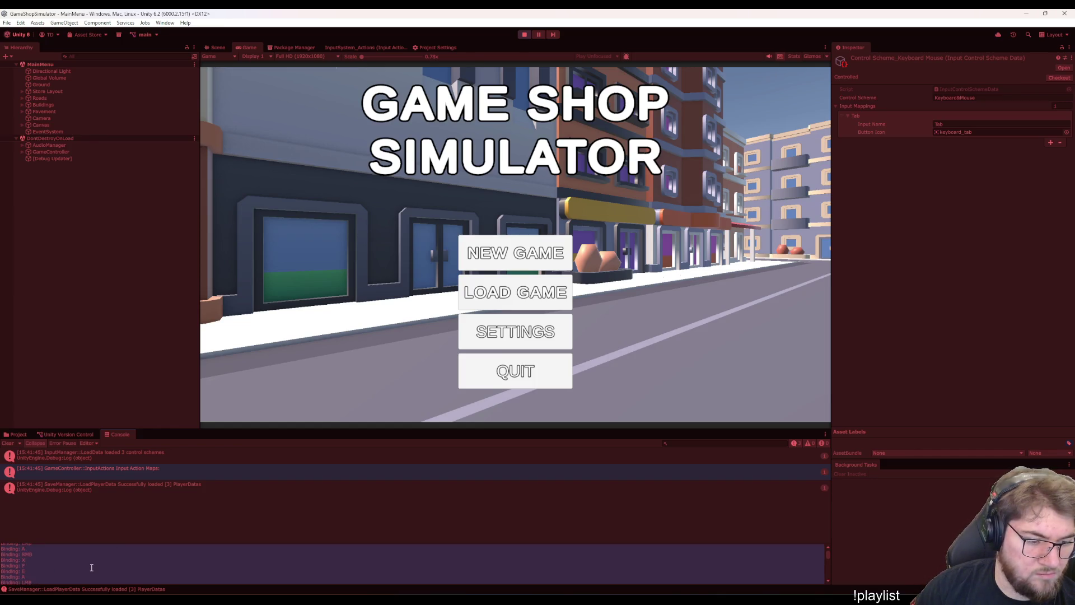
pyautogui.scroll(2, 91, 567)
pyautogui.scroll(-1, 90, 569)
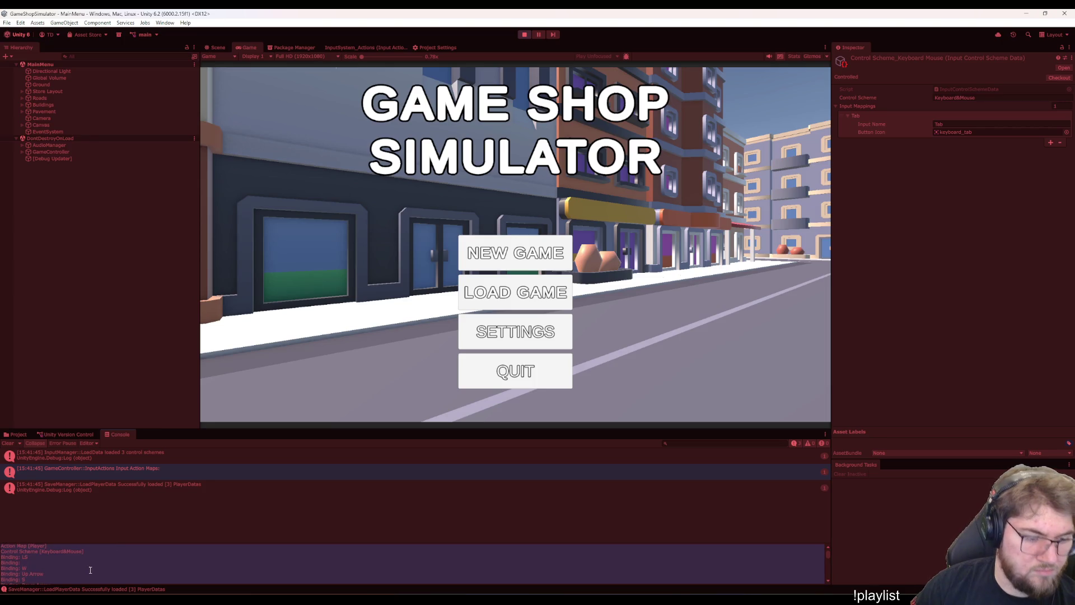
pyautogui.scroll(-2, 90, 569)
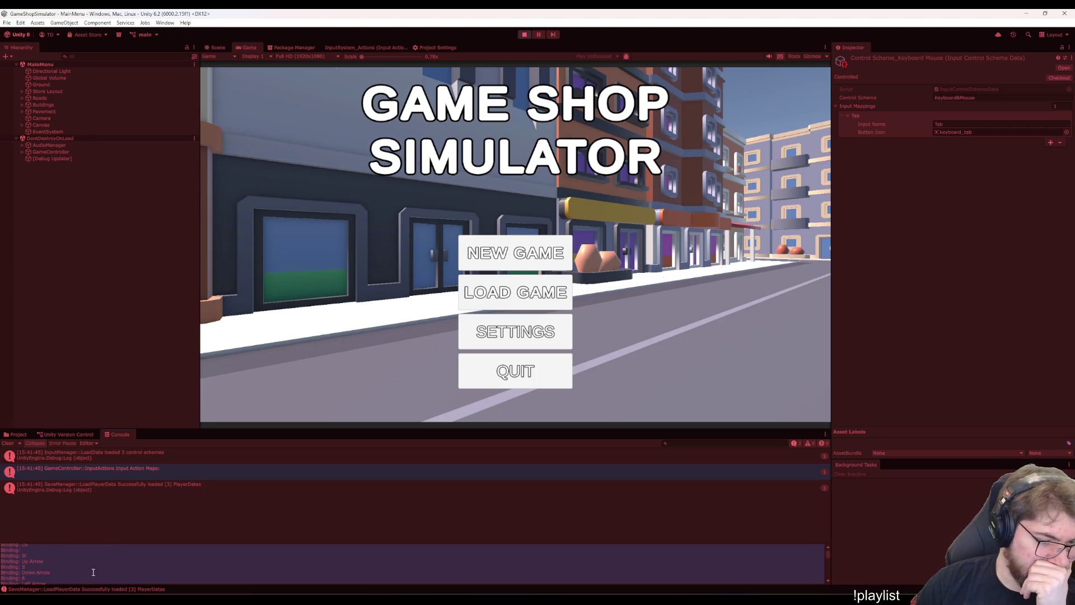
pyautogui.hotkey('alt', 'Tab')
pyautogui.click(447, 249)
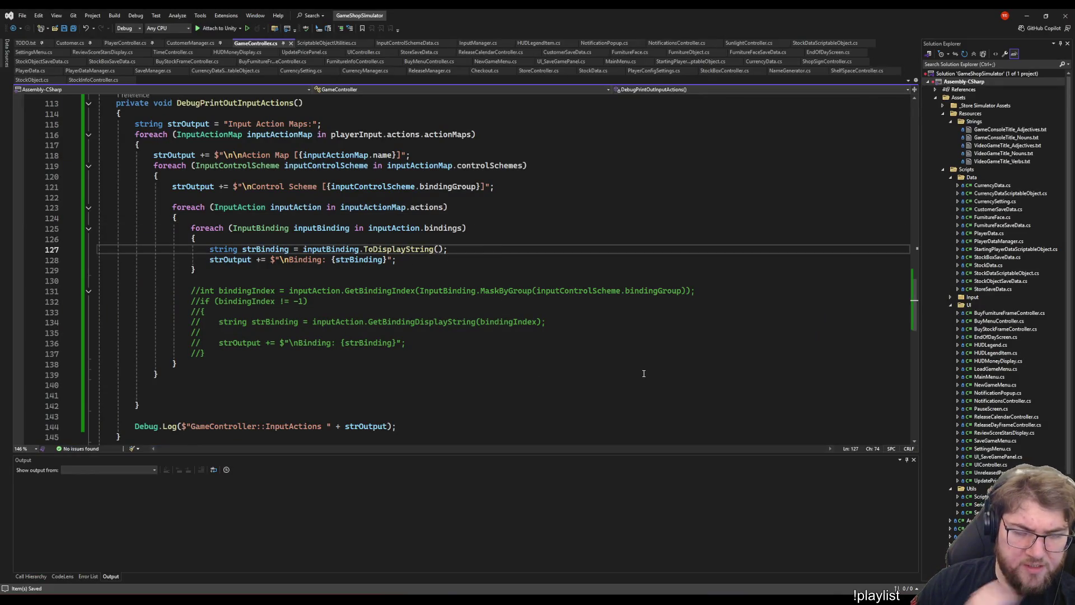
# - Make line 127's binding display string call ToDisplayString(0, inputControlScheme)
pyautogui.write('()')
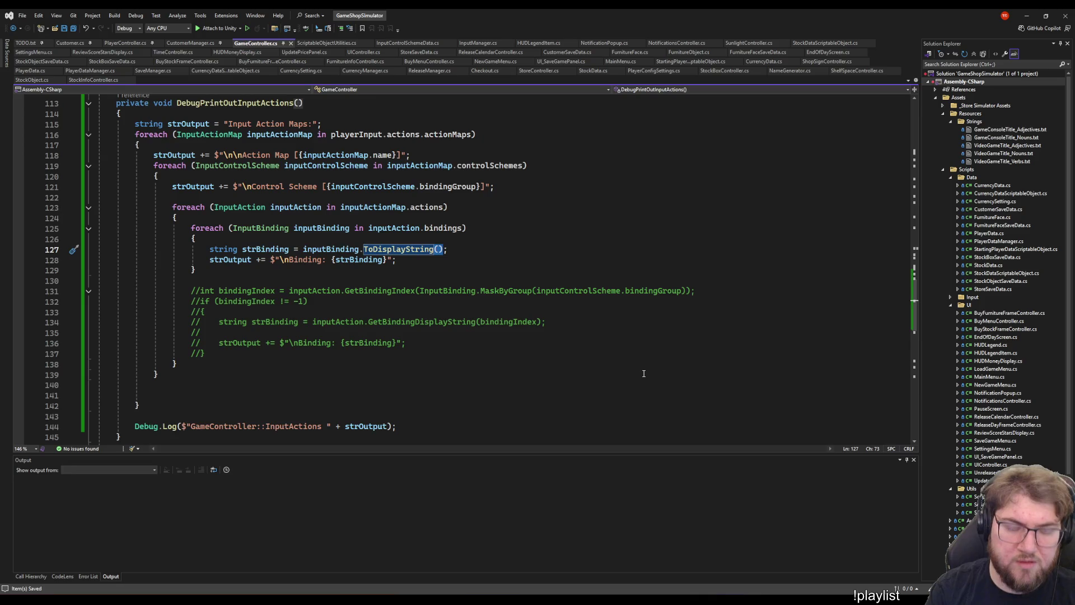
pyautogui.press('BackSpace')
pyautogui.press('BackSpace')
pyautogui.press('BackSpace')
pyautogui.press('Delete')
pyautogui.press('Delete')
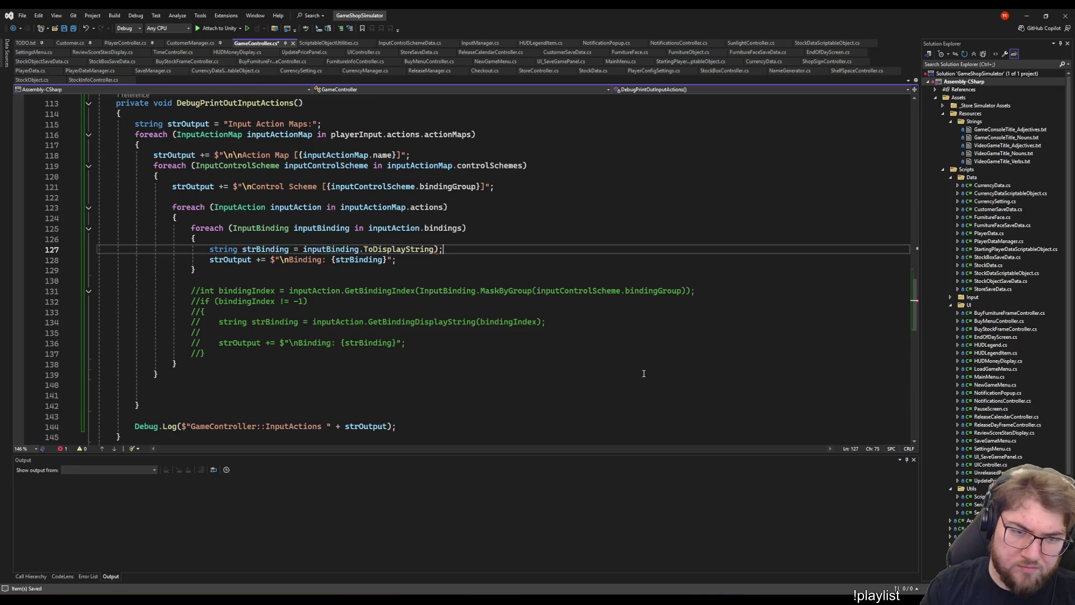
pyautogui.write('(')
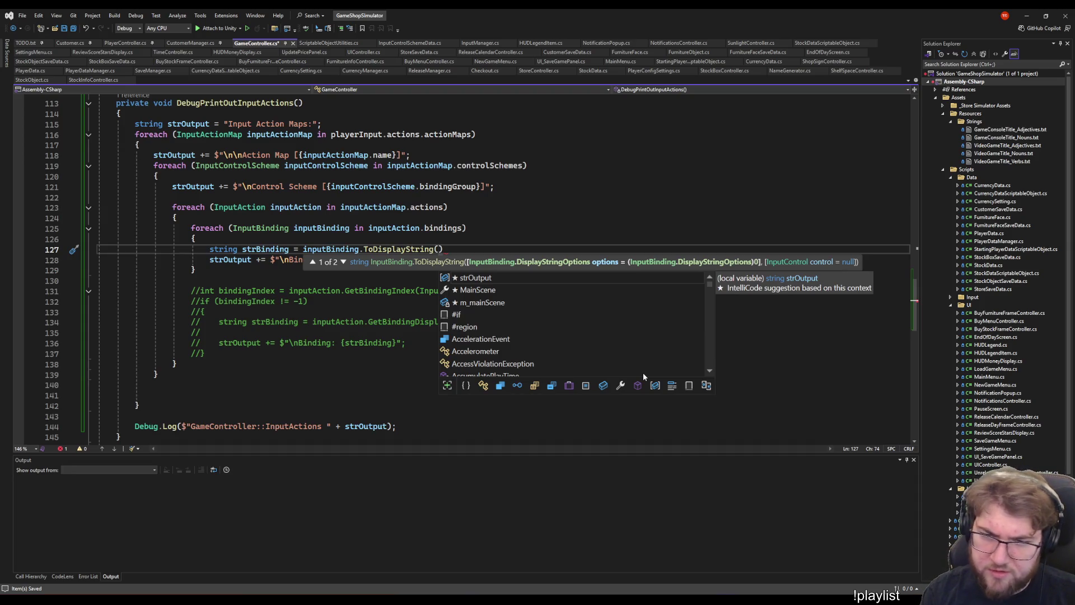
pyautogui.write('di')
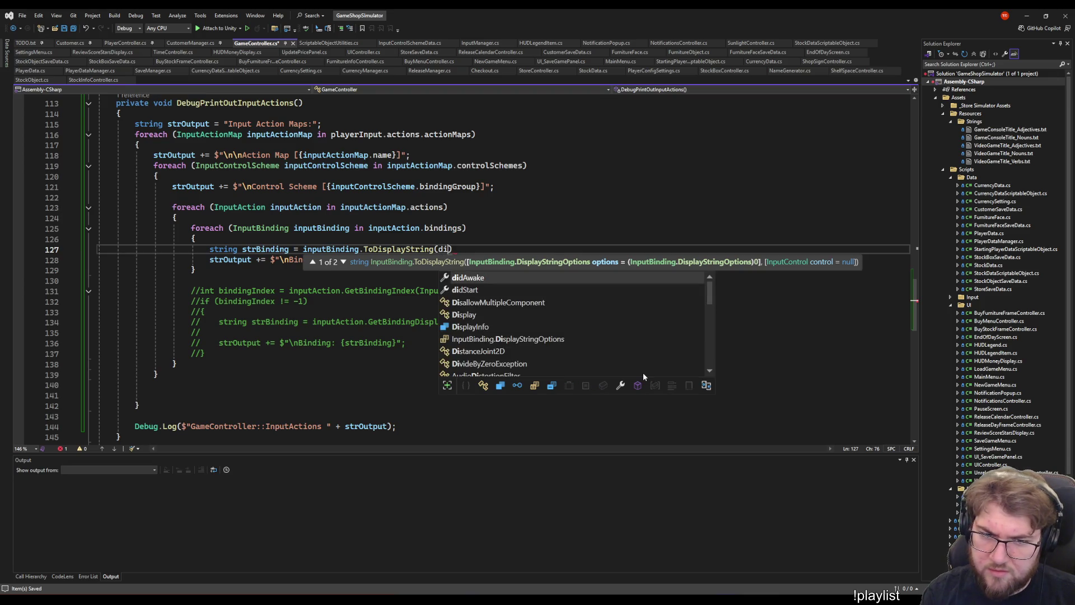
pyautogui.write('spl')
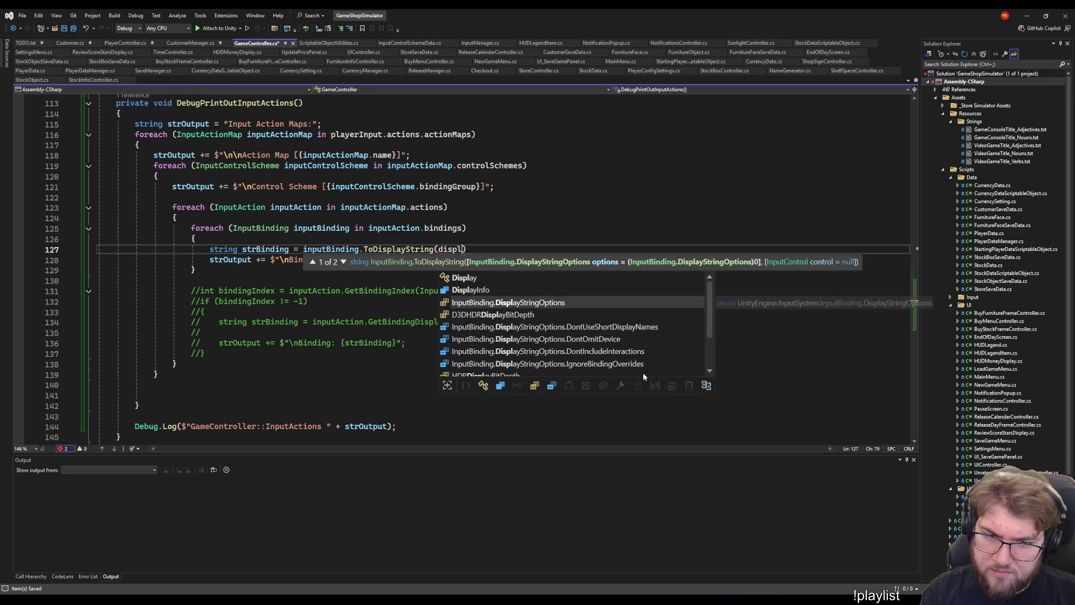
pyautogui.write('.D')
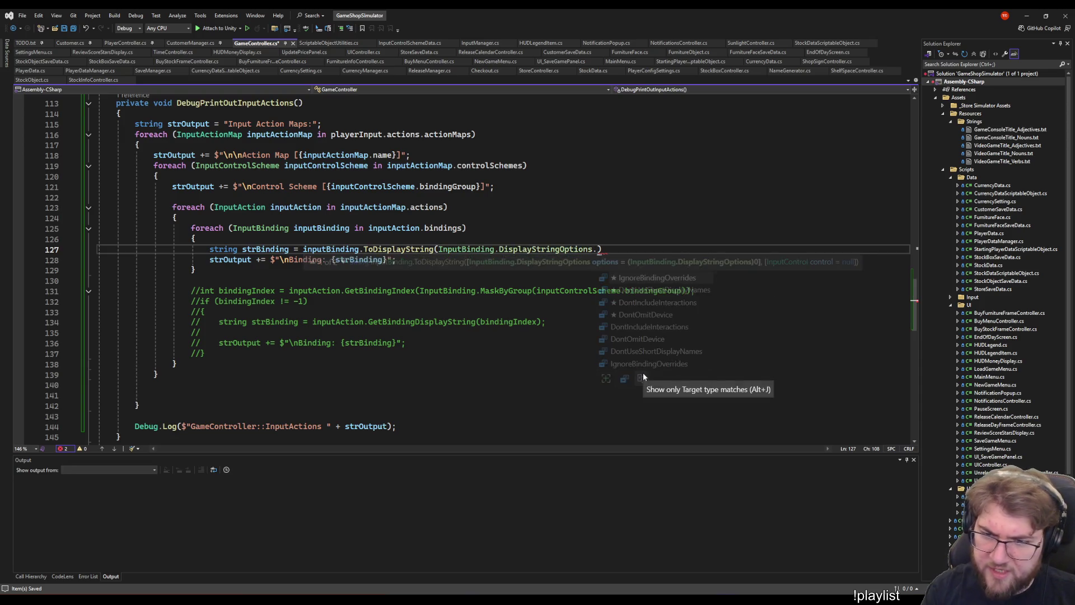
pyautogui.press('Escape')
pyautogui.hotkey('ctrl', 'shift', 'Left')
pyautogui.hotkey('ctrl', 'shift', 'Left')
pyautogui.hotkey('ctrl', 'shift', 'Left')
pyautogui.hotkey('ctrl', 'shift', 'Left')
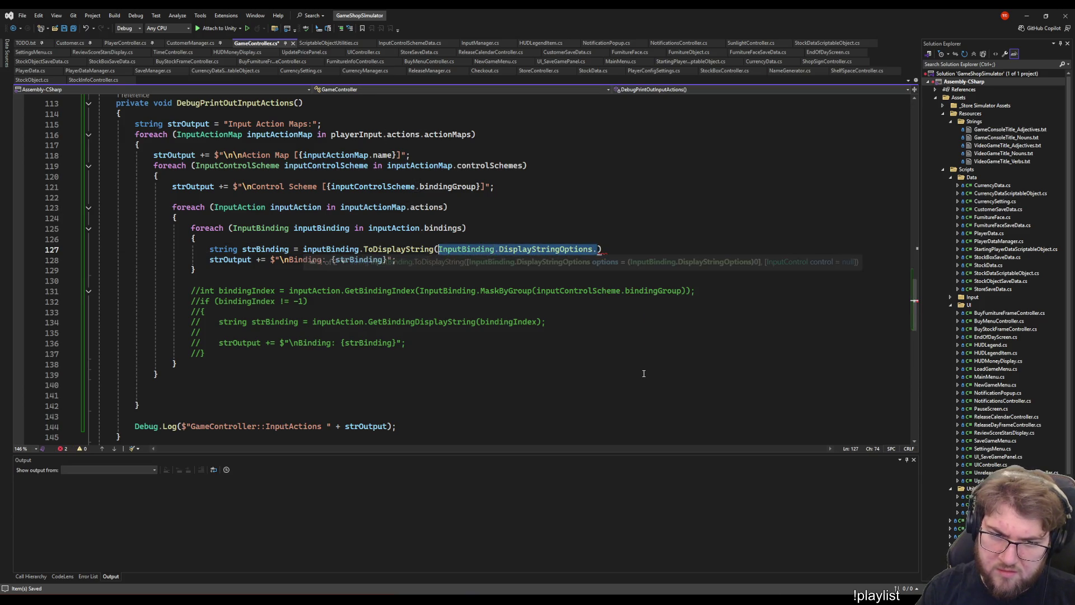
pyautogui.write('0, ')
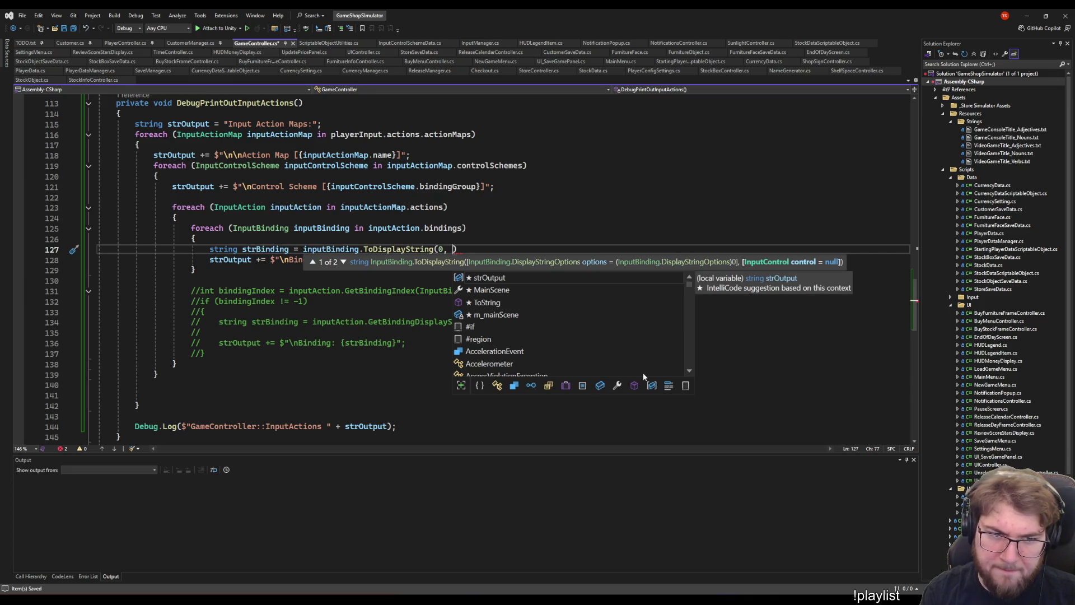
pyautogui.write('input')
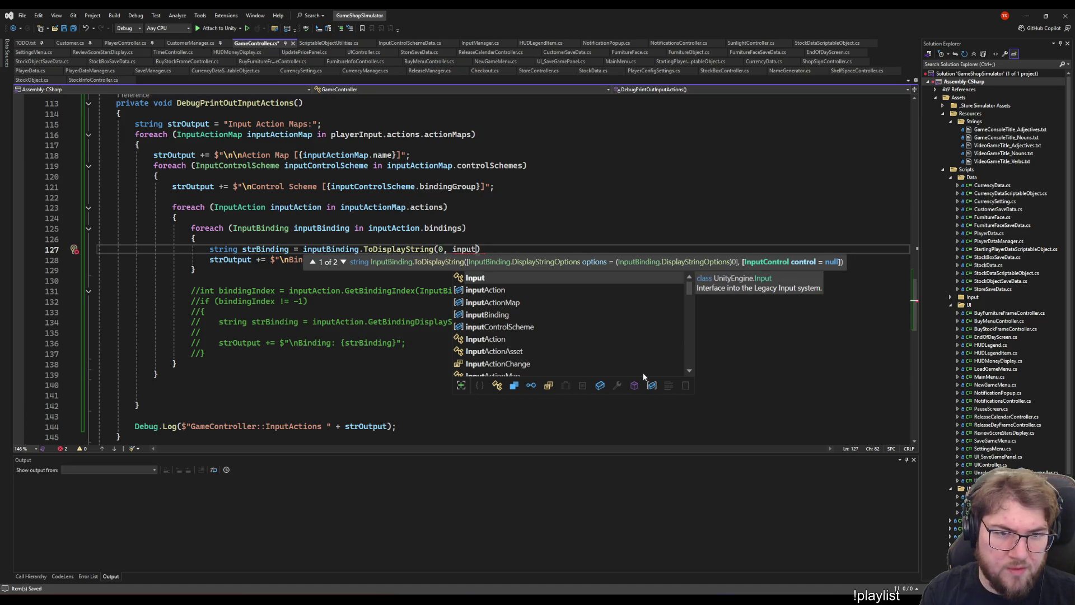
pyautogui.write('controls.')
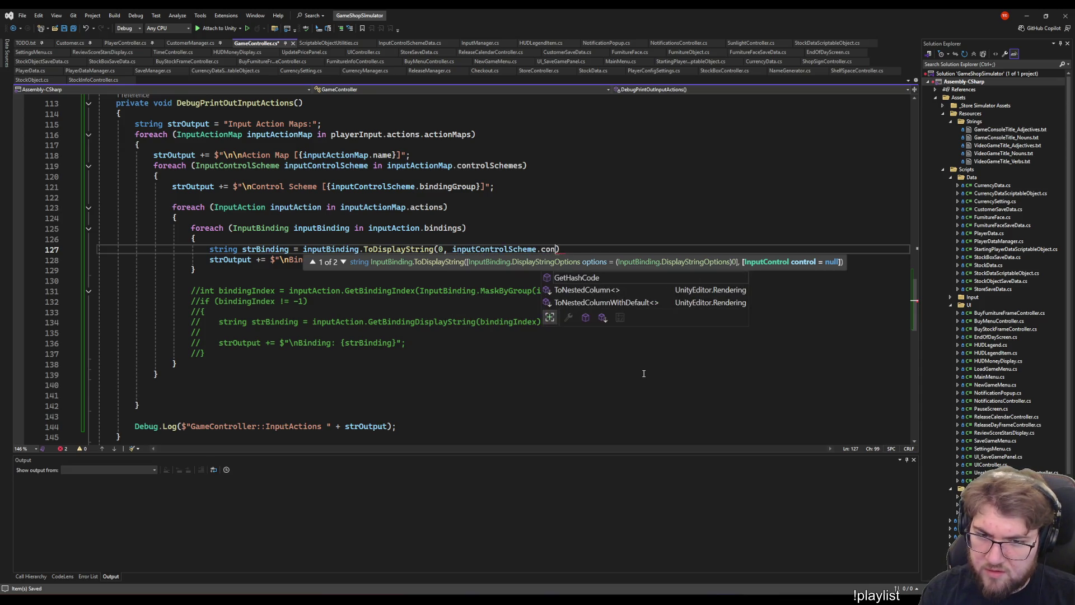
pyautogui.press('BackSpace')
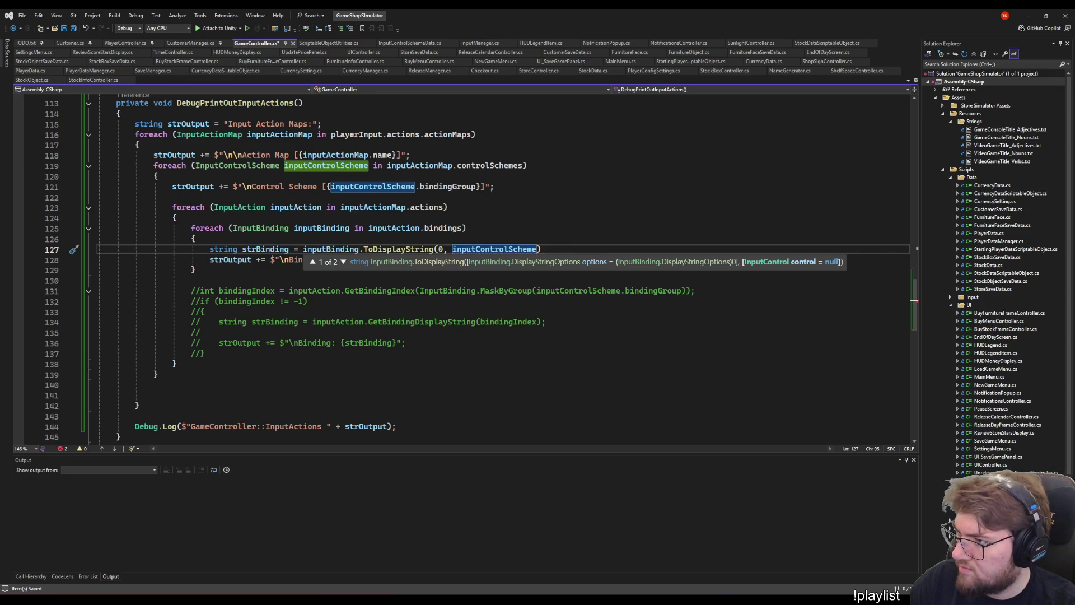
pyautogui.hotkey('alt', 'Tab')
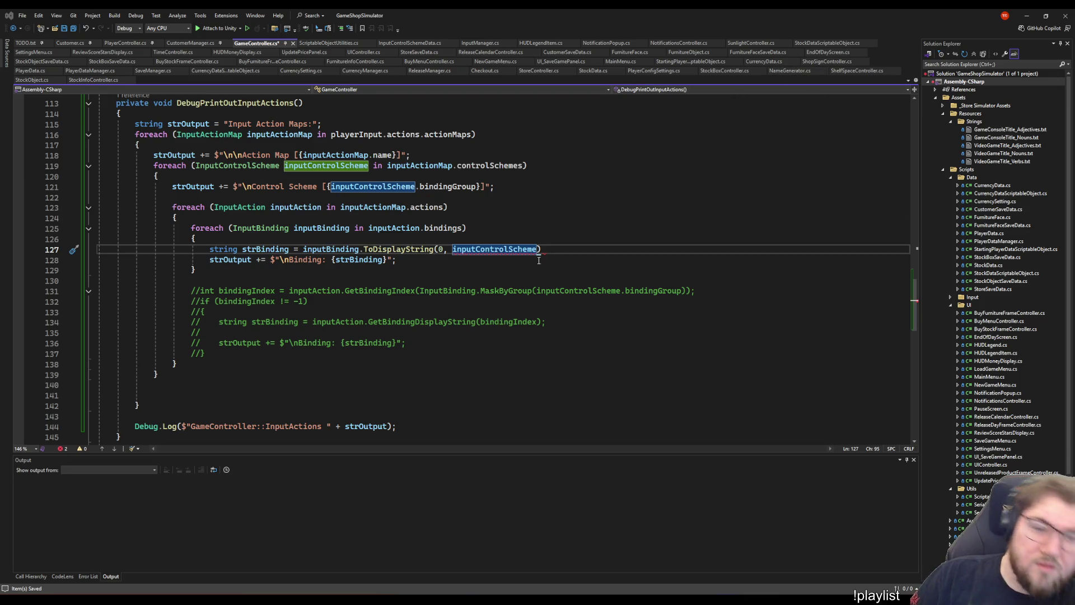
# - Try inputControlScheme in place of inputActionMap in the actions loop, browse its members, then revert
pyautogui.press('Up')
pyautogui.press('Up')
pyautogui.press('Up')
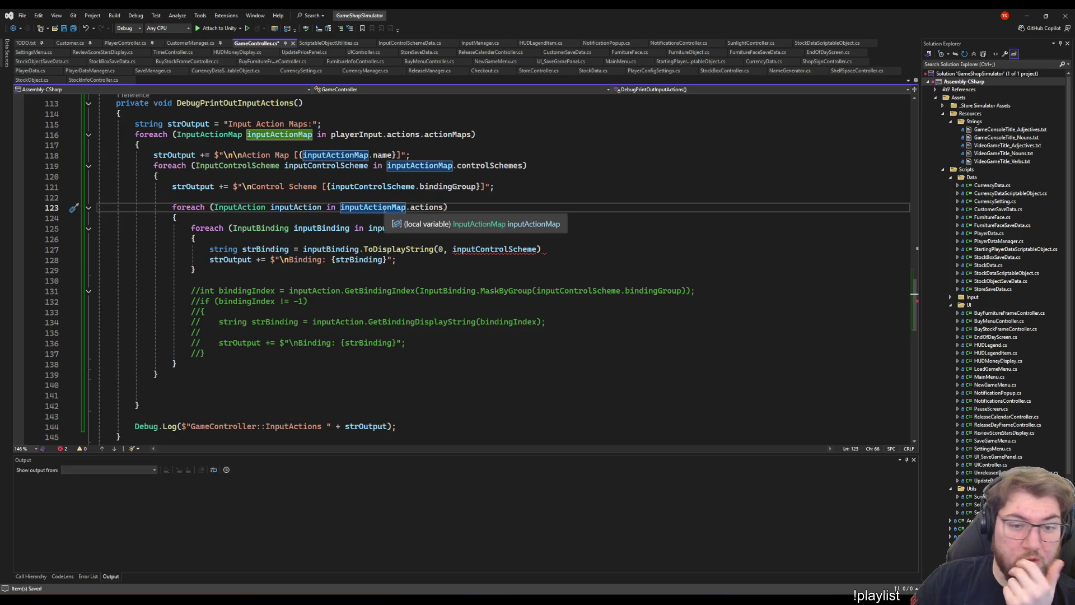
pyautogui.press('Right')
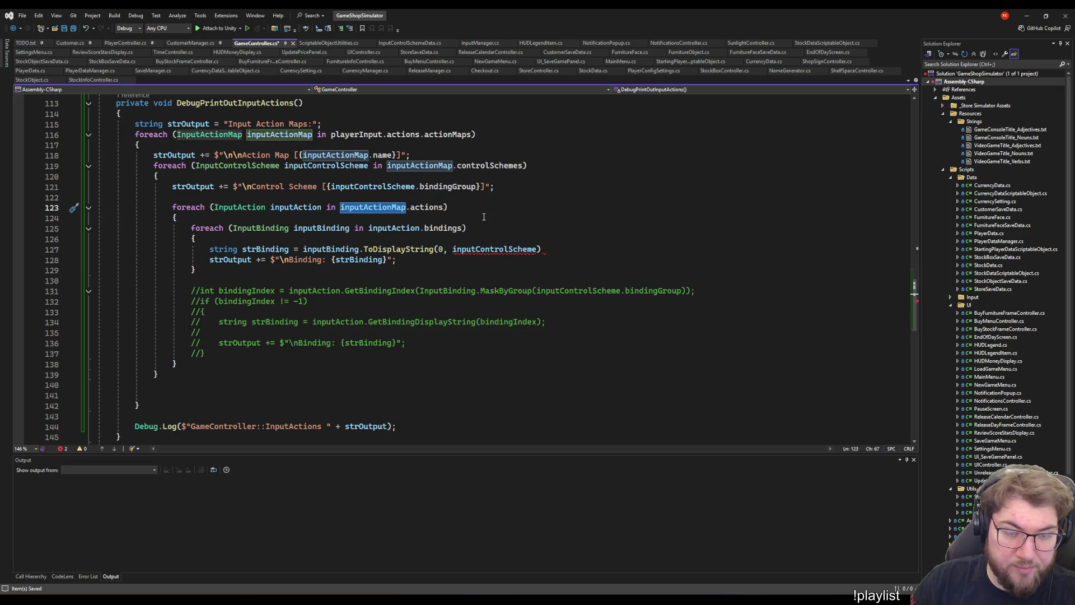
pyautogui.click(353, 173)
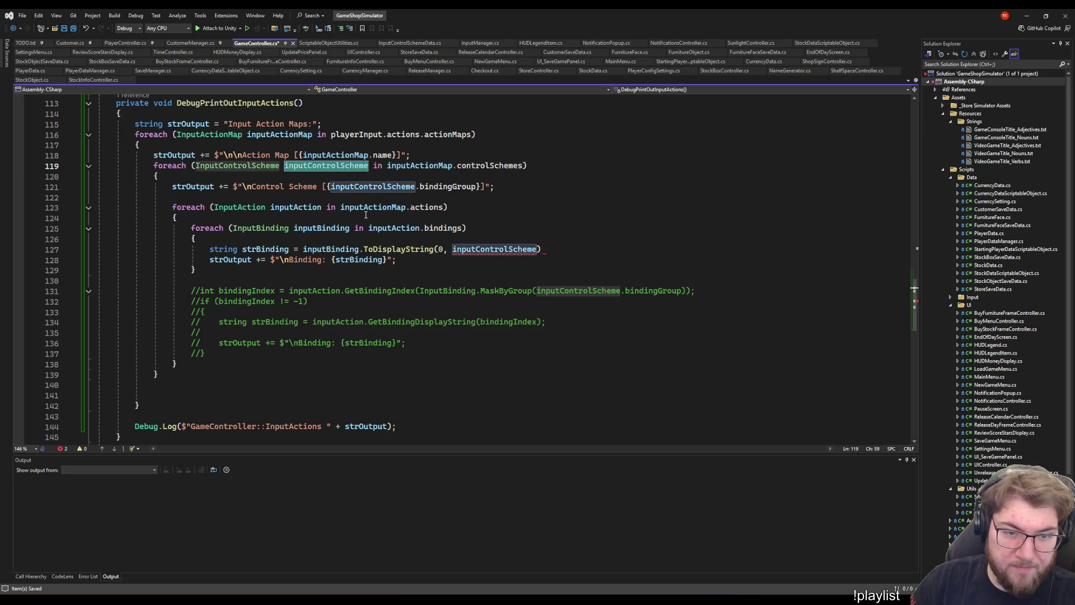
pyautogui.doubleClick(364, 208)
pyautogui.write('inputControlScheme')
pyautogui.write('.b')
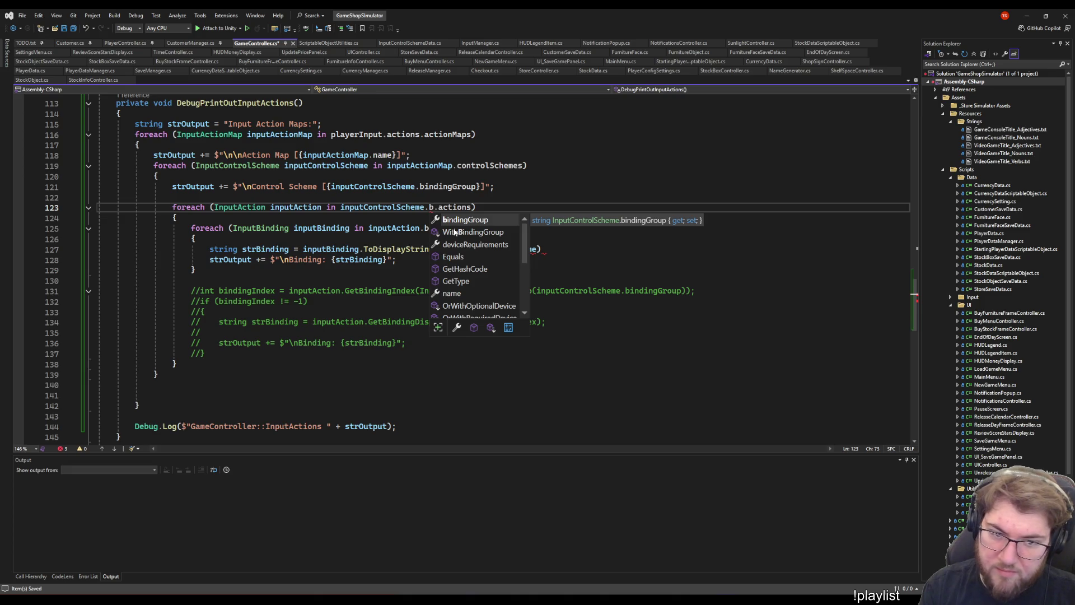
pyautogui.press('Down')
pyautogui.press('Down')
pyautogui.press('Down')
pyautogui.press('Up')
pyautogui.press('Up')
pyautogui.press('Up')
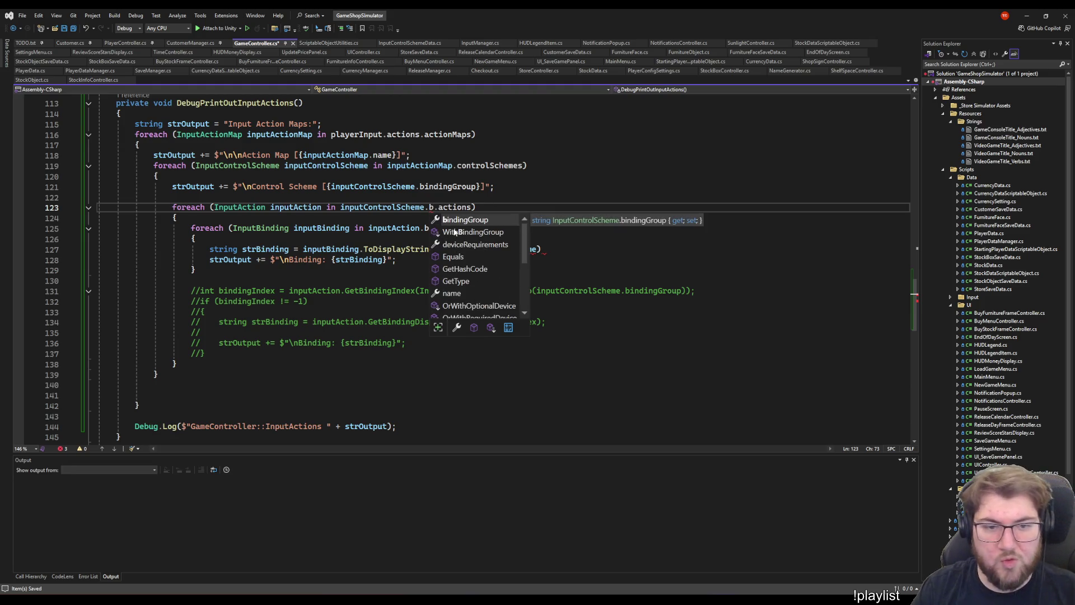
pyautogui.hotkey('ctrl', 'z')
pyautogui.hotkey('ctrl', 'z')
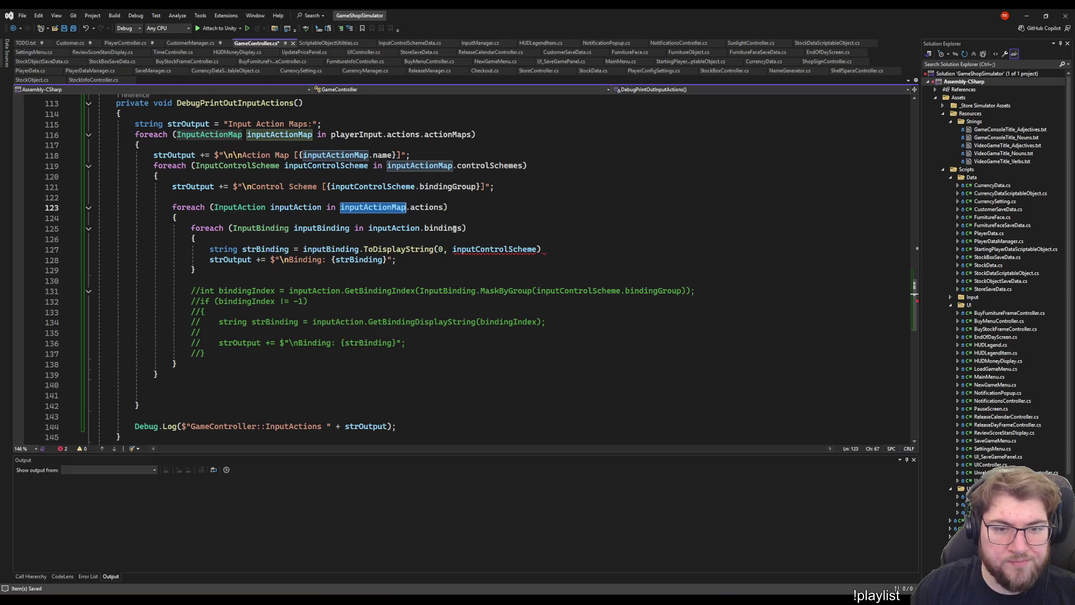
# - Look over the bindings suggestions, including GetBindingDisplayString, then undo the duplicated text
pyautogui.click(434, 229)
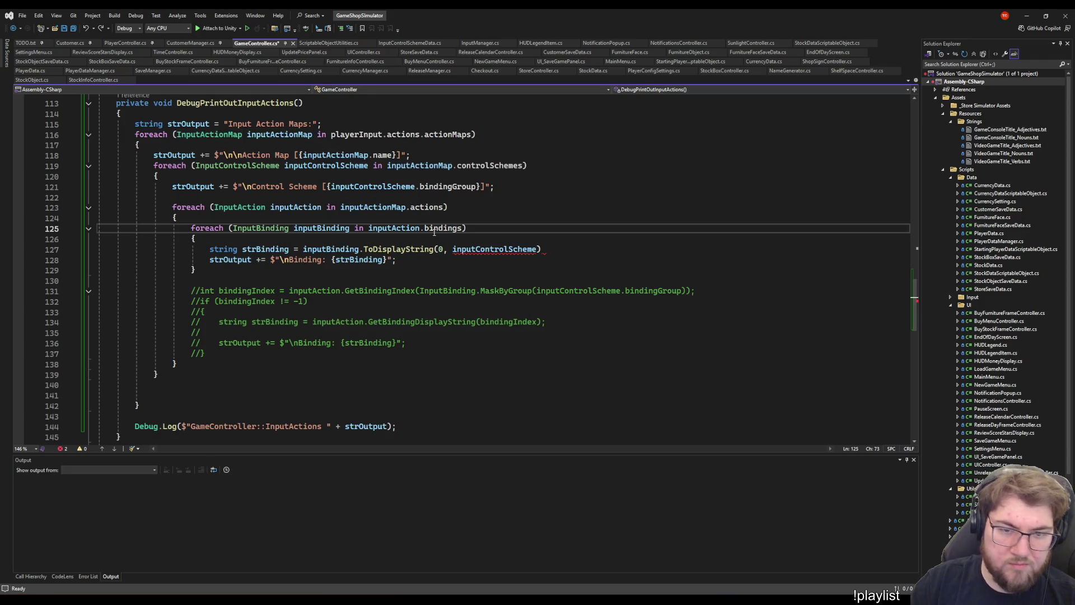
pyautogui.press('Left')
pyautogui.press('Left')
pyautogui.write('b')
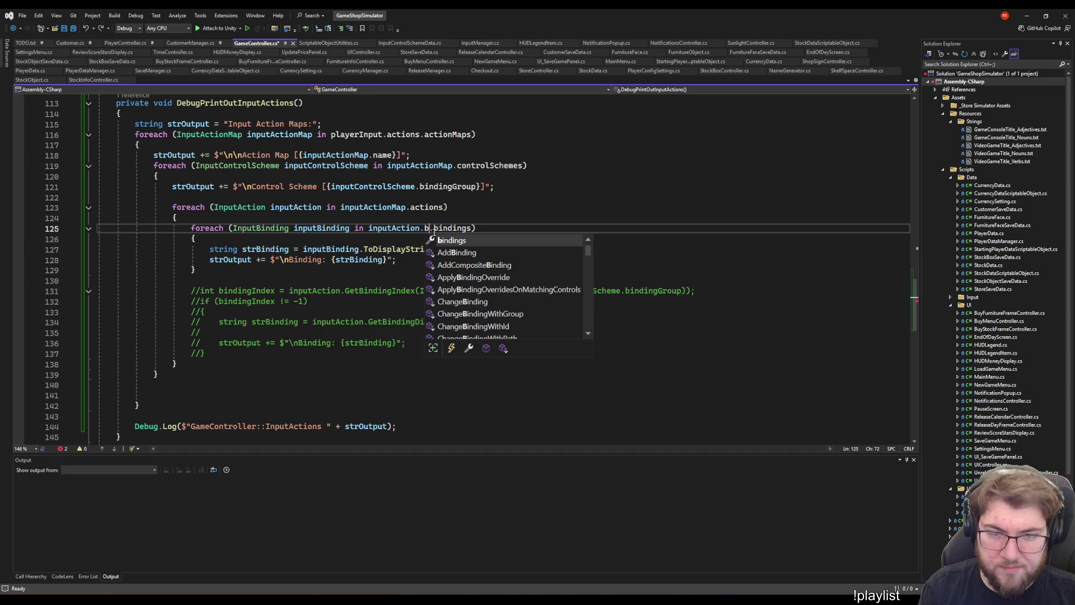
pyautogui.write('indings')
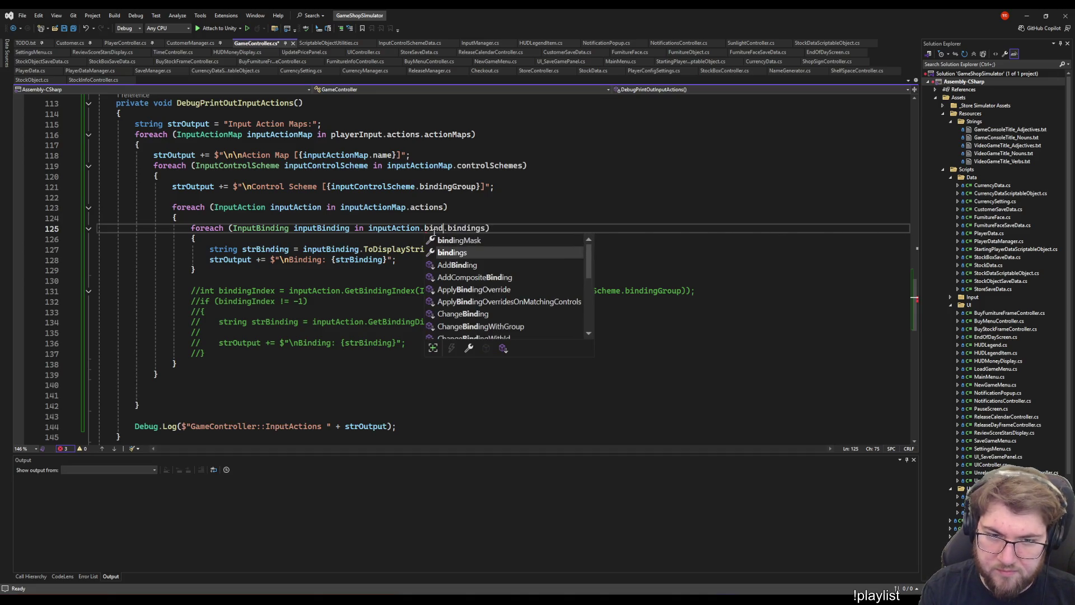
pyautogui.press('Down')
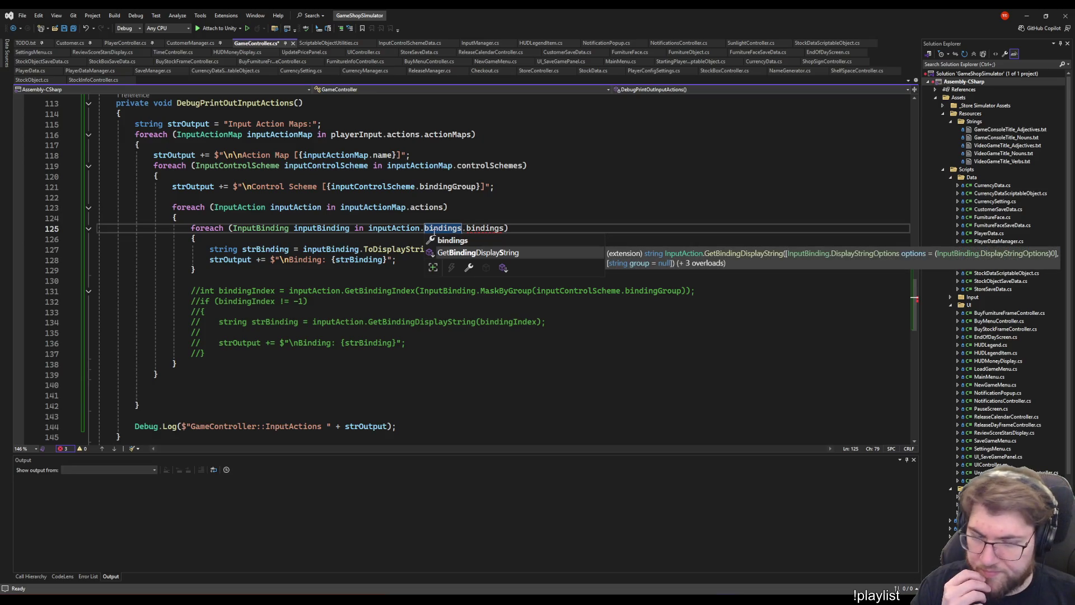
pyautogui.hotkey('ctrl', 'z')
# - Check the action map's FindAction member, then insert a blank line above the actions loop
pyautogui.press('Up')
pyautogui.press('Up')
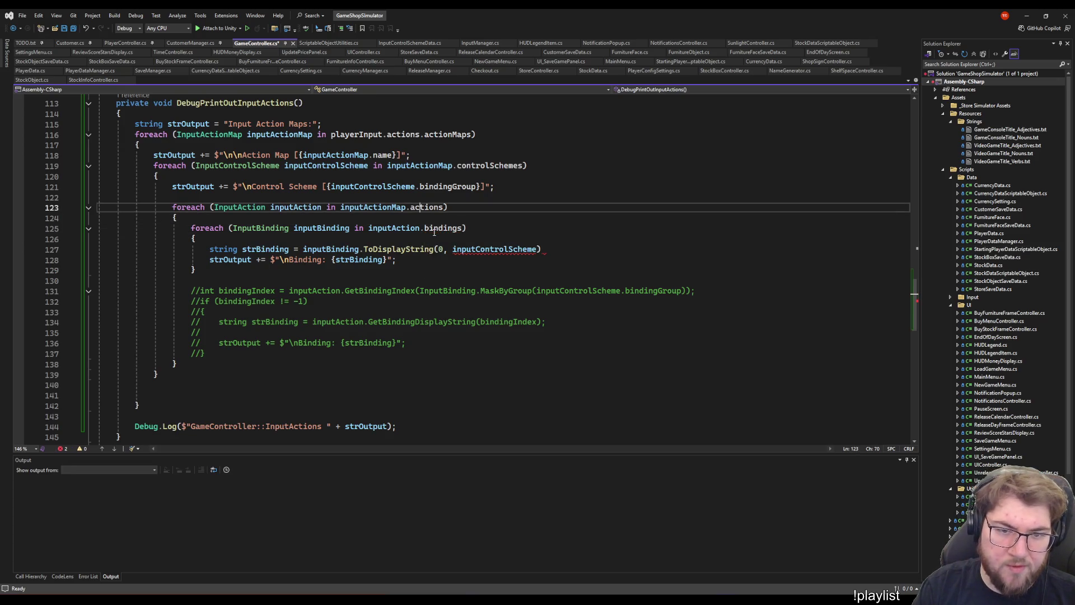
pyautogui.hotkey('ctrl', 'Left')
pyautogui.hotkey('ctrl', 'Left')
pyautogui.write('.ac')
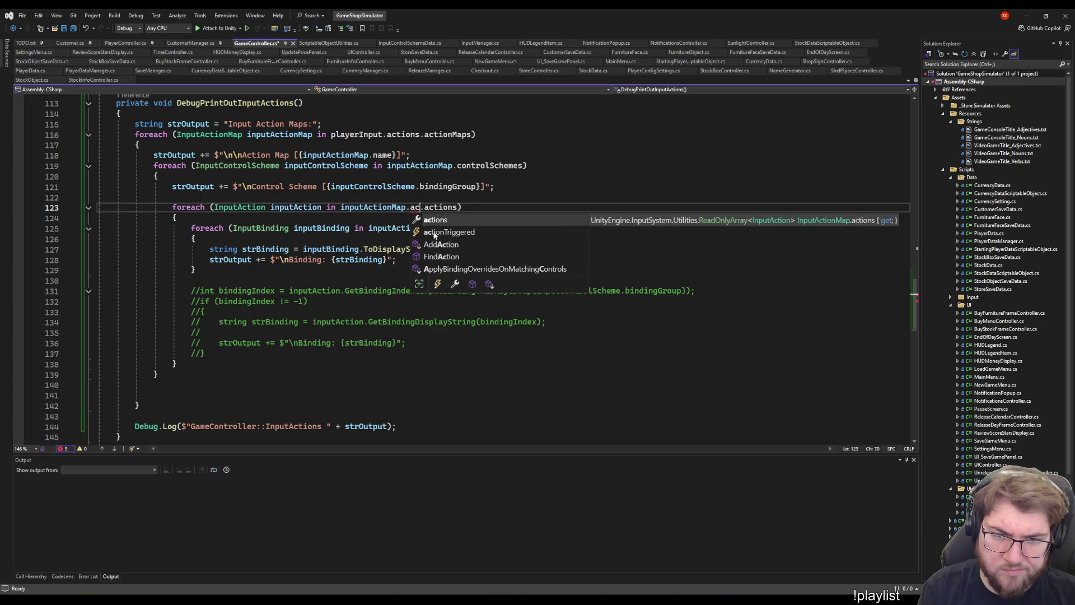
pyautogui.press('Down')
pyautogui.press('Down')
pyautogui.press('Down')
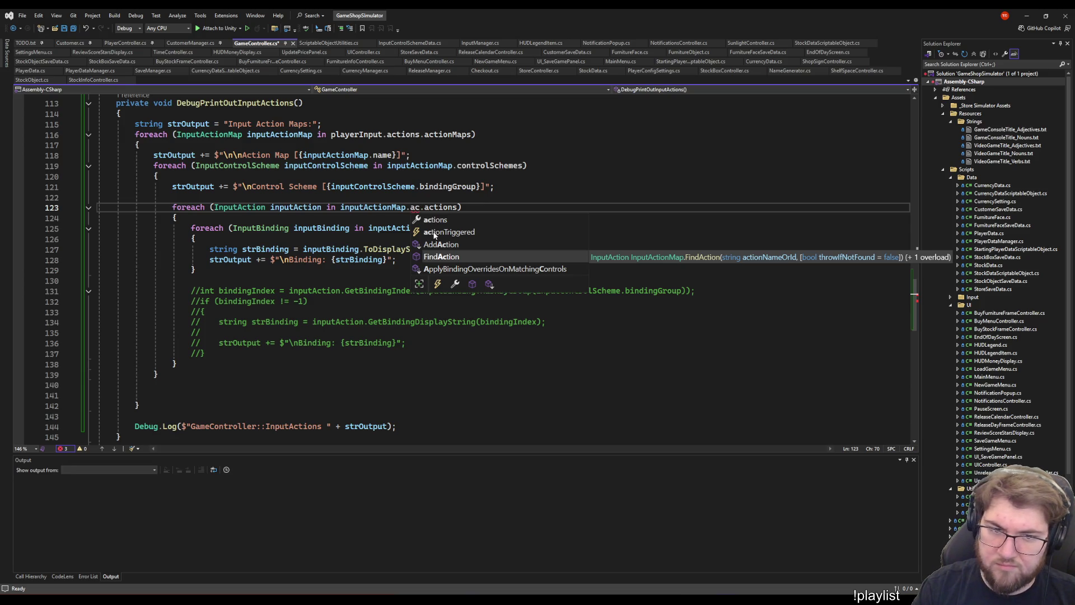
pyautogui.press('Escape')
pyautogui.press('BackSpace')
pyautogui.press('BackSpace')
pyautogui.press('BackSpace')
pyautogui.hotkey('ctrl', 'Return')
pyautogui.hotkey('ctrl', 'Return')
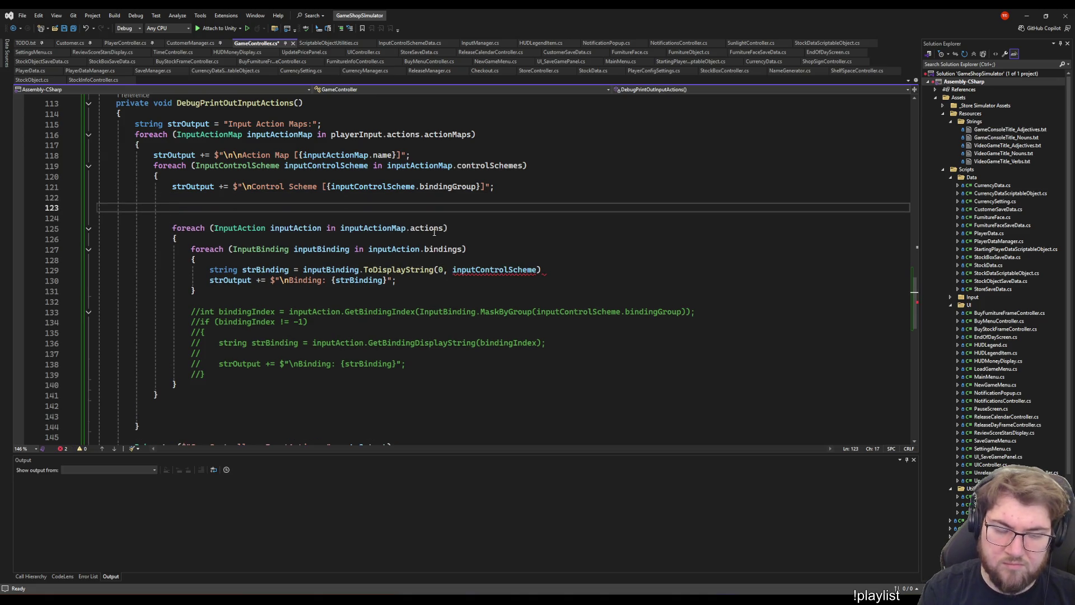
# - Autocomplete inputActionMap.FindAction on line 123 and review its string name overload
pyautogui.write('inputacti')
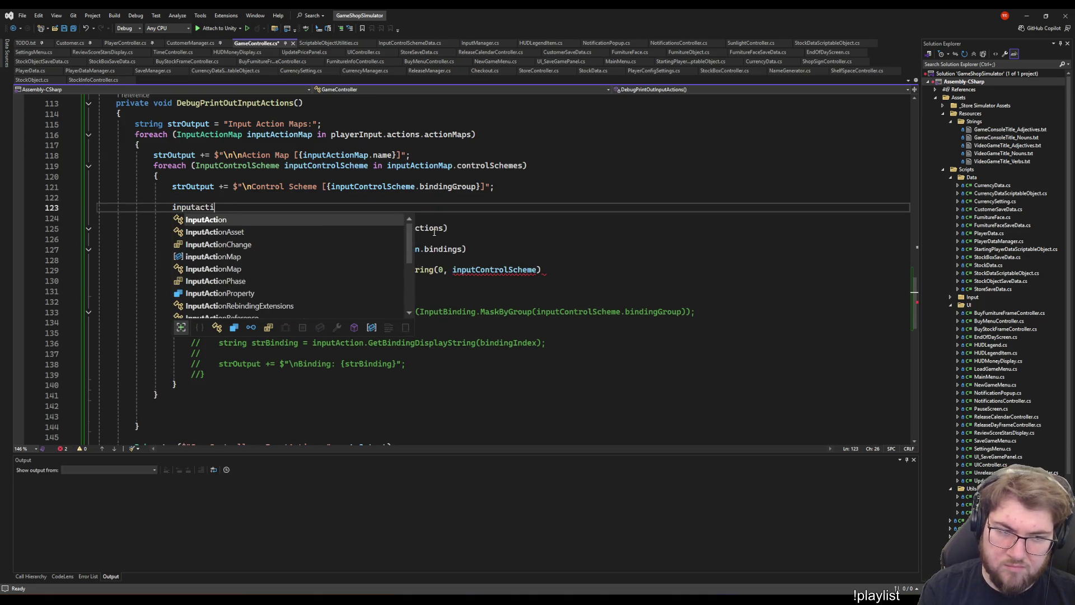
pyautogui.write('onMap.find')
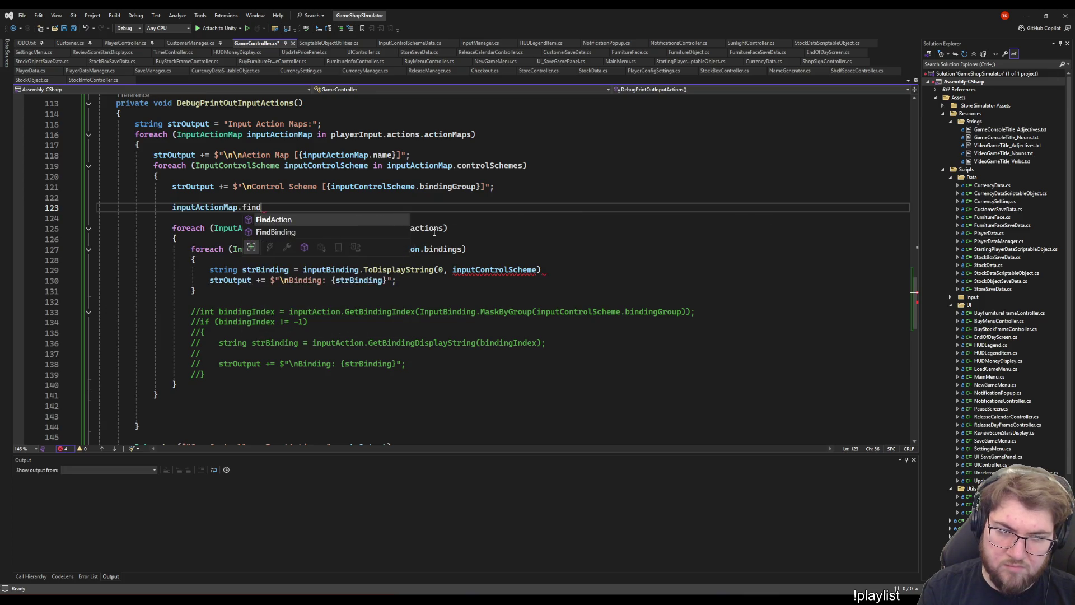
pyautogui.press('Down')
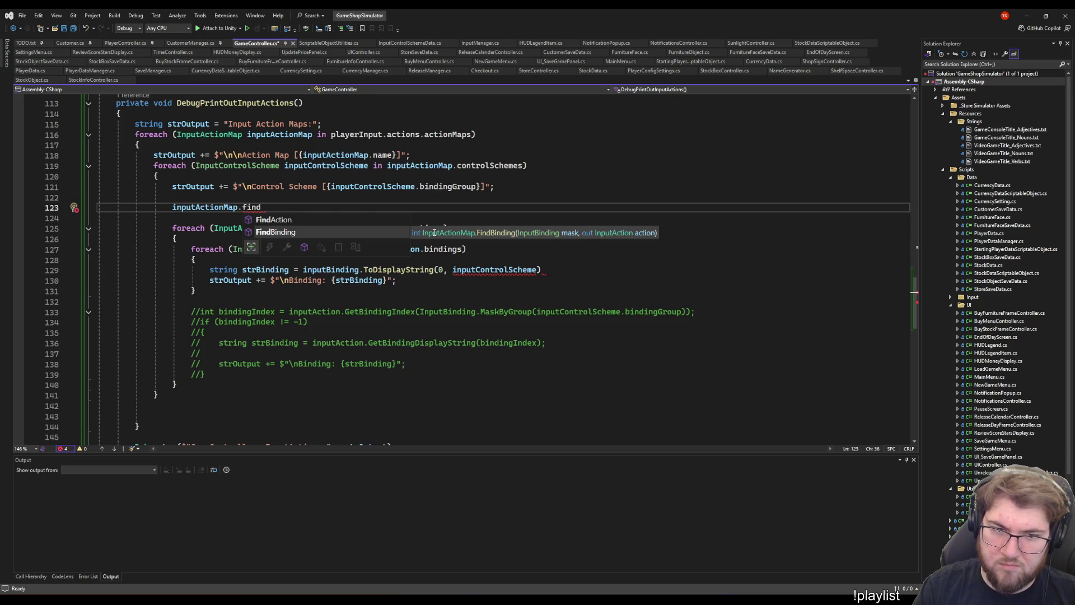
pyautogui.press('Up')
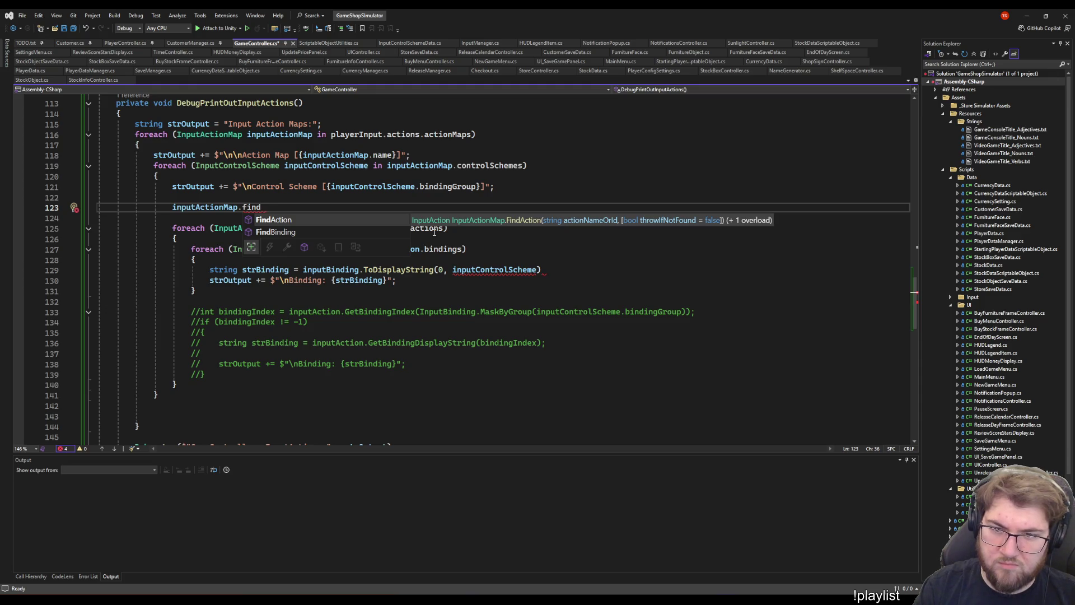
pyautogui.press('Tab')
pyautogui.write('(')
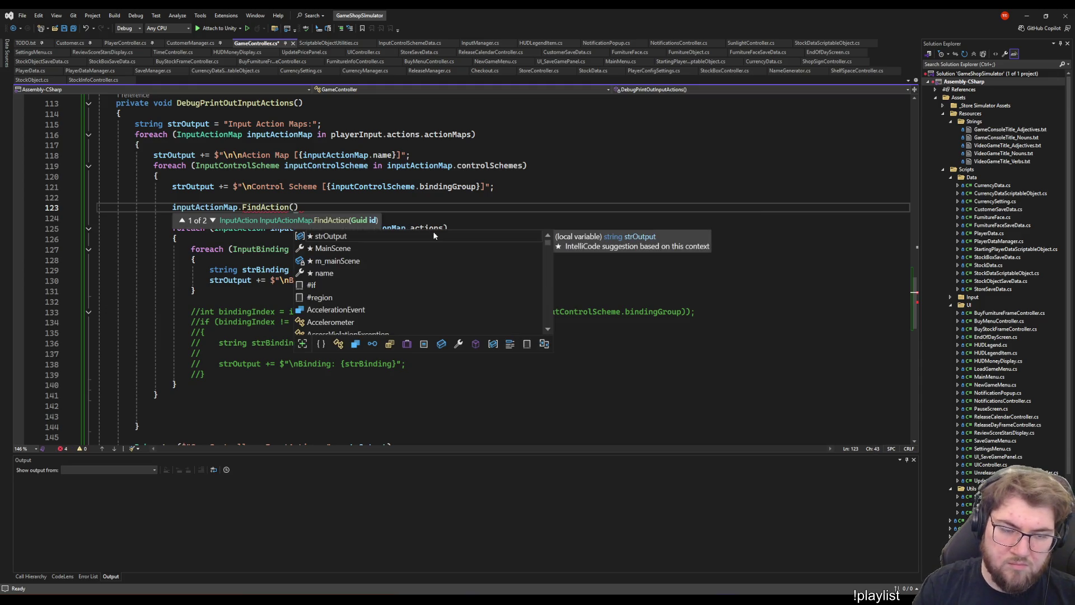
pyautogui.click(203, 225)
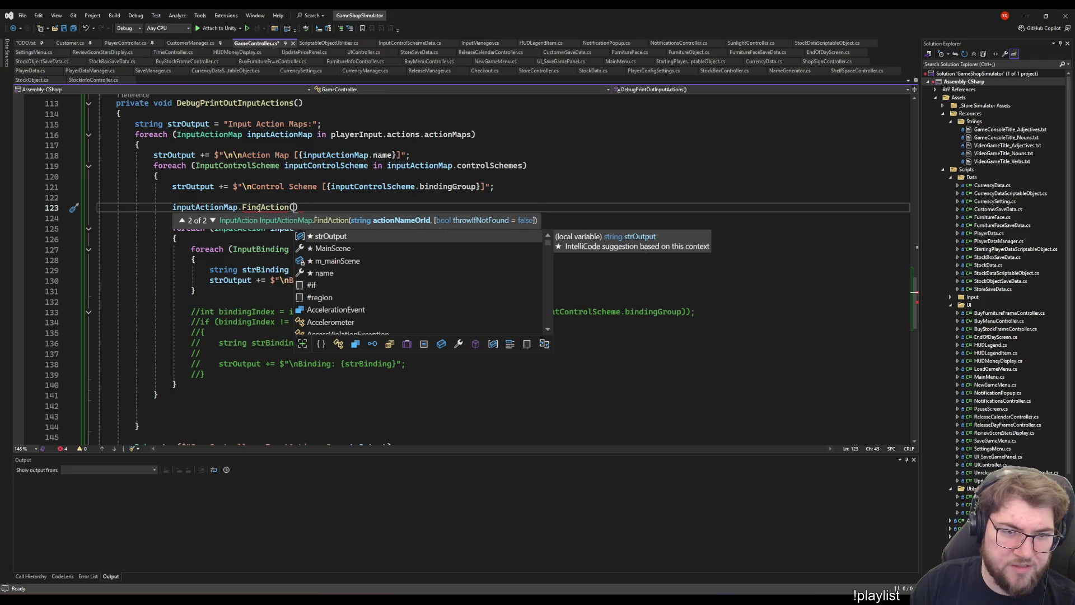
# - Delete the FindAction name from line 123 and build the project
pyautogui.doubleClick(259, 207)
pyautogui.press('BackSpace')
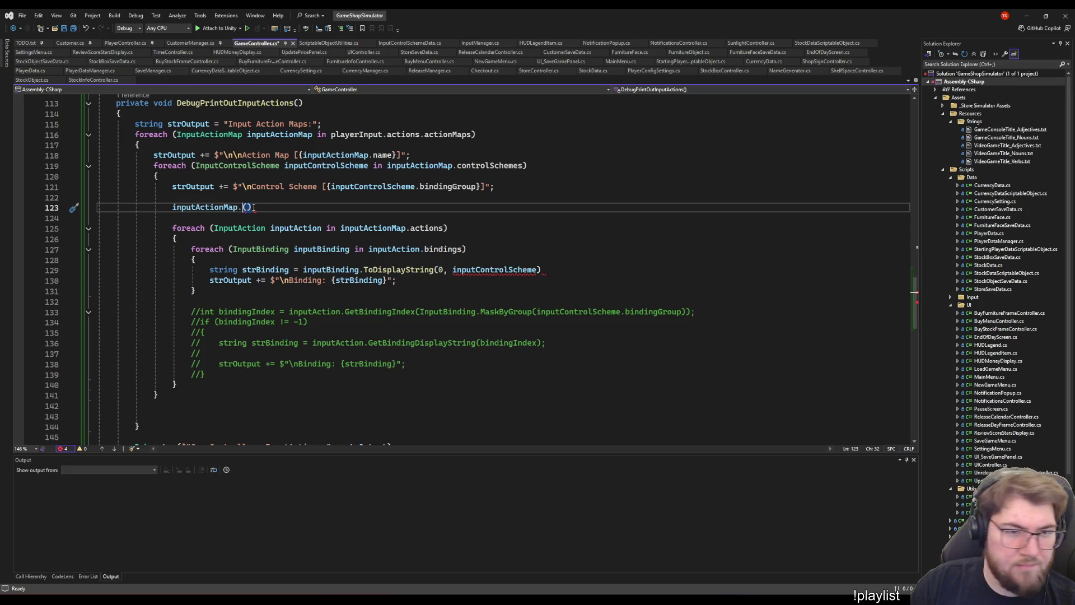
pyautogui.click(330, 207)
pyautogui.press('F5')
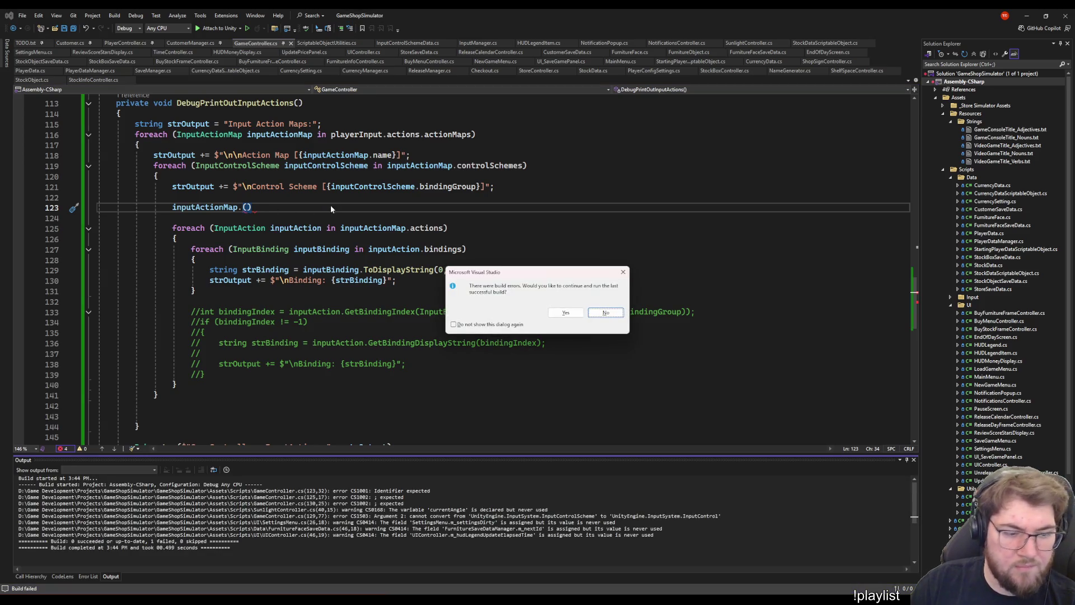
# - Decline the last successful build and change line 123 to inputActionMap.FindBinding(
pyautogui.click(623, 312)
pyautogui.press('BackSpace')
pyautogui.press('BackSpace')
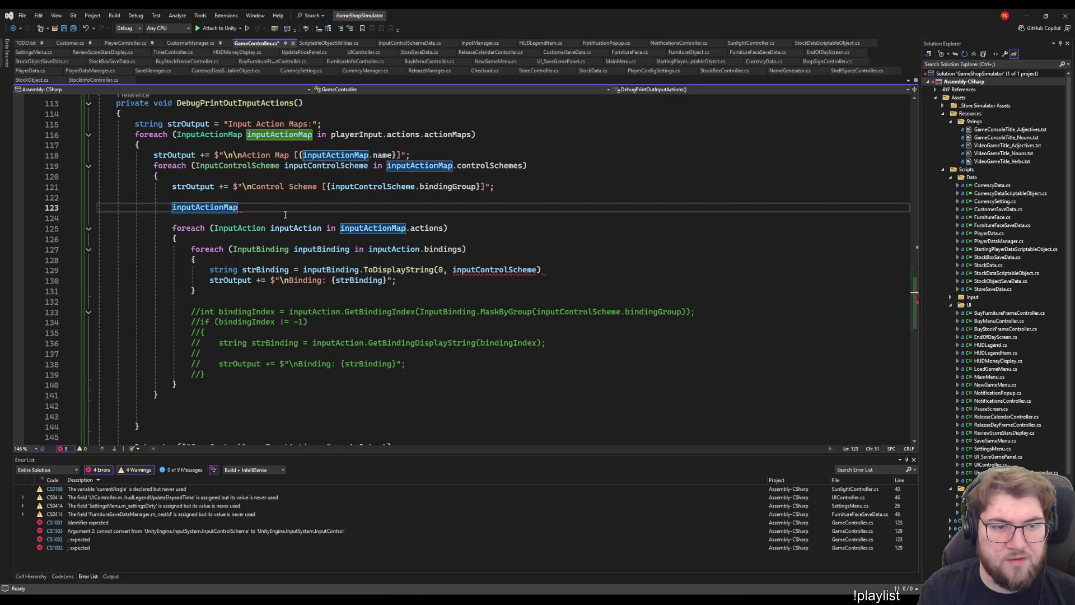
pyautogui.write('.find')
pyautogui.press('Down')
pyautogui.write('(')
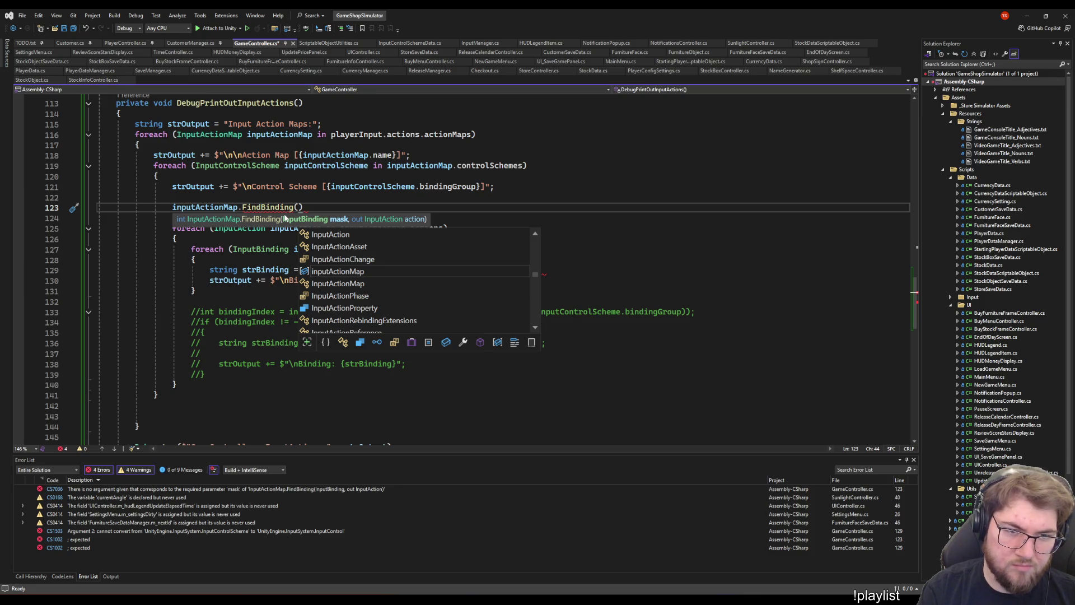
# - Pass InputBinding.MaskByGroup(inputControlScheme.bindingGroup), out as FindBinding's arguments on line 123
pyautogui.write('Inputbind')
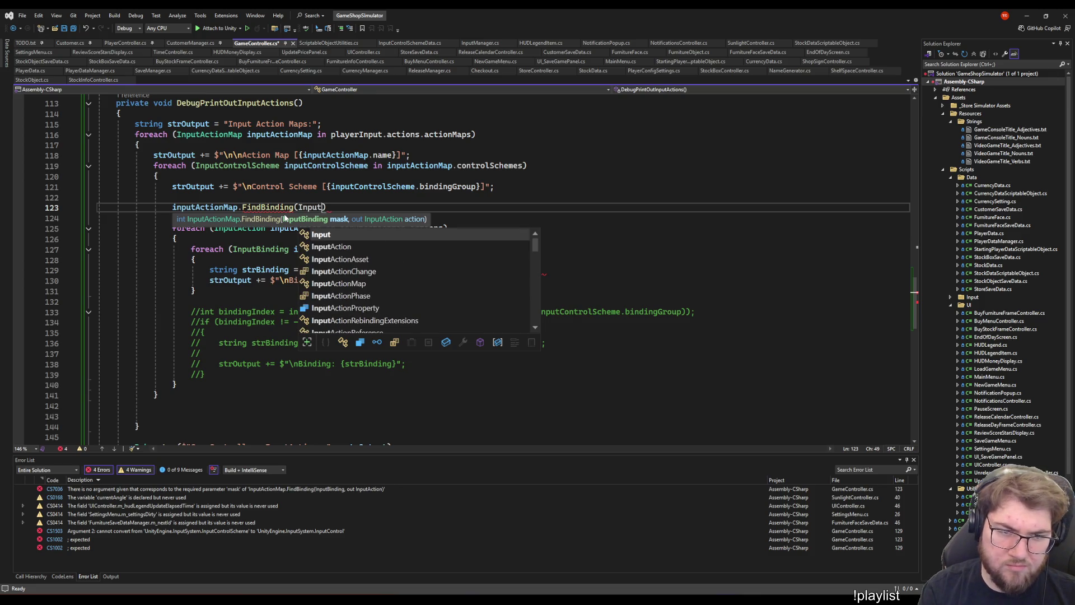
pyautogui.write('.')
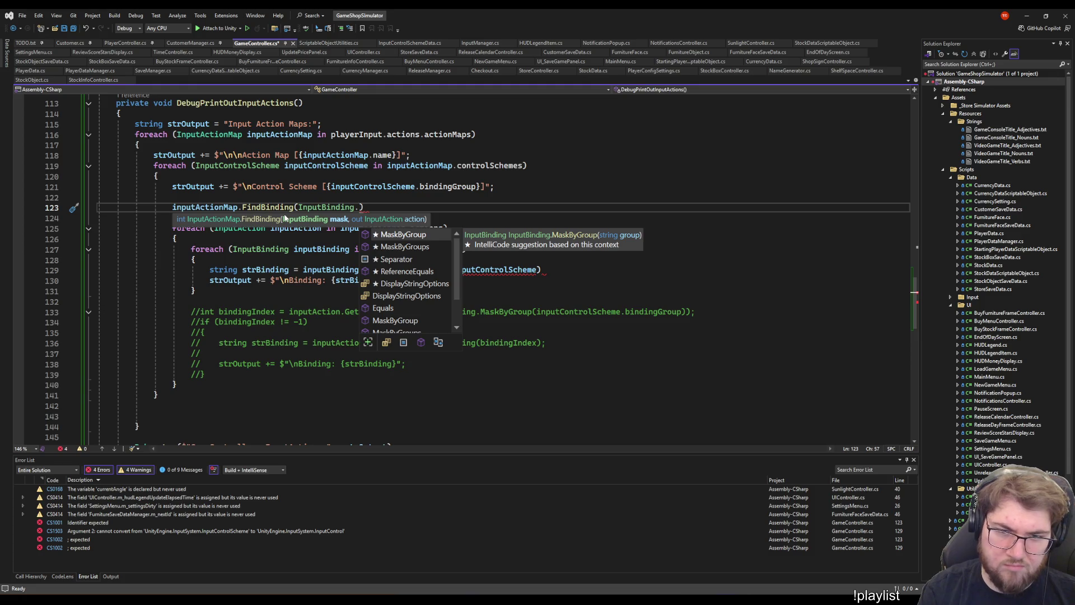
pyautogui.press('Tab')
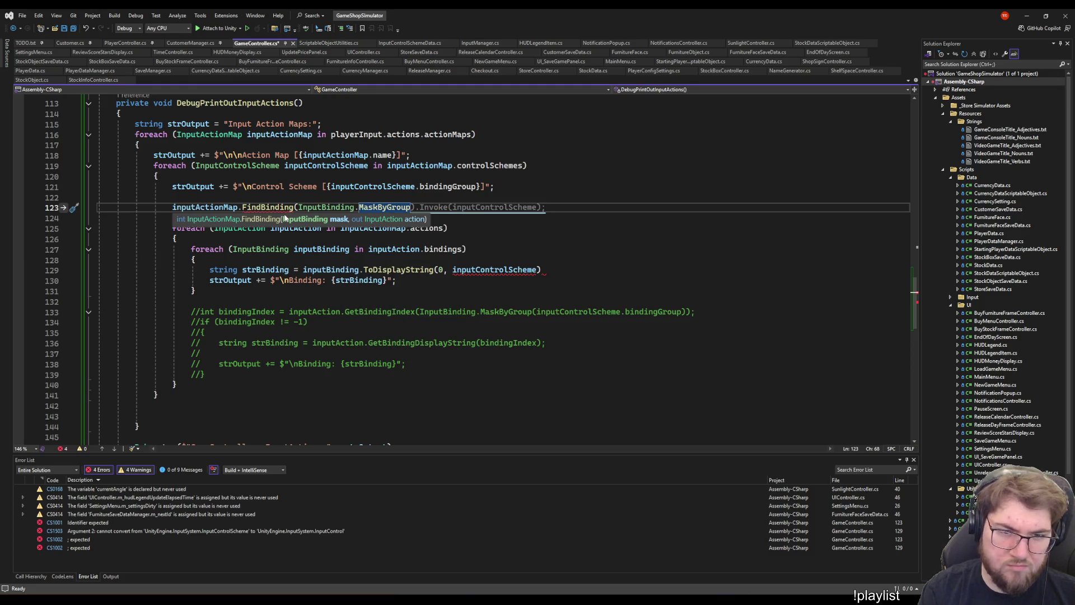
pyautogui.write('(inpu')
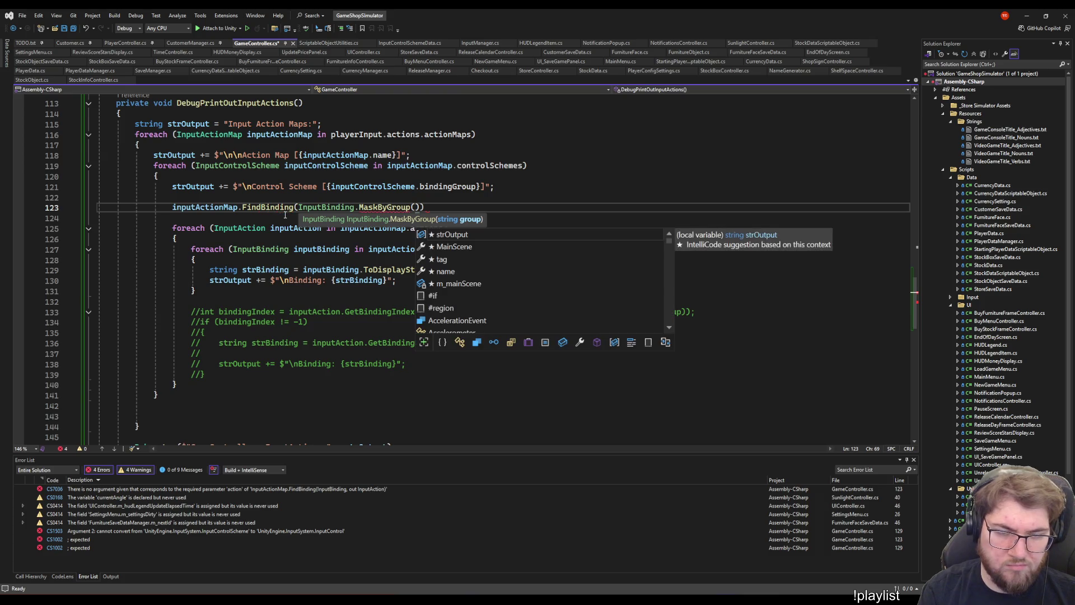
pyautogui.write('tcon')
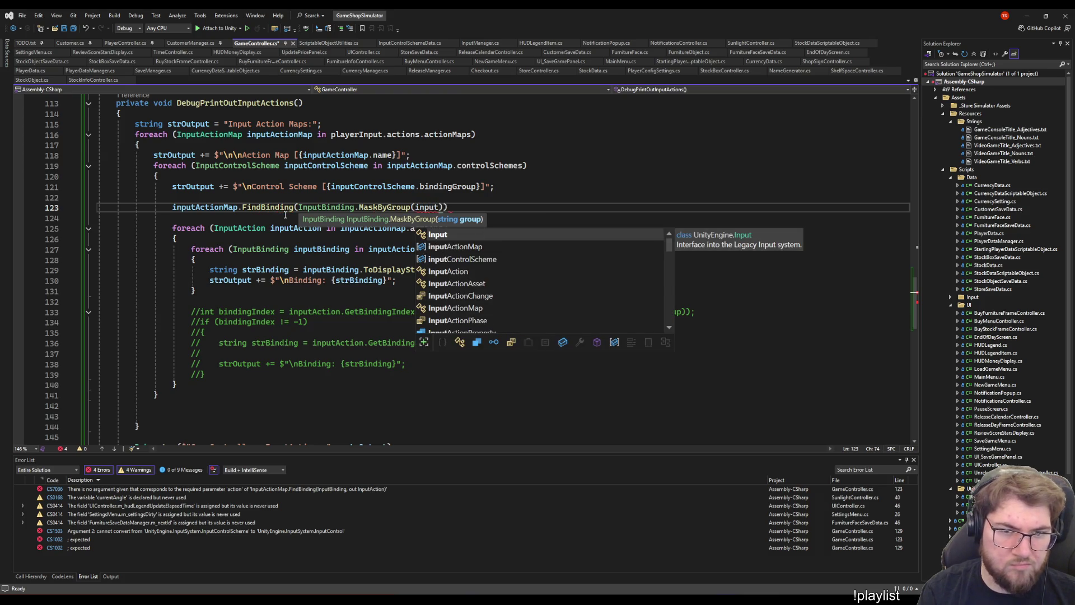
pyautogui.write('.')
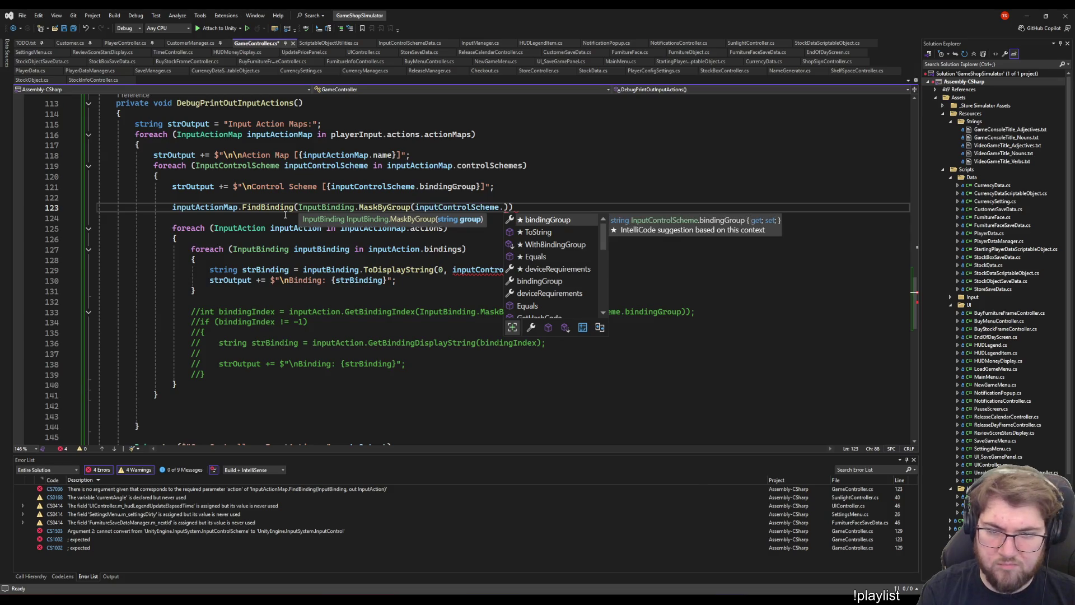
pyautogui.press('Tab')
pyautogui.write(')')
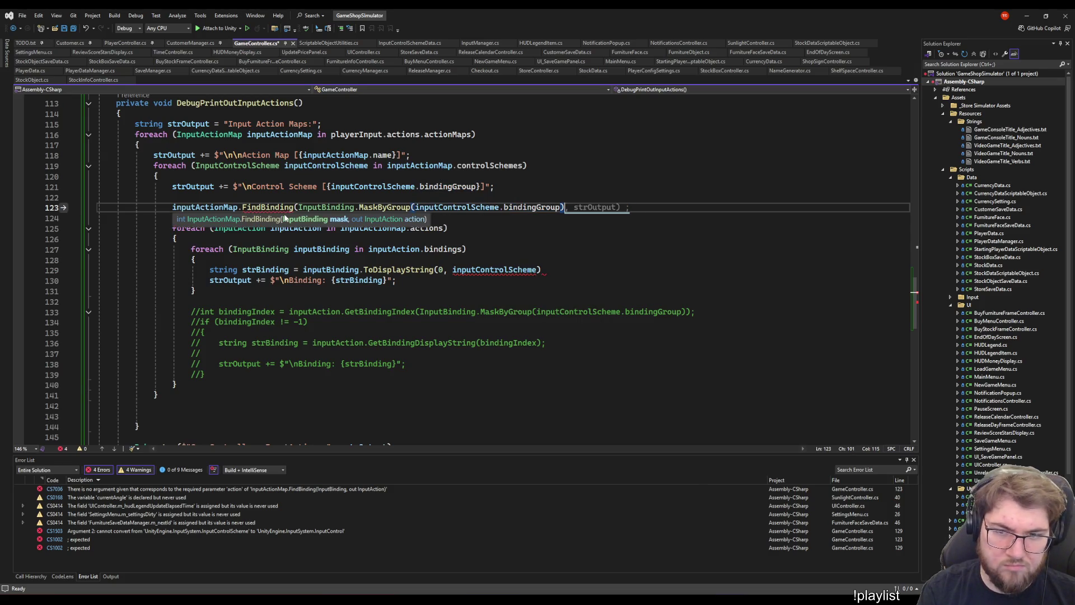
pyautogui.write(',')
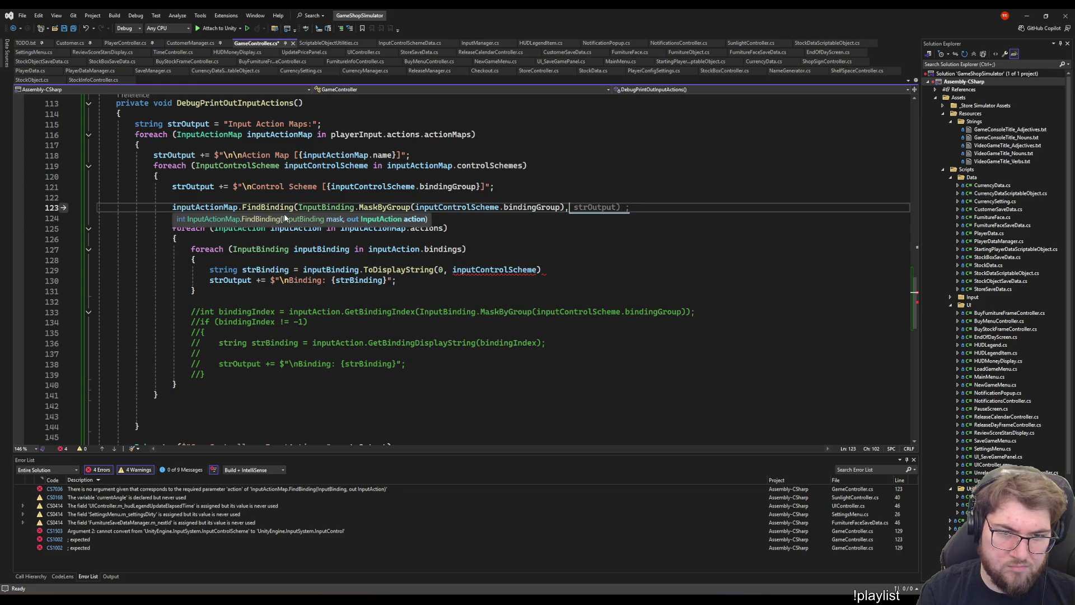
pyautogui.write(' out')
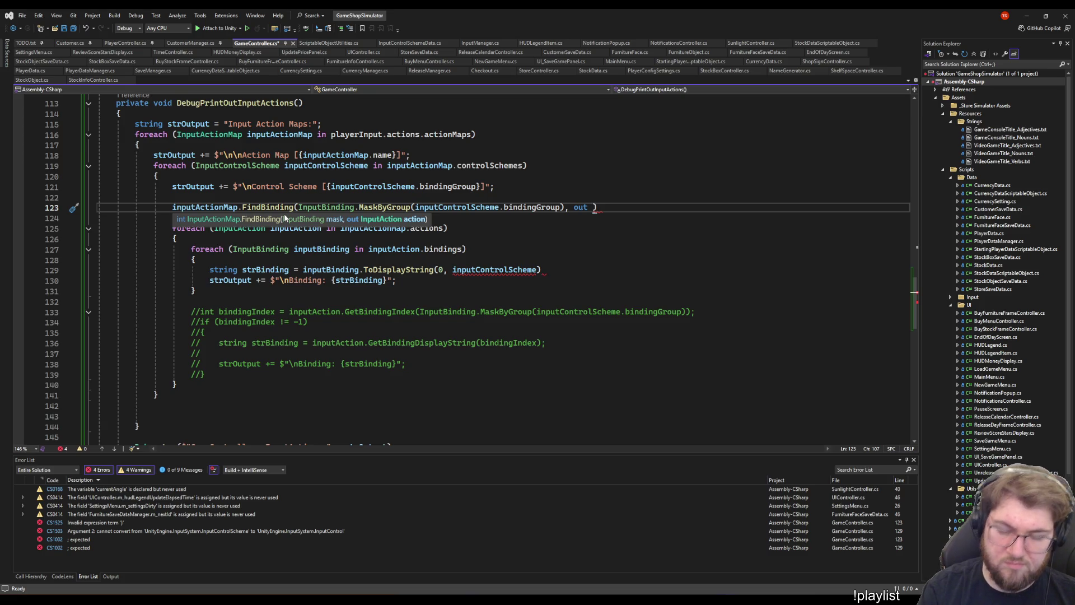
pyautogui.click(542, 207)
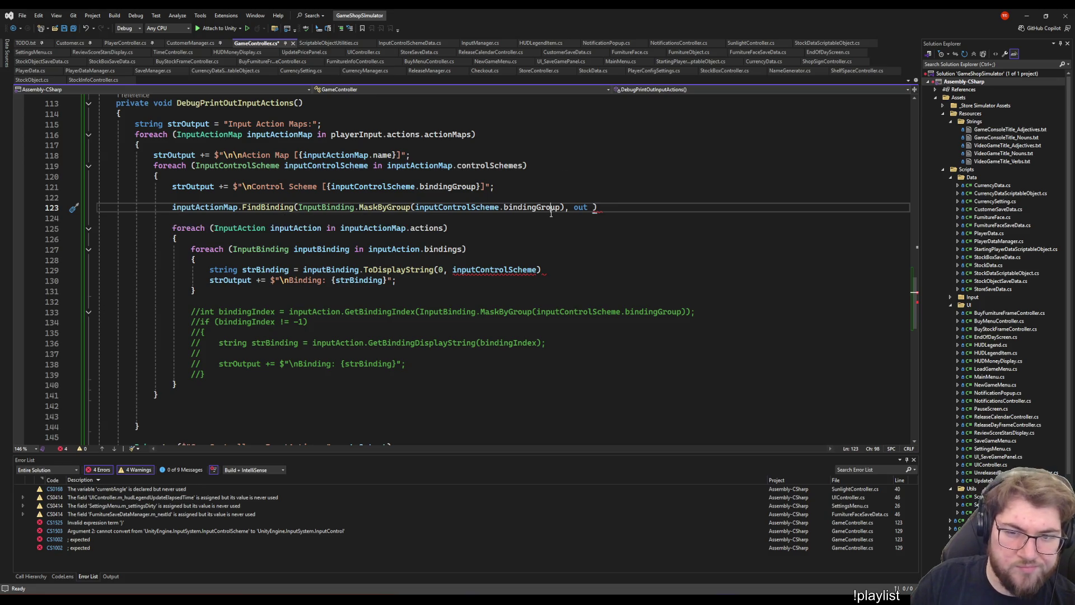
# - Inspect the MaskByGroup signature and browse InputBinding members such as DisplayStringOptions
pyautogui.click(362, 207)
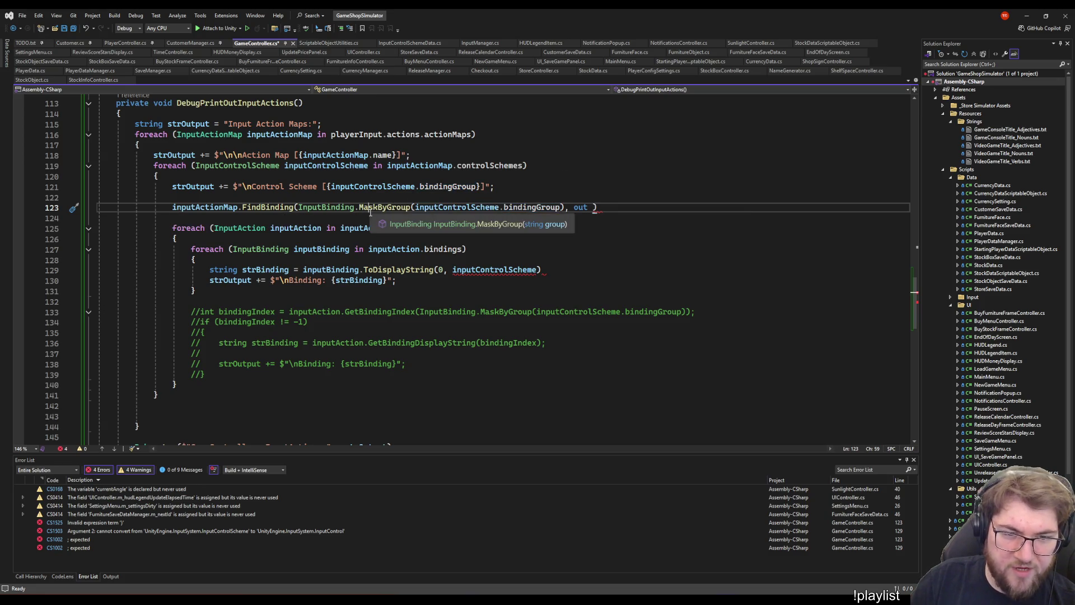
pyautogui.press('Left')
pyautogui.press('Left')
pyautogui.press('Left')
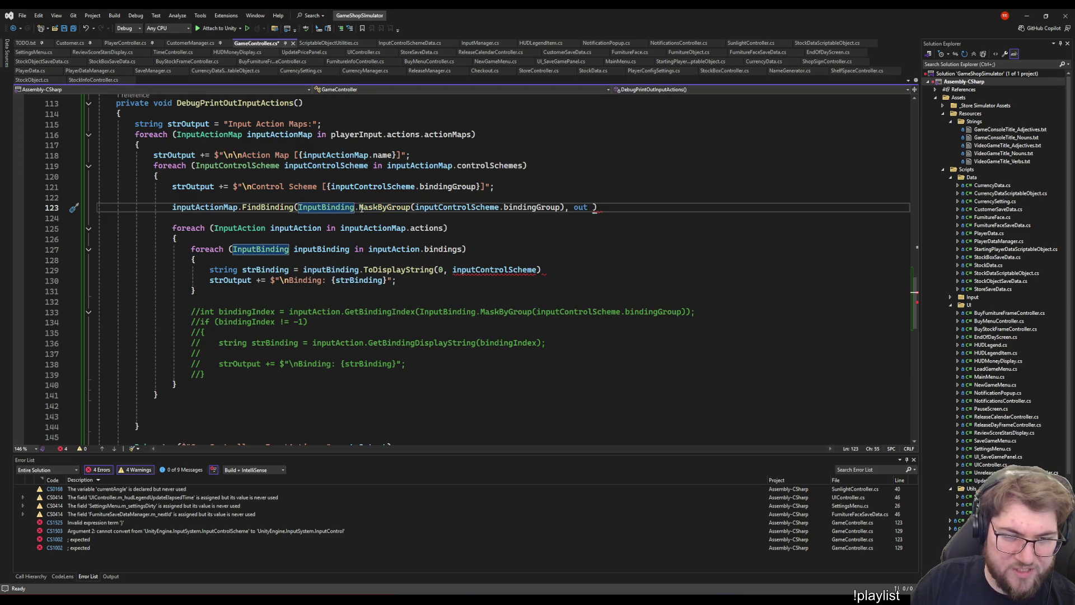
pyautogui.write('.')
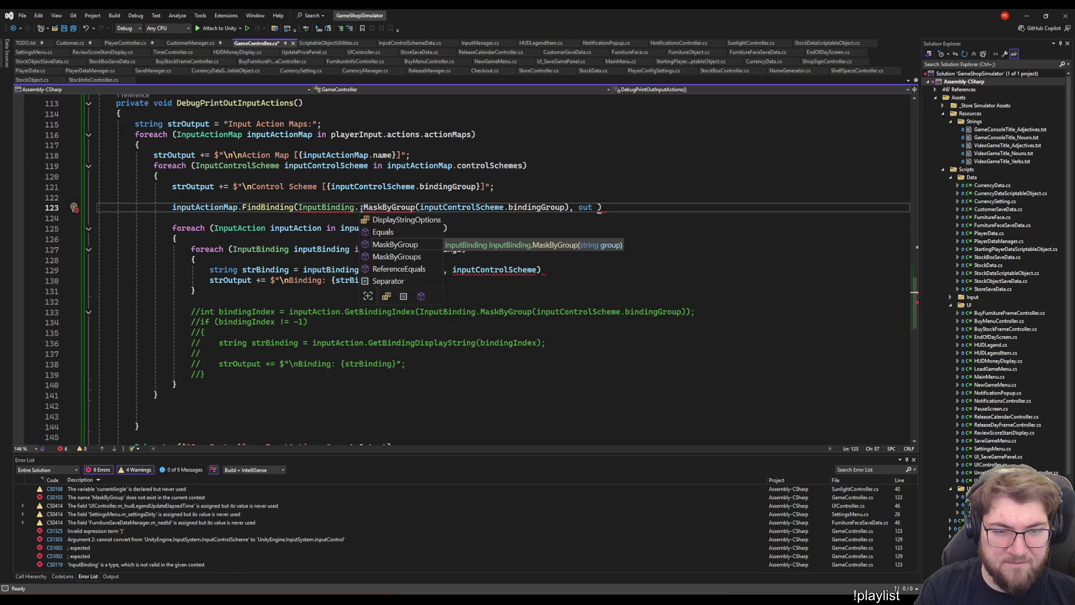
pyautogui.press('Up')
pyautogui.press('Up')
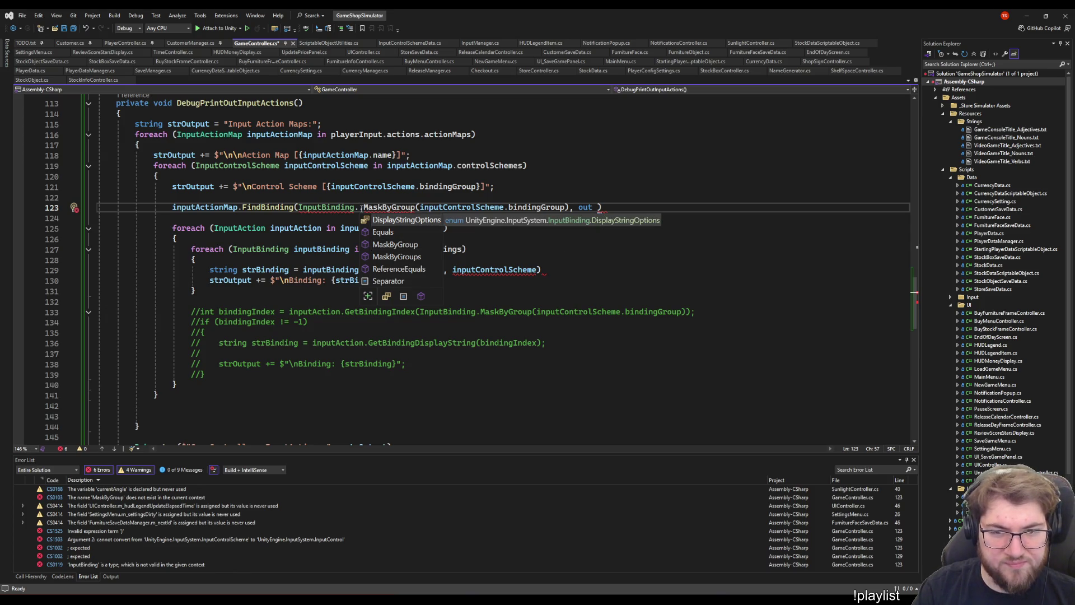
pyautogui.press('Down')
pyautogui.press('Down')
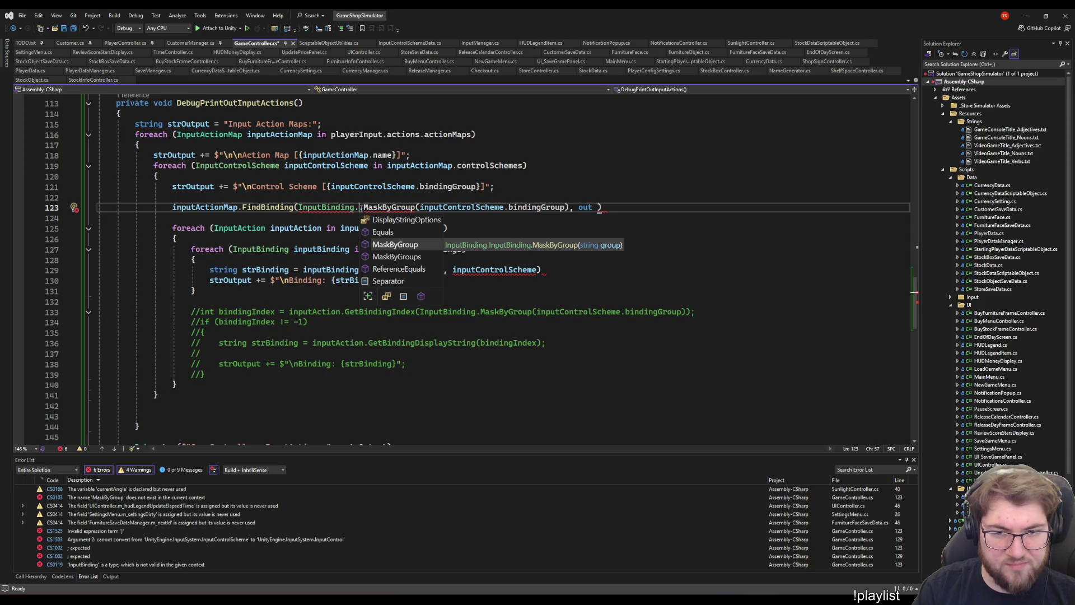
pyautogui.press('Escape')
# - Remove the out keyword so FindBinding's second argument on line 123 is empty
pyautogui.press('End')
pyautogui.press('Left')
pyautogui.press('BackSpace')
pyautogui.press('Escape')
pyautogui.press('BackSpace')
pyautogui.press('BackSpace')
pyautogui.press('BackSpace')
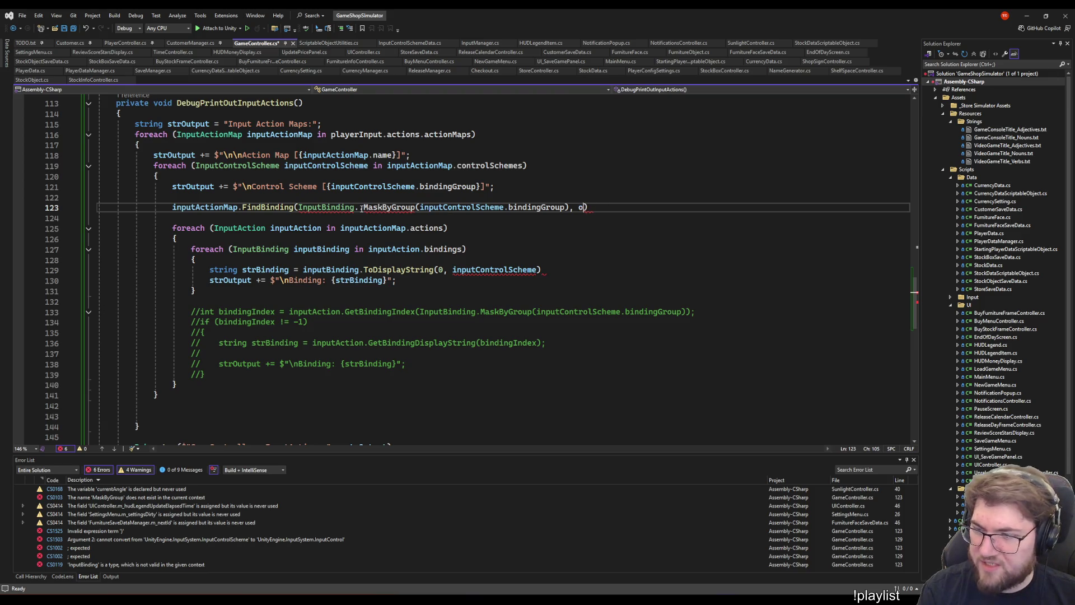
pyautogui.write(',')
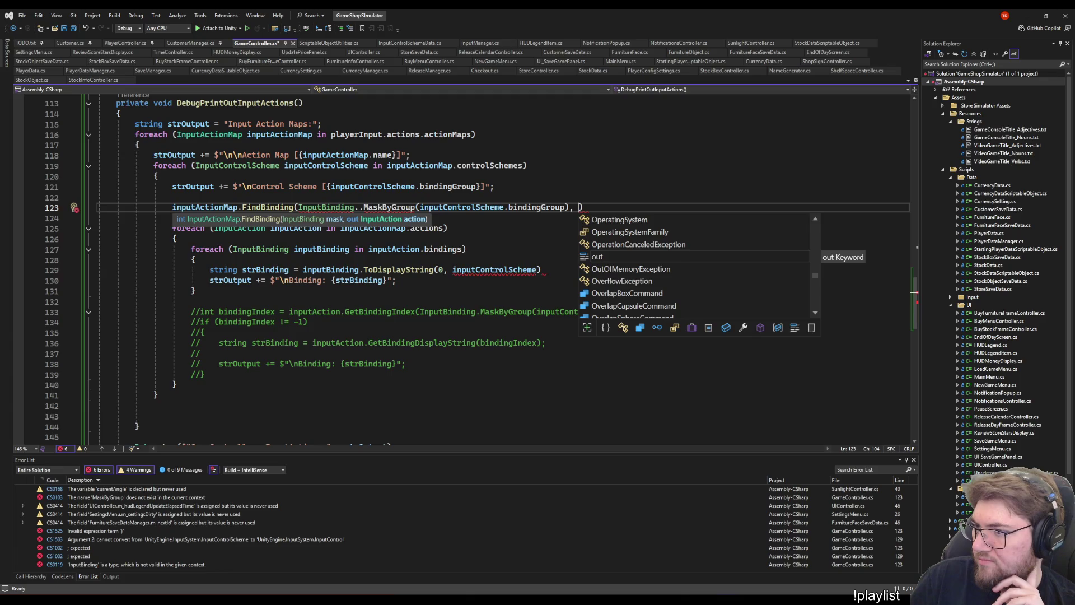
pyautogui.press('Escape')
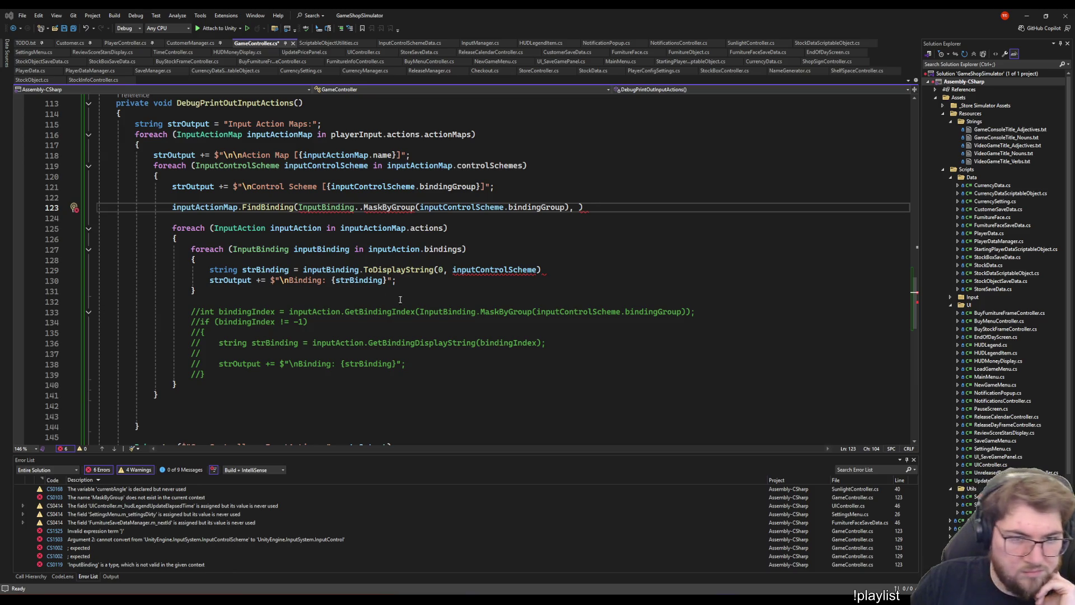
pyautogui.click(448, 299)
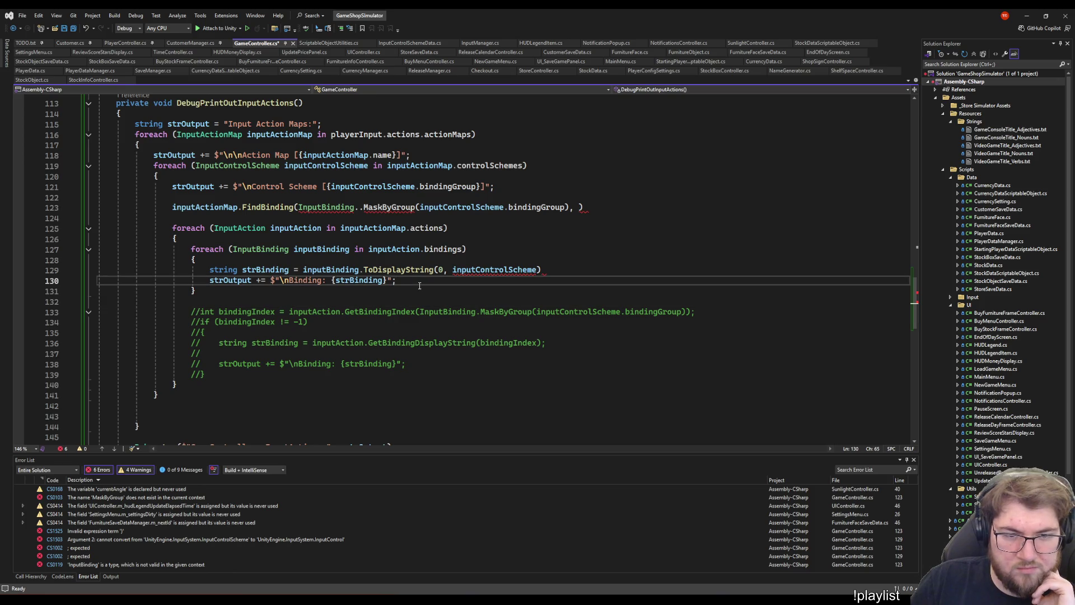
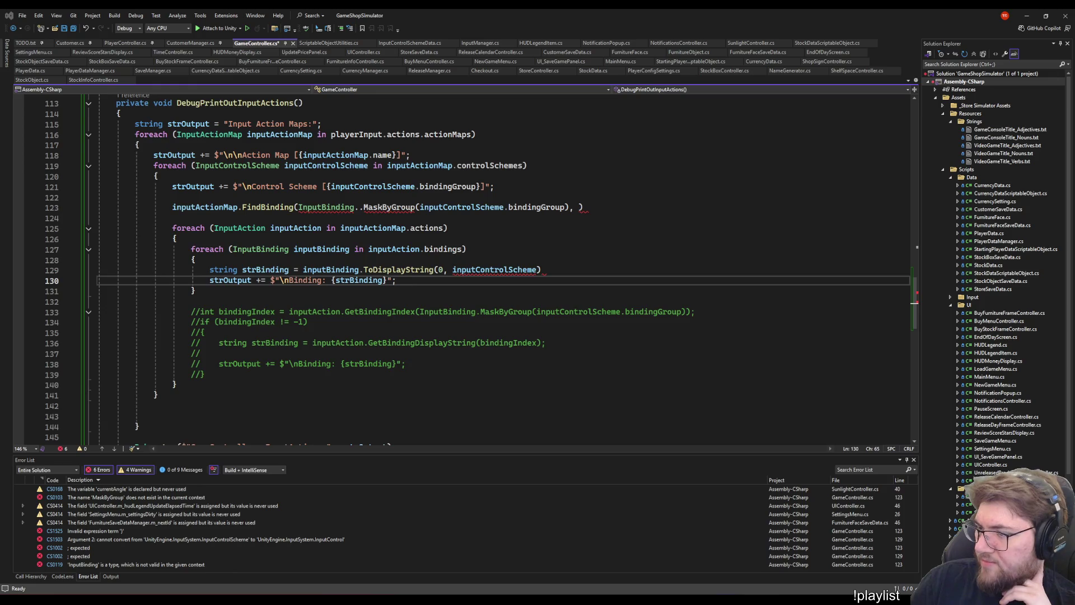
# - Bring up the RebindActionUI.cs GitHub page and widen the browser window
pyautogui.hotkey('alt', 'Tab')
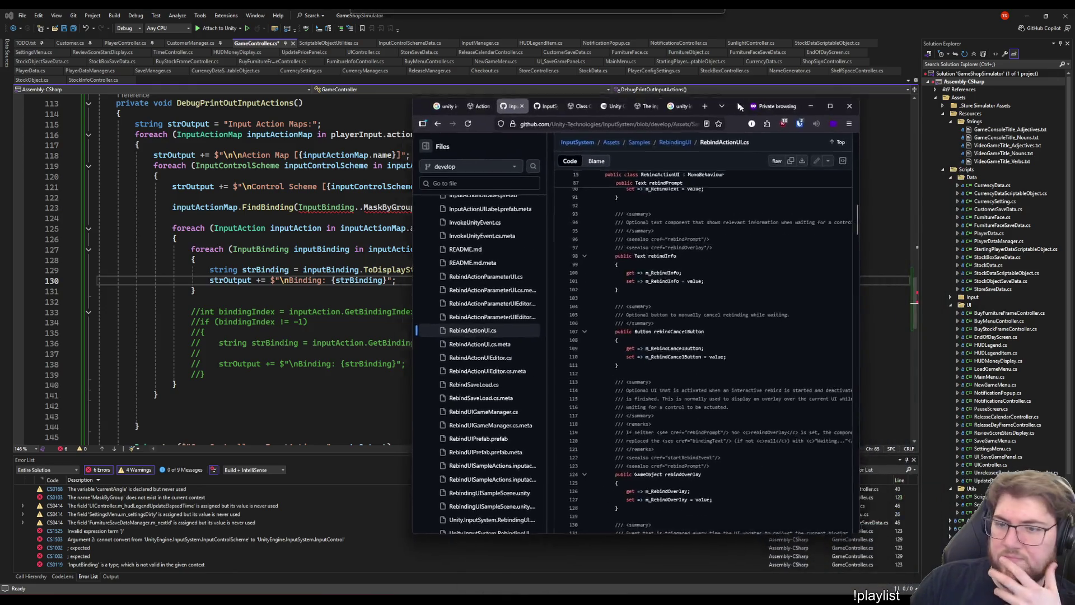
pyautogui.moveTo(802, 399); pyautogui.dragTo(984, 398)
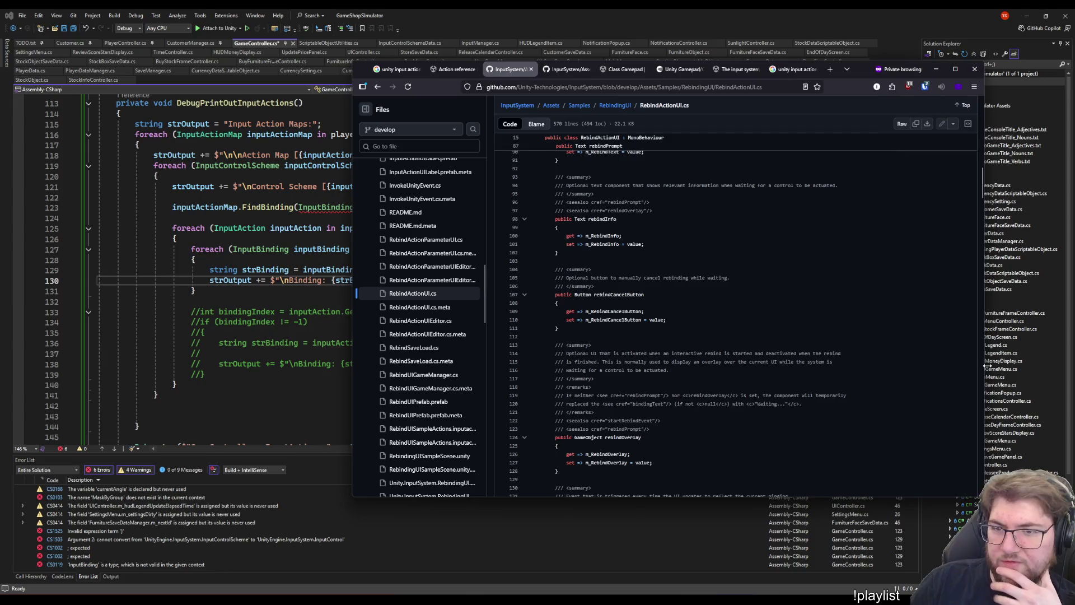
pyautogui.scroll(-6, 826, 303)
pyautogui.scroll(-18, 826, 303)
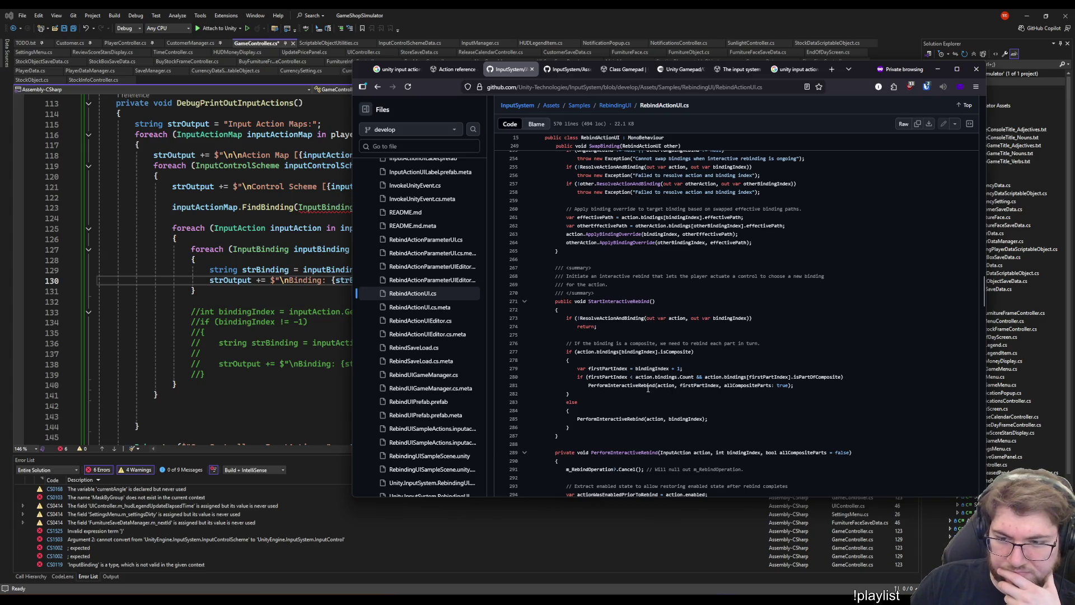
# - Scroll through RebindActionUI.cs to the ResolveActionAndBinding and UpdateBindingDisplay methods
pyautogui.scroll(-3, 648, 388)
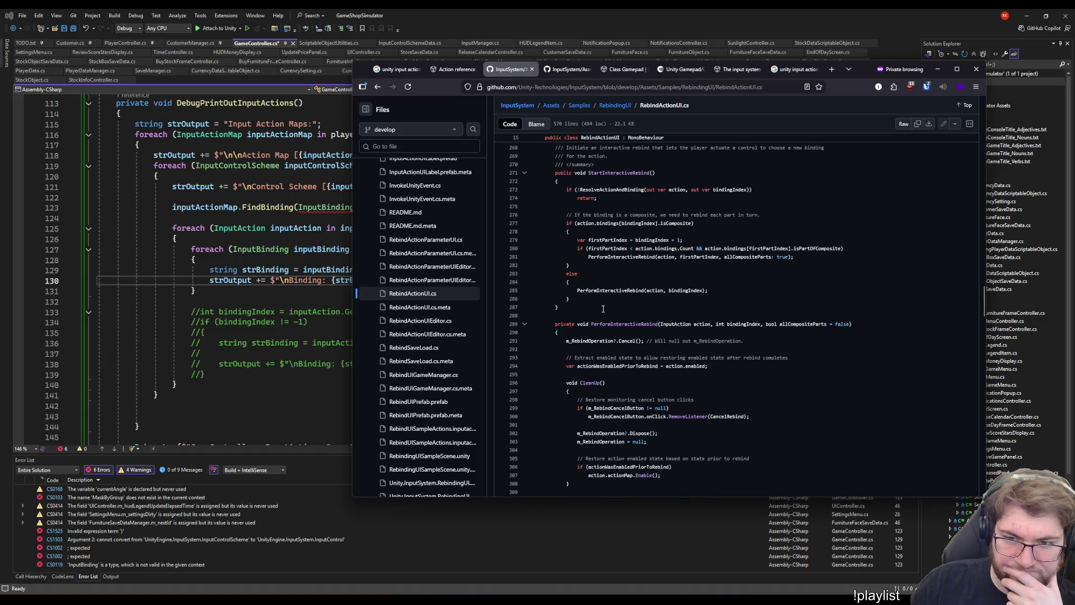
pyautogui.scroll(20, 725, 323)
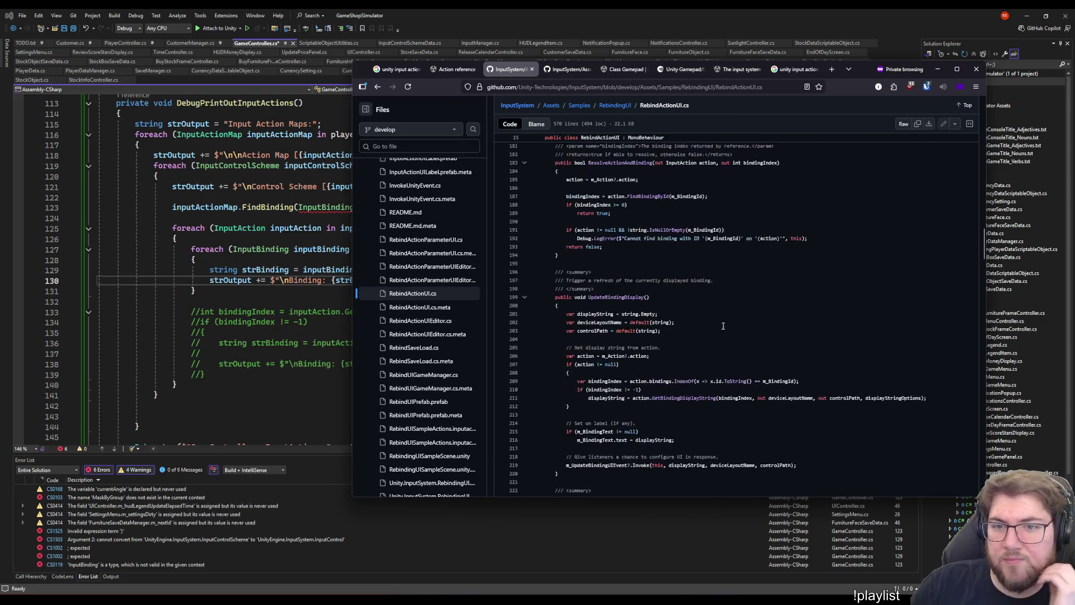
pyautogui.scroll(20, 725, 322)
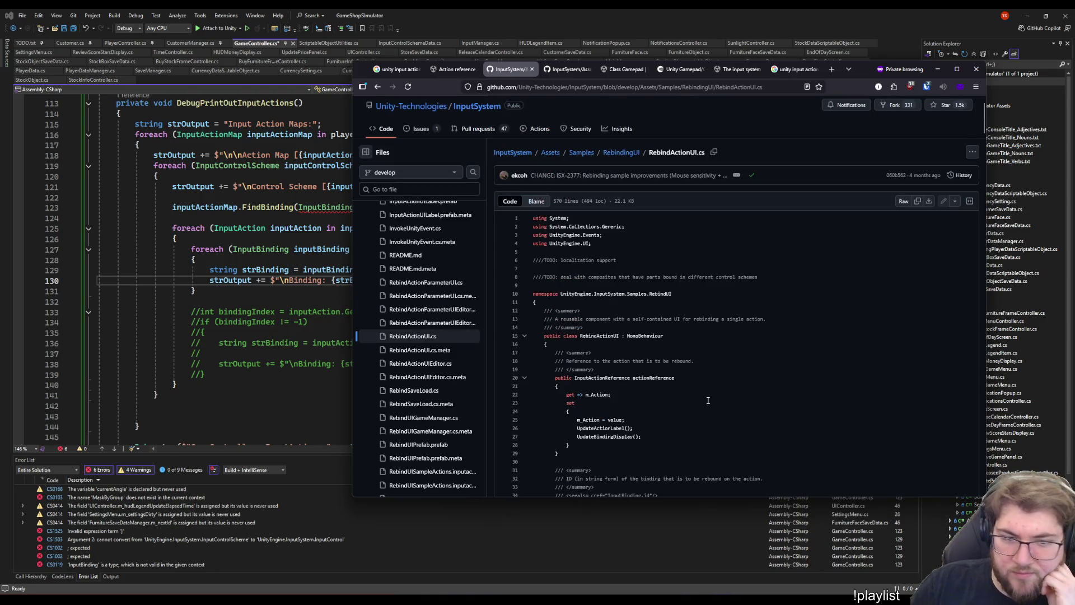
pyautogui.scroll(-4, 643, 385)
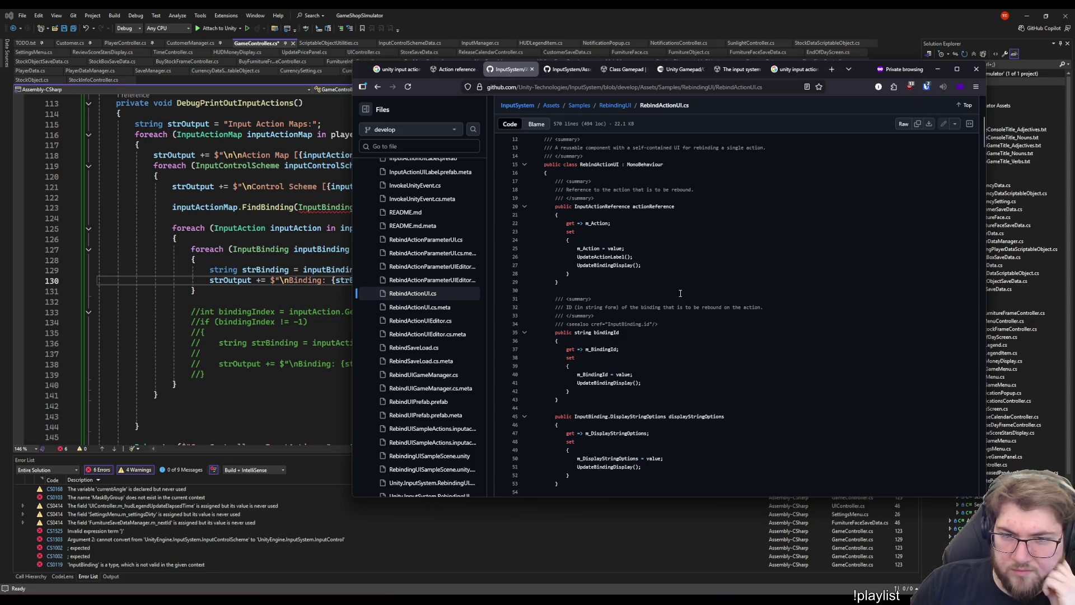
pyautogui.scroll(-6, 651, 267)
pyautogui.scroll(3, 758, 222)
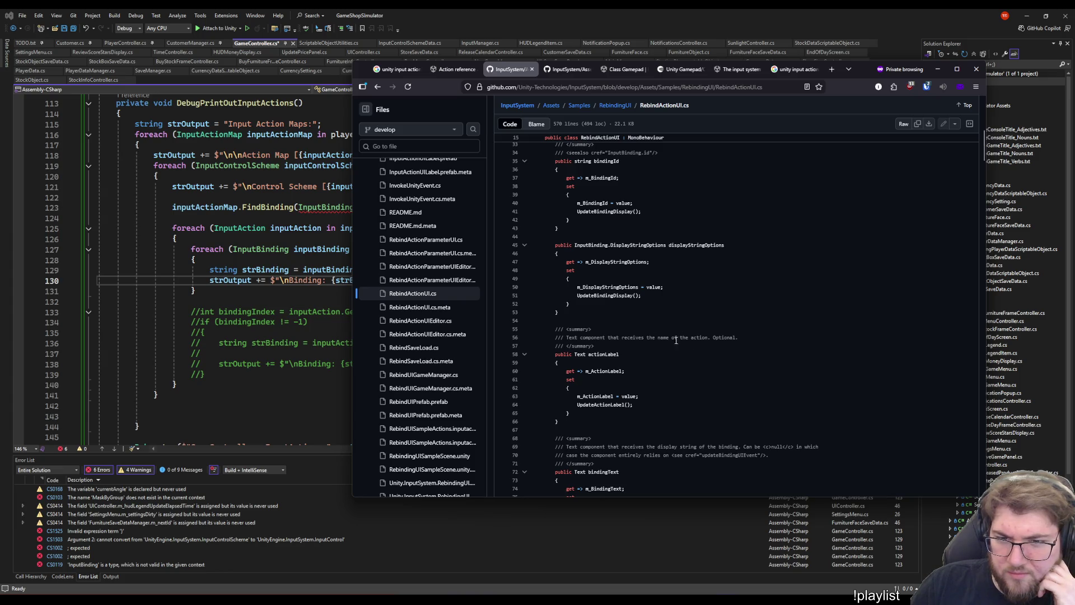
pyautogui.scroll(-3, 795, 328)
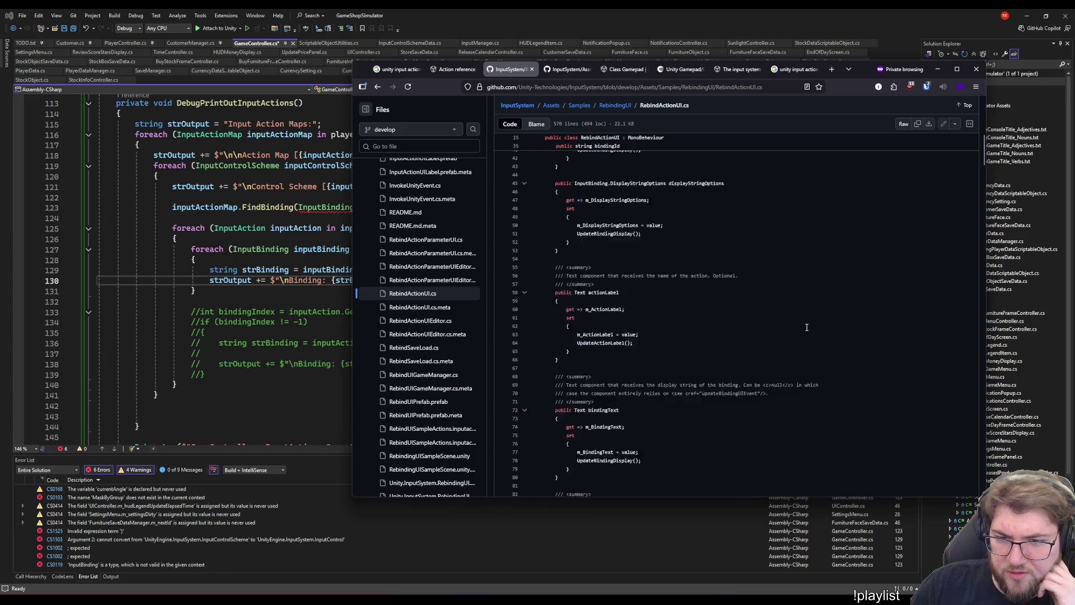
pyautogui.scroll(-3, 807, 327)
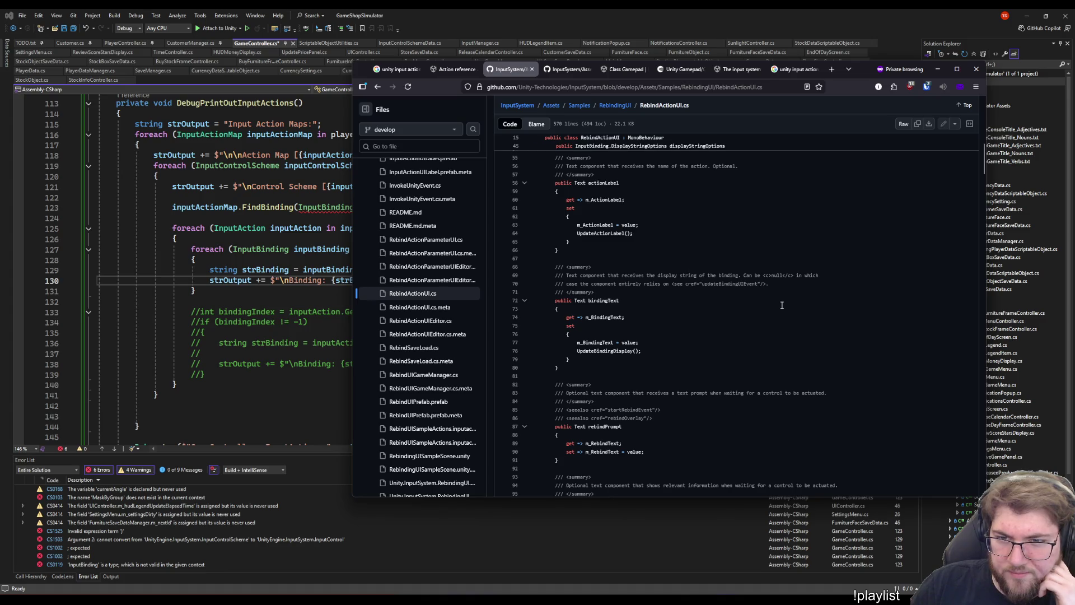
pyautogui.scroll(-1, 773, 295)
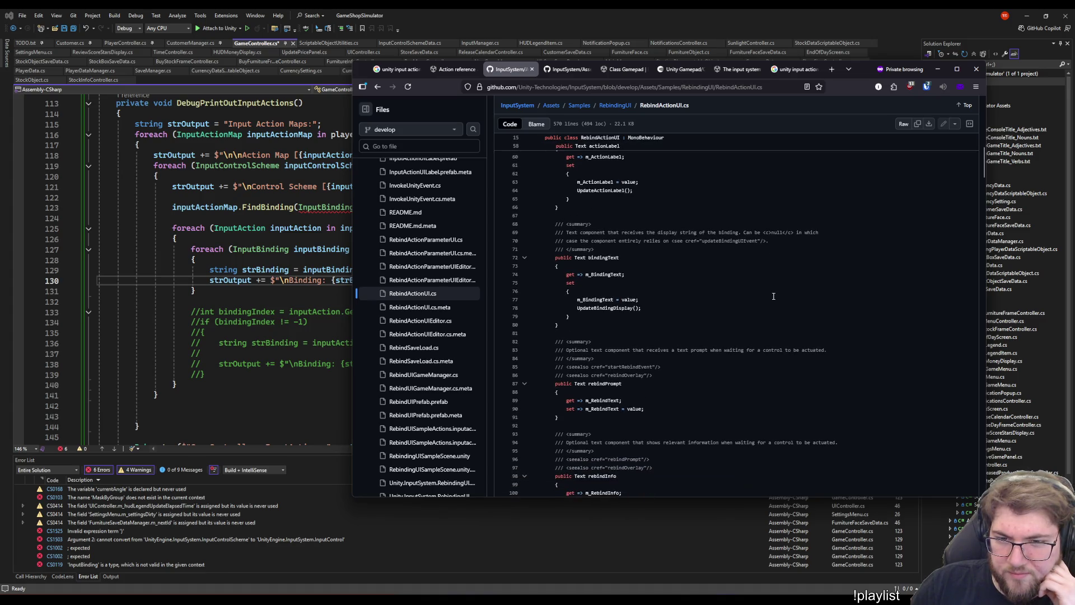
pyautogui.scroll(-3, 773, 296)
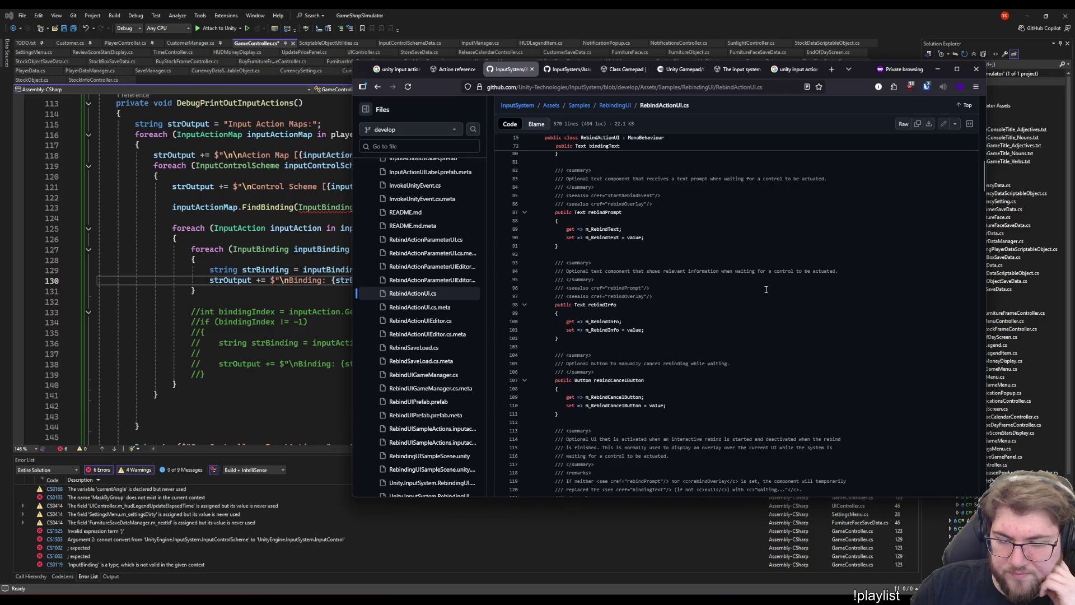
pyautogui.scroll(-2, 771, 295)
pyautogui.scroll(-6, 771, 295)
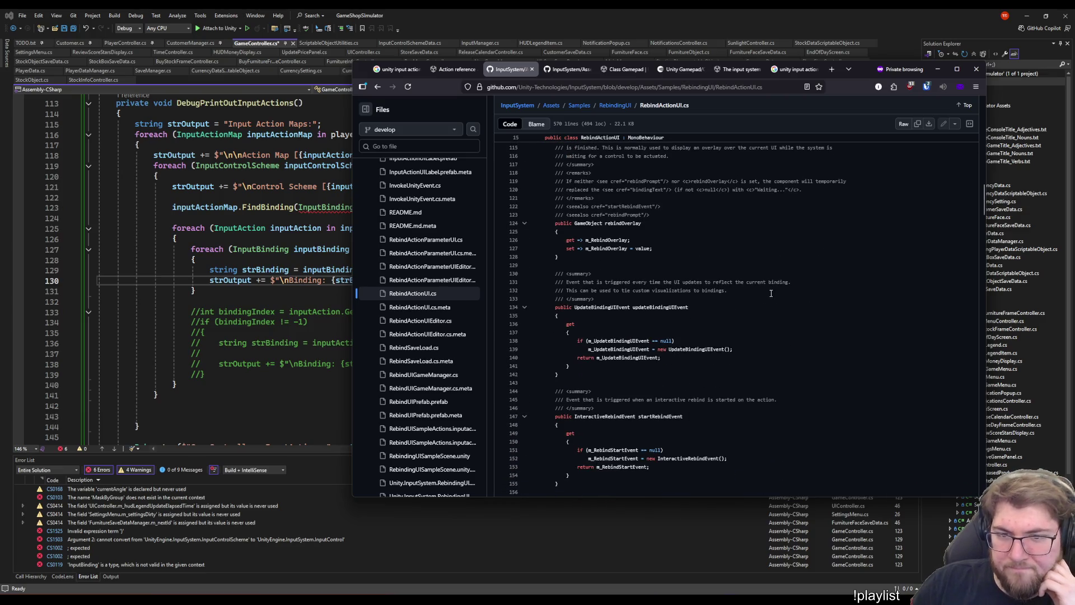
pyautogui.scroll(-3, 745, 275)
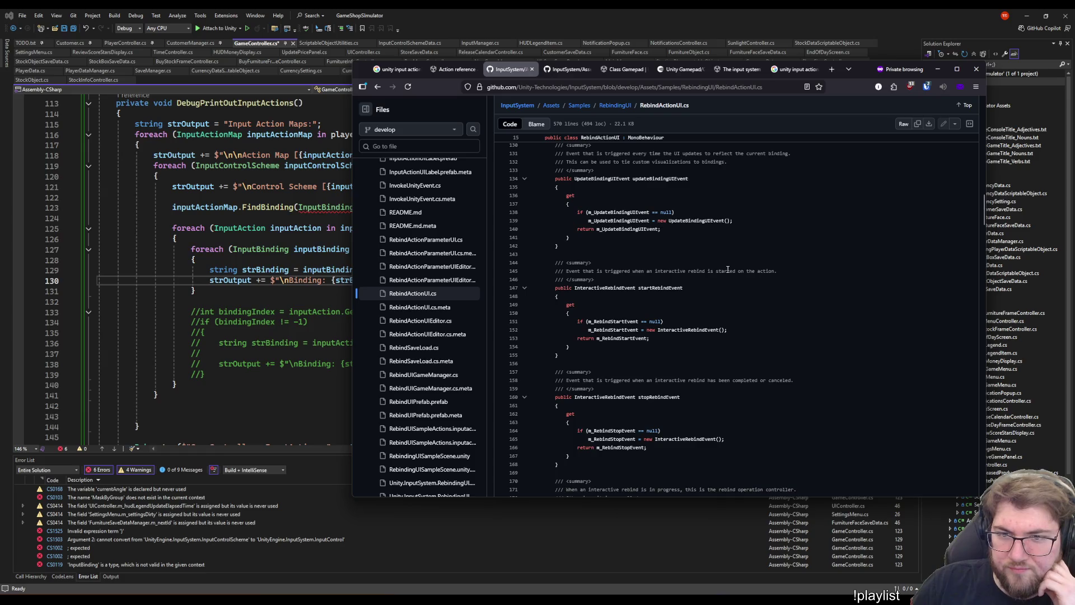
pyautogui.scroll(-2, 728, 270)
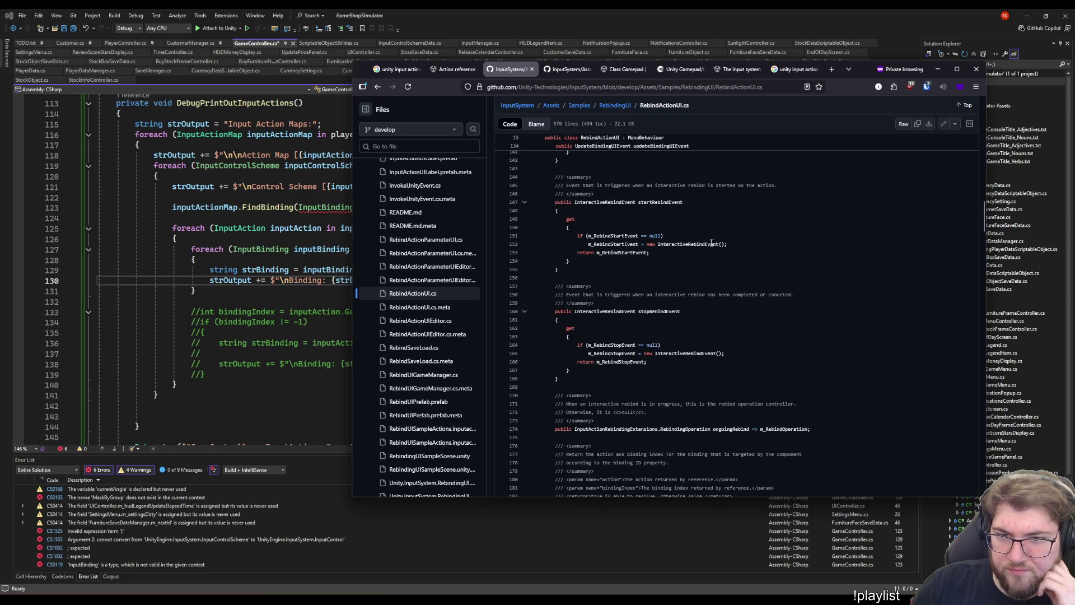
pyautogui.scroll(-4, 762, 323)
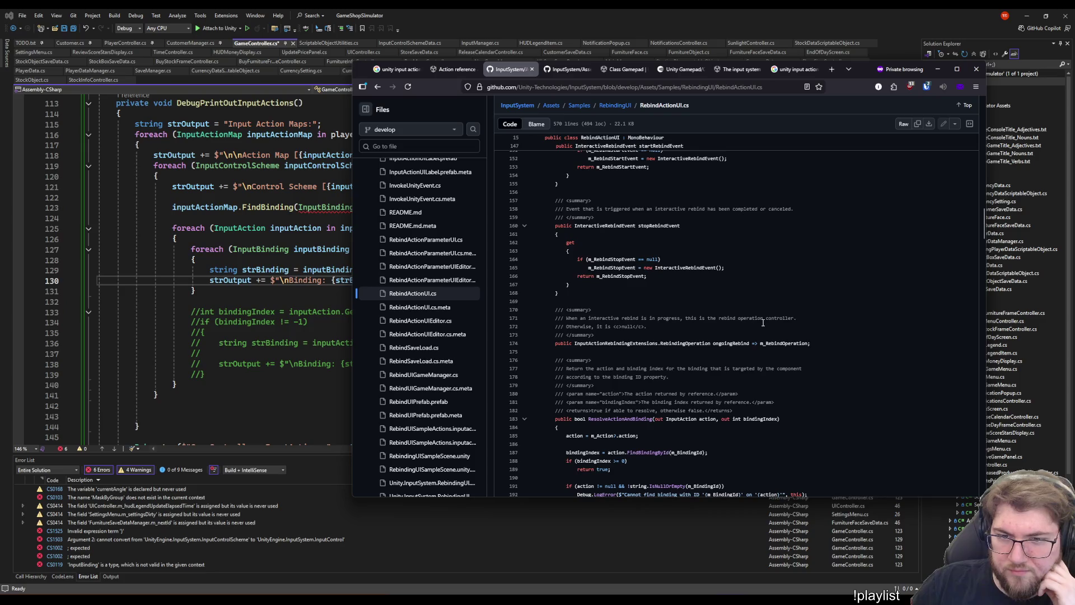
pyautogui.scroll(-1, 762, 323)
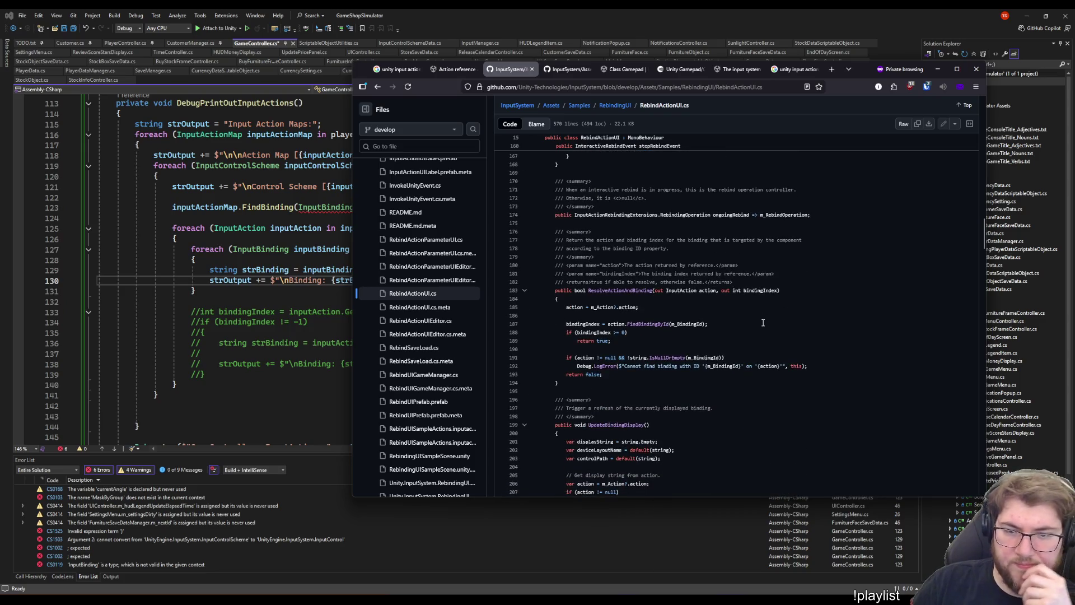
pyautogui.scroll(-2, 732, 310)
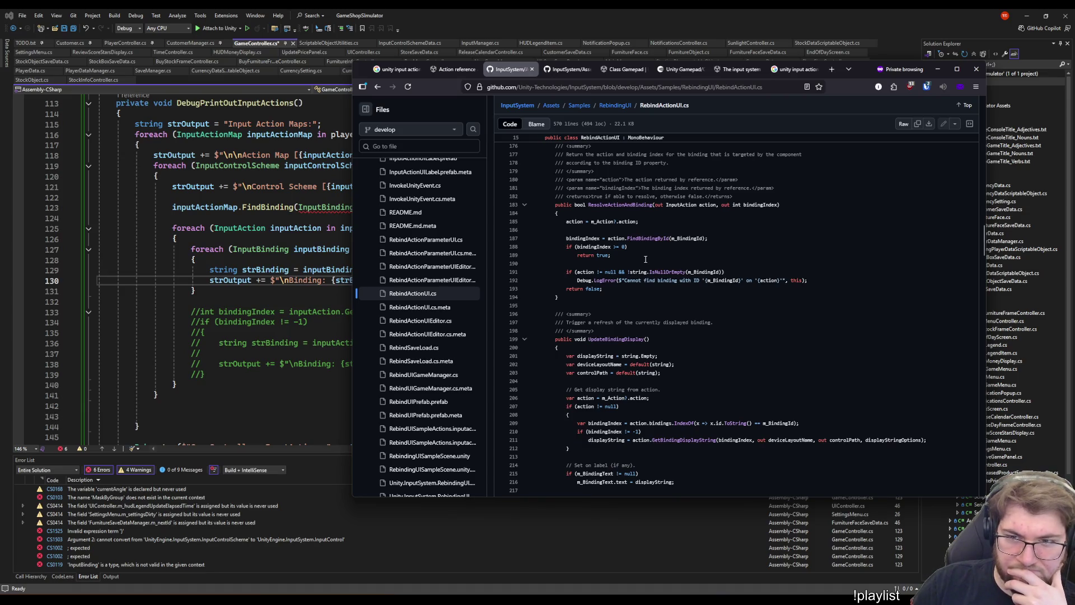
pyautogui.scroll(1, 759, 320)
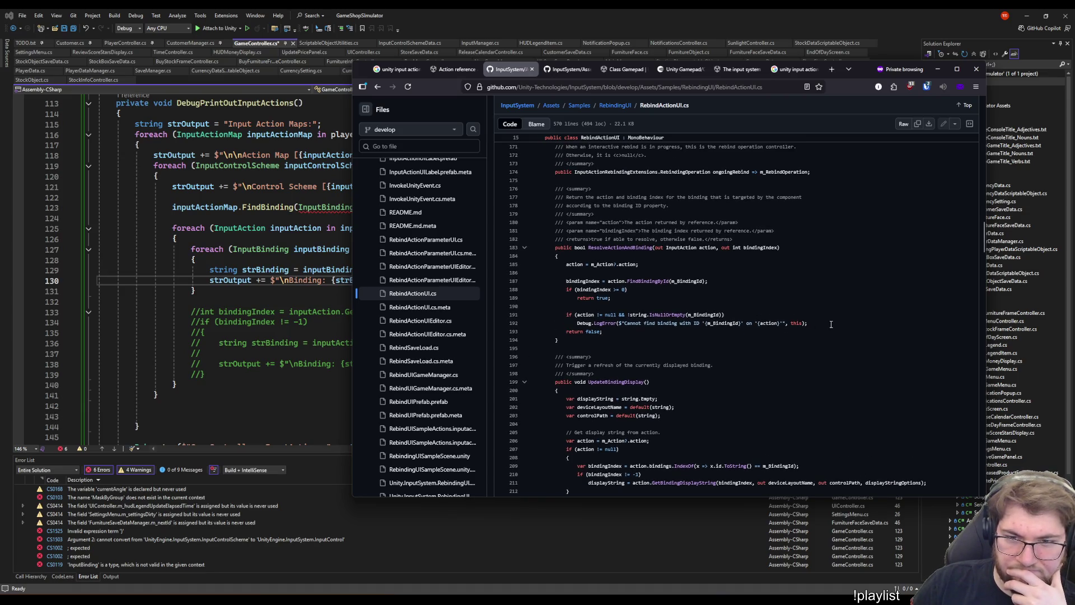
# - Scroll to ResetToDefault and list ResolveActionAndBinding's definition and its 4 references
pyautogui.scroll(-3, 801, 307)
pyautogui.scroll(-3, 801, 306)
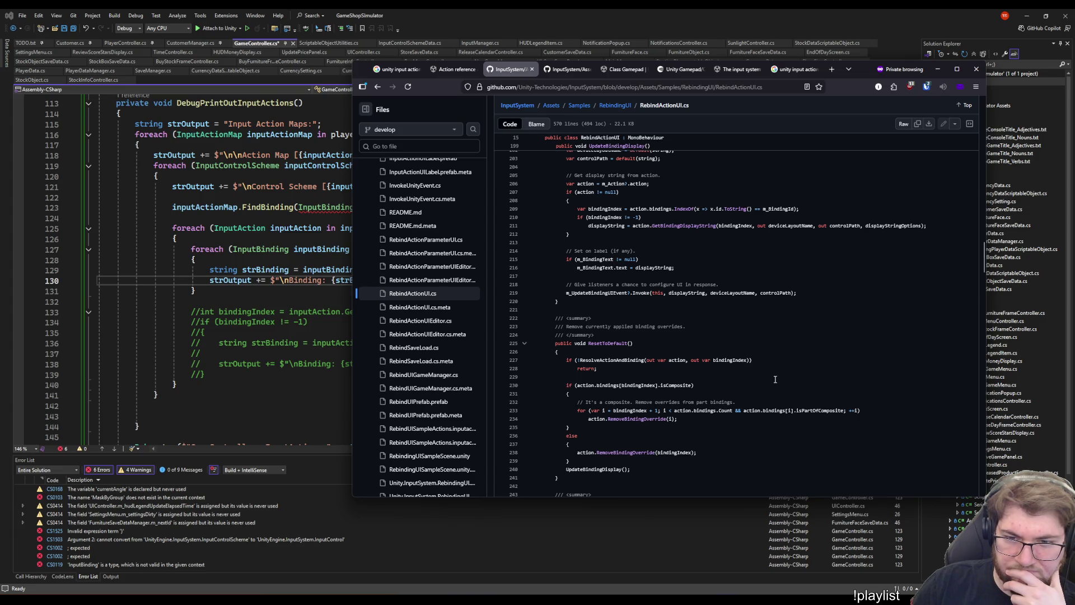
pyautogui.scroll(3, 775, 379)
pyautogui.scroll(-6, 771, 369)
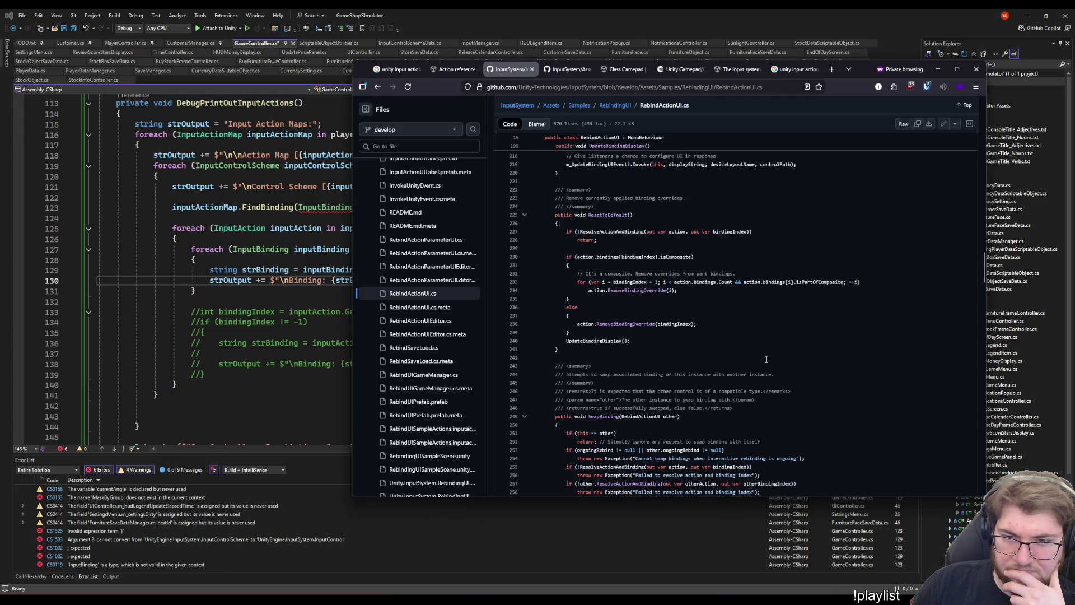
pyautogui.scroll(-1, 766, 359)
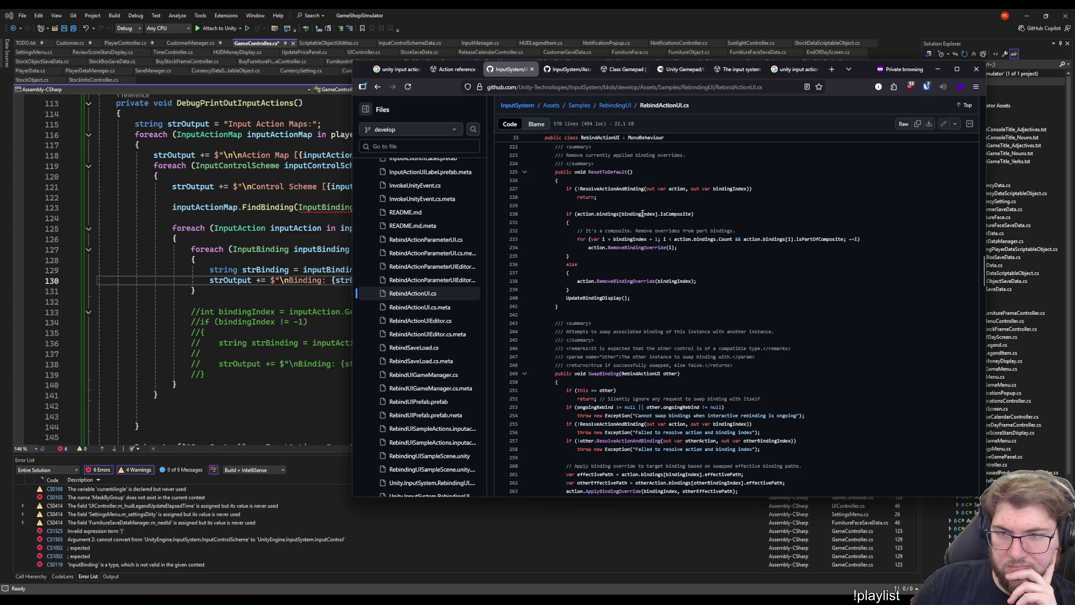
pyautogui.scroll(2, 684, 271)
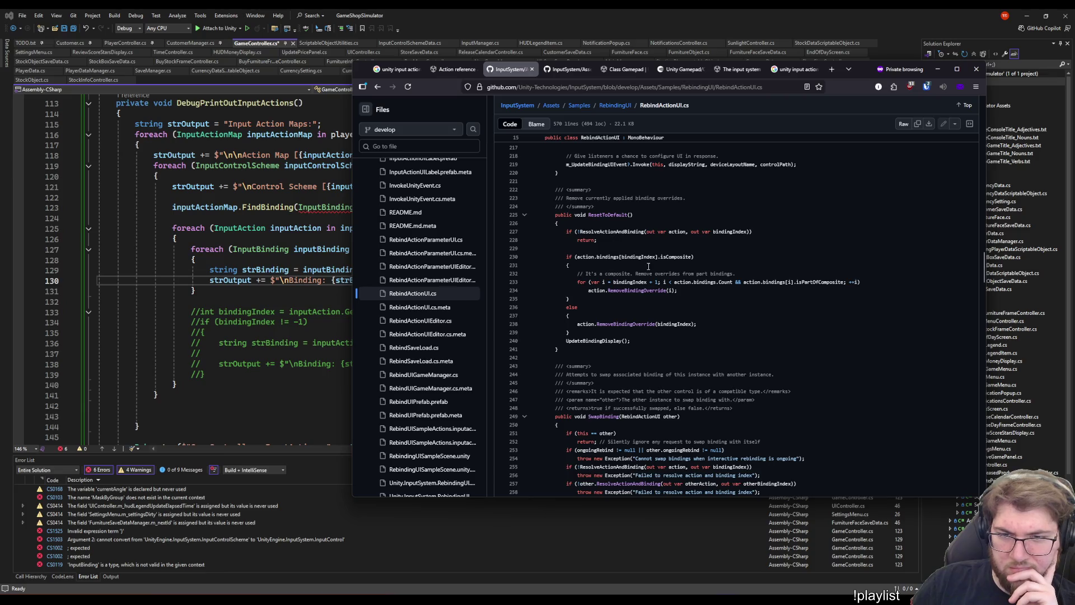
pyautogui.scroll(5, 646, 266)
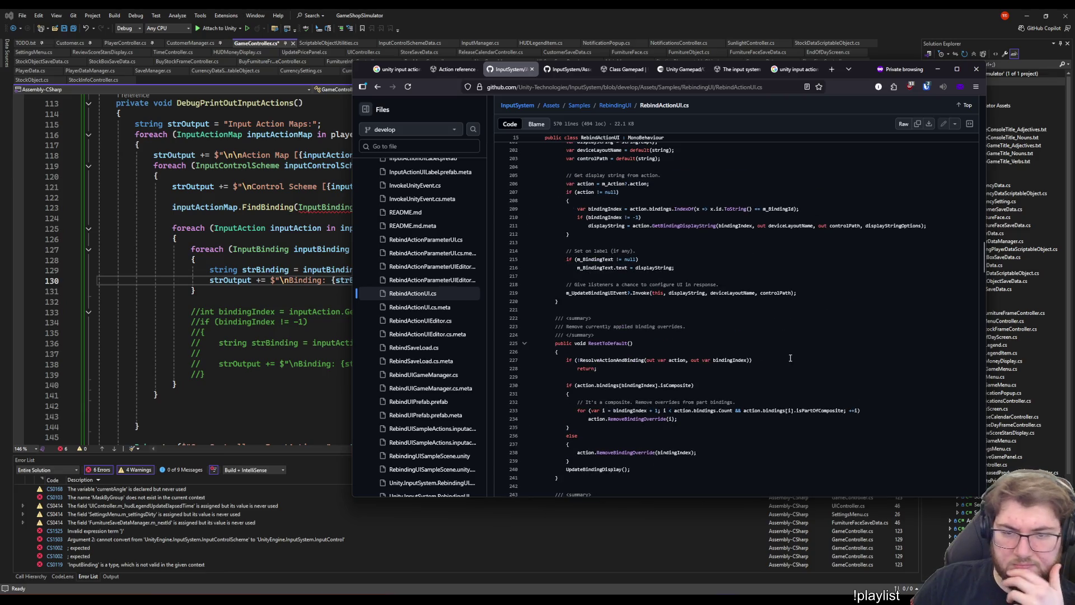
pyautogui.click(627, 360)
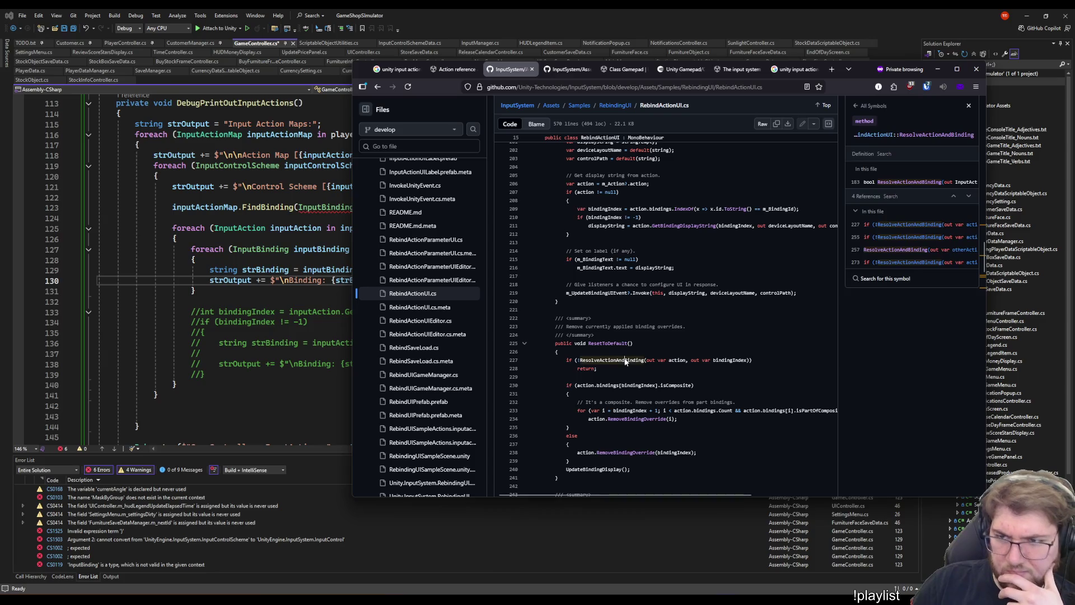
# - Jump to the ResolveActionAndBinding definition and the m_BindingId uses on lines 37, 40 and 191
pyautogui.click(901, 183)
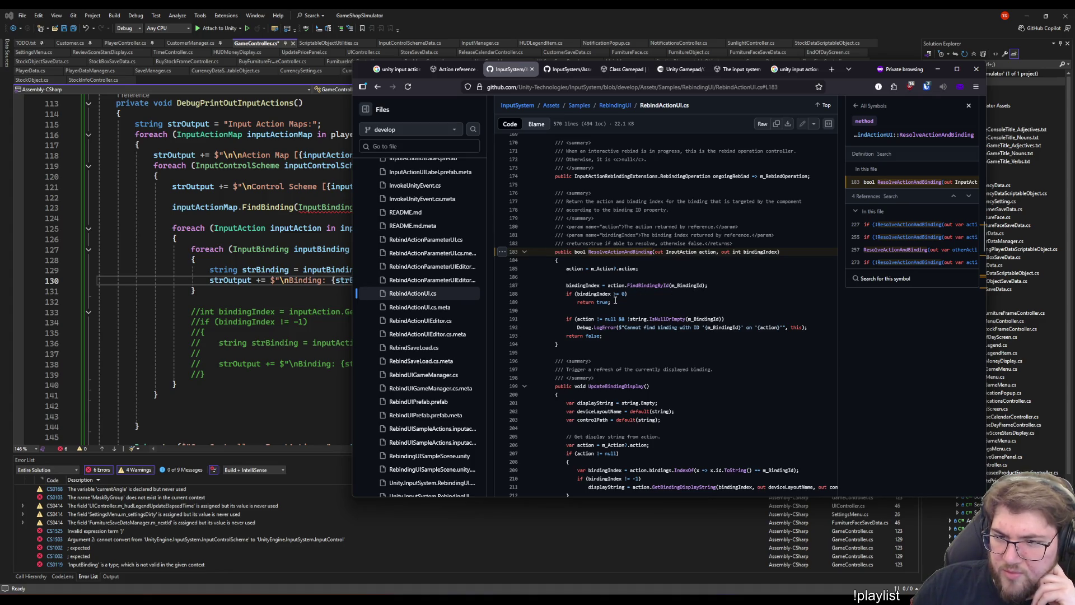
pyautogui.scroll(2, 669, 314)
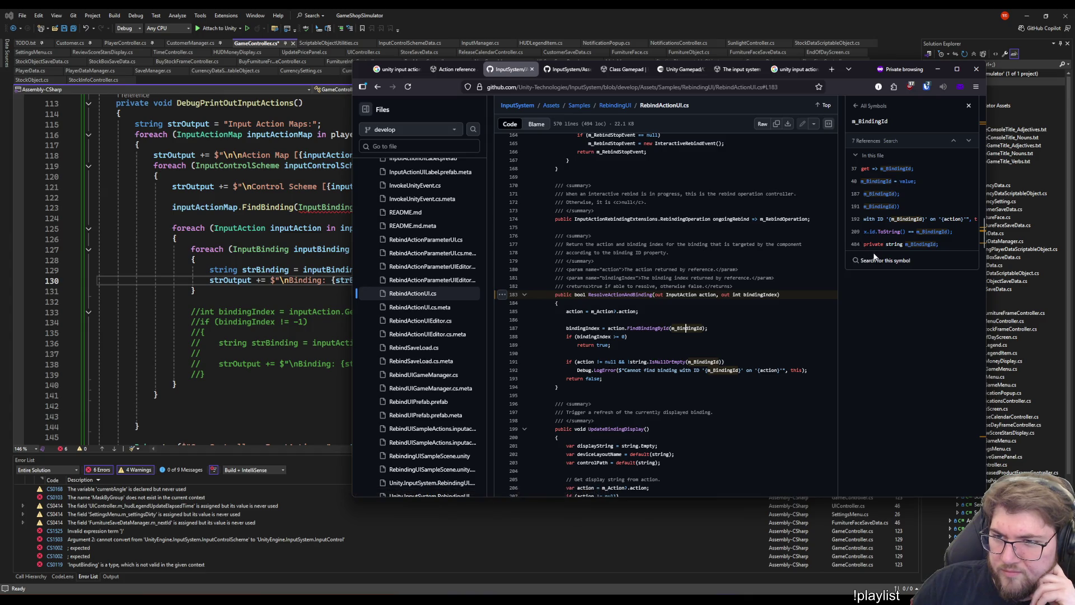
pyautogui.click(883, 187)
pyautogui.click(883, 184)
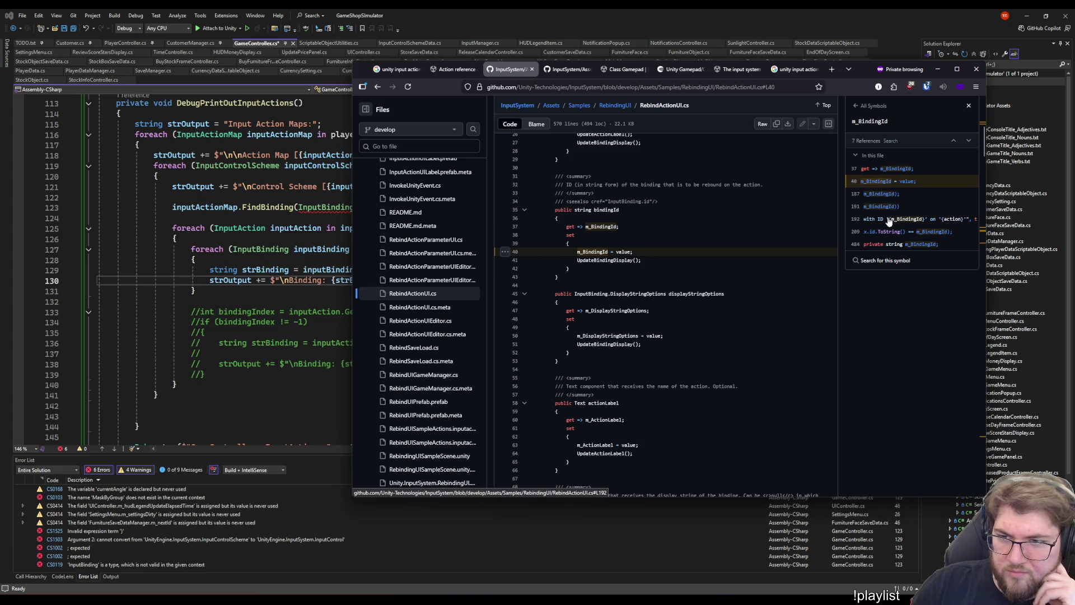
pyautogui.click(876, 207)
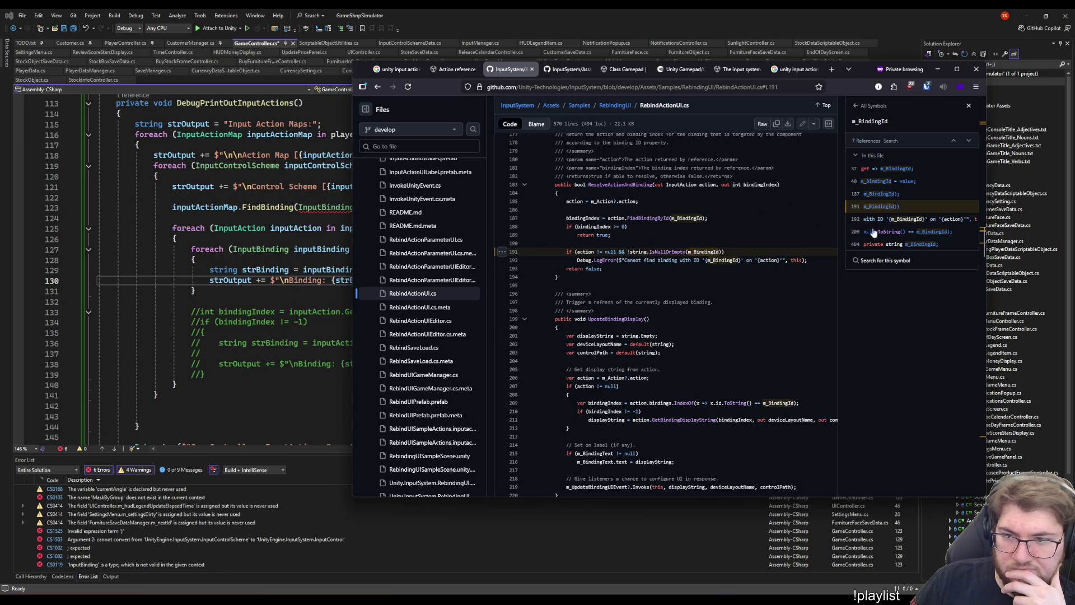
# - List FindBindingById's single reference, then close the browser to return to GameController.cs
pyautogui.scroll(-5, 643, 271)
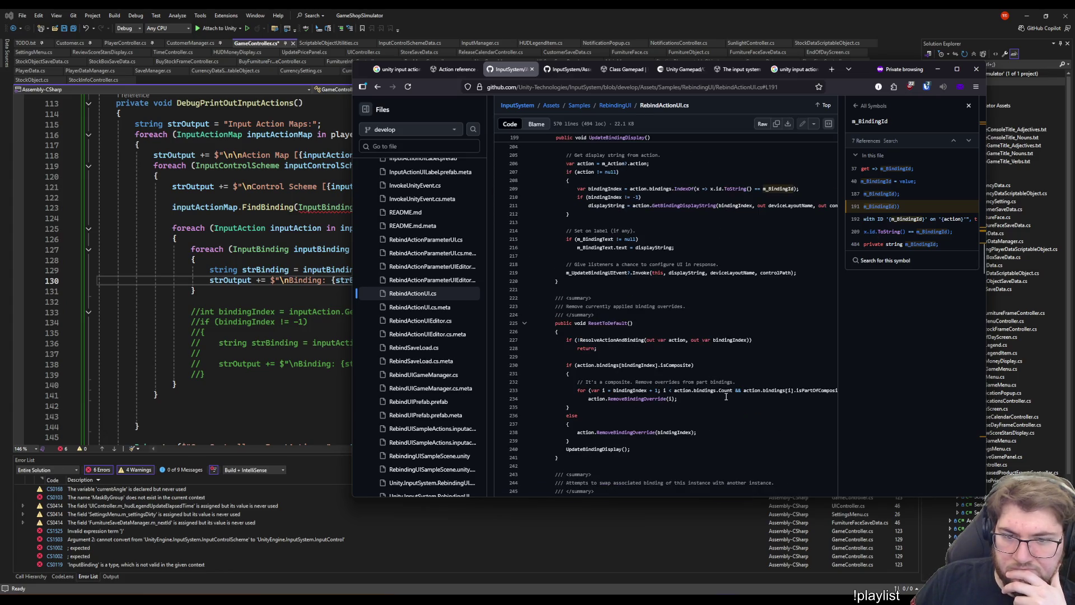
pyautogui.scroll(3, 725, 397)
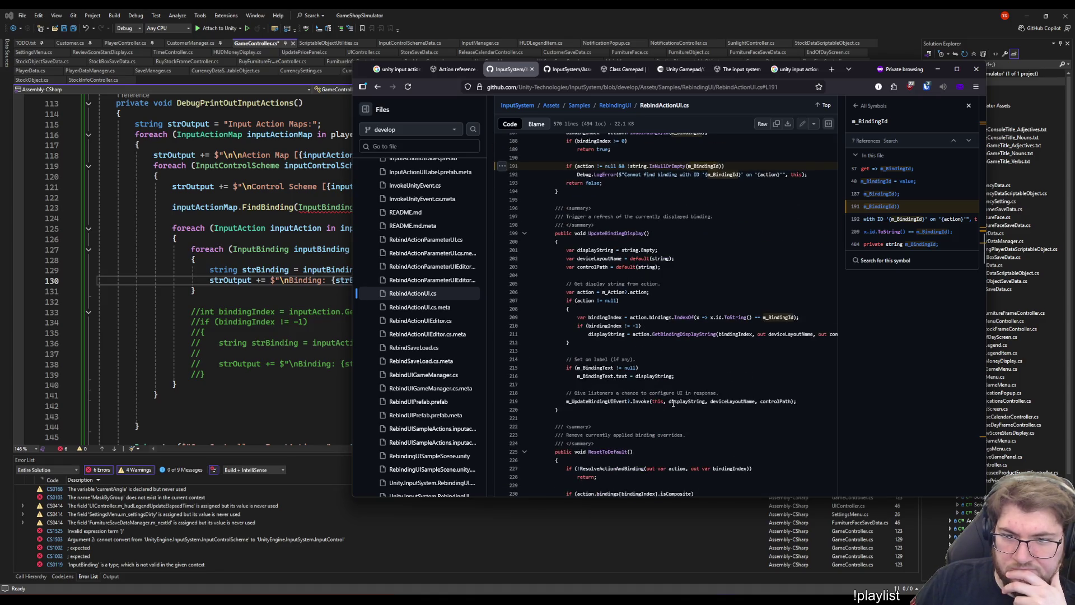
pyautogui.scroll(1, 673, 404)
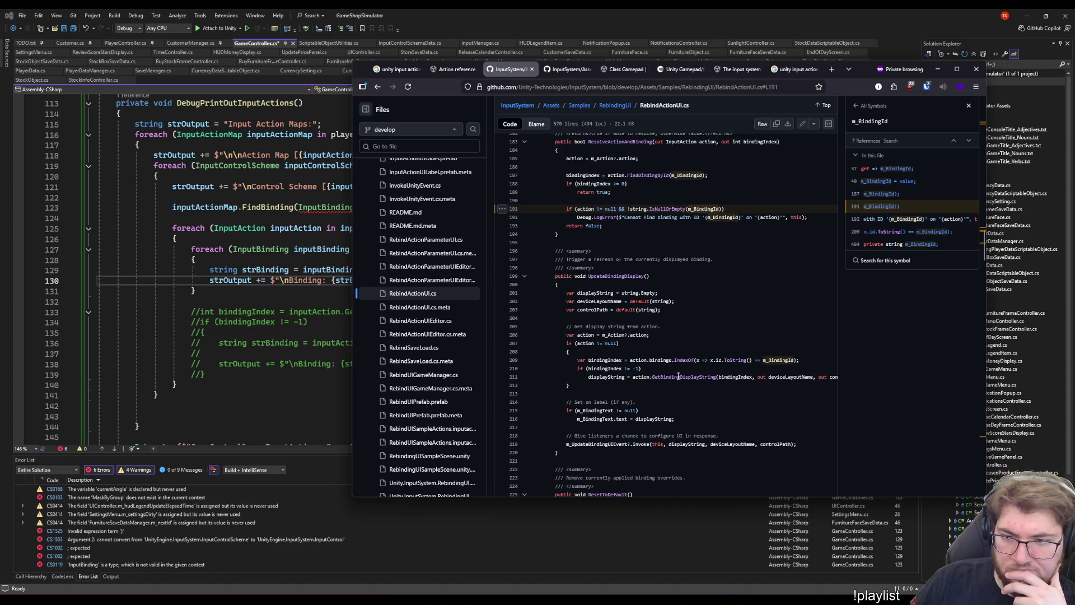
pyautogui.scroll(5, 678, 376)
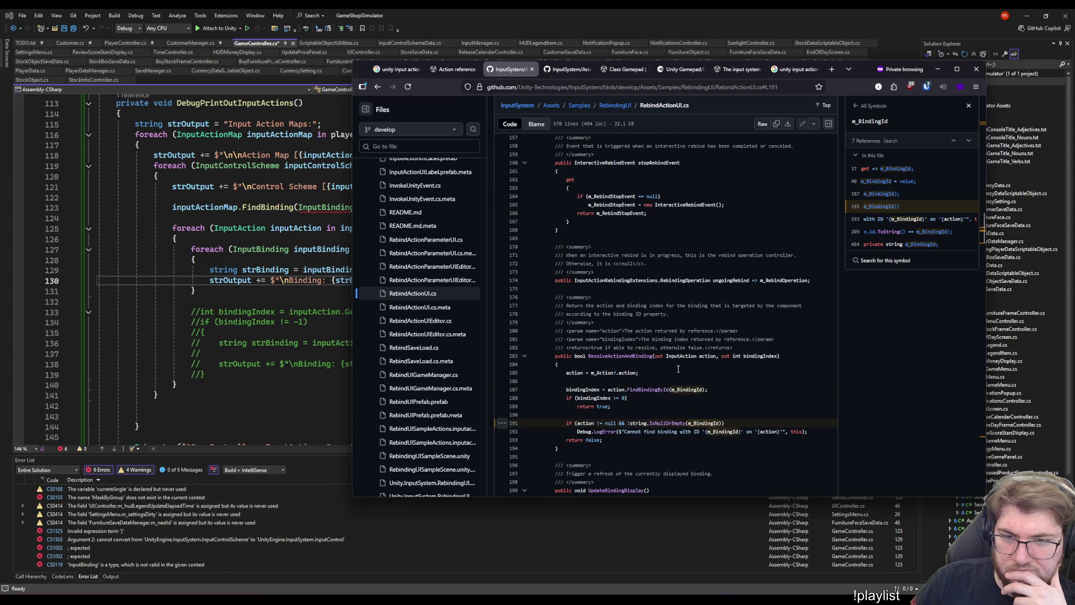
pyautogui.click(653, 391)
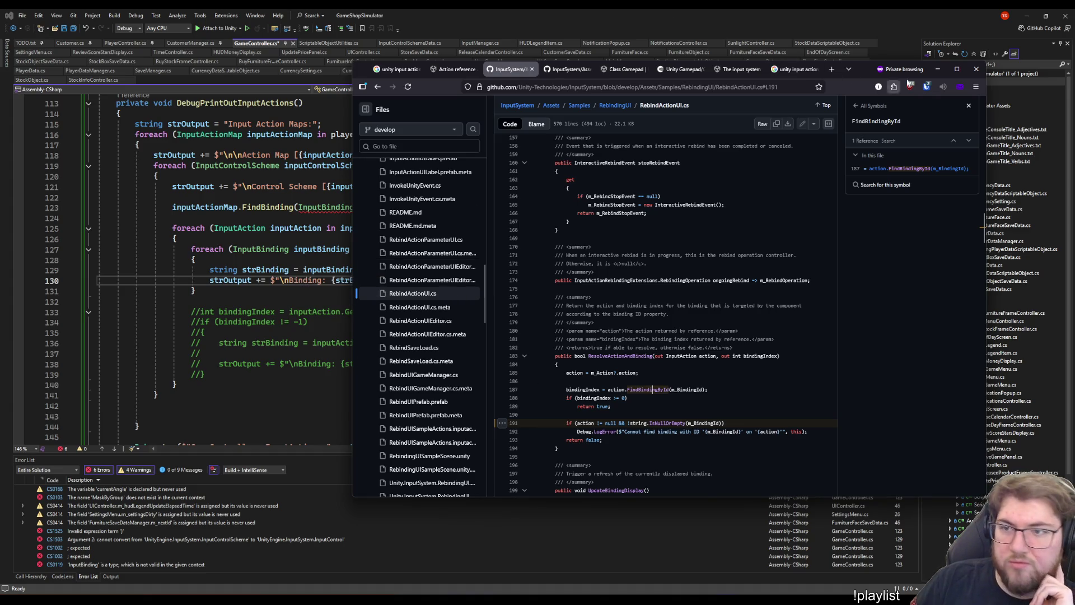
pyautogui.click(937, 69)
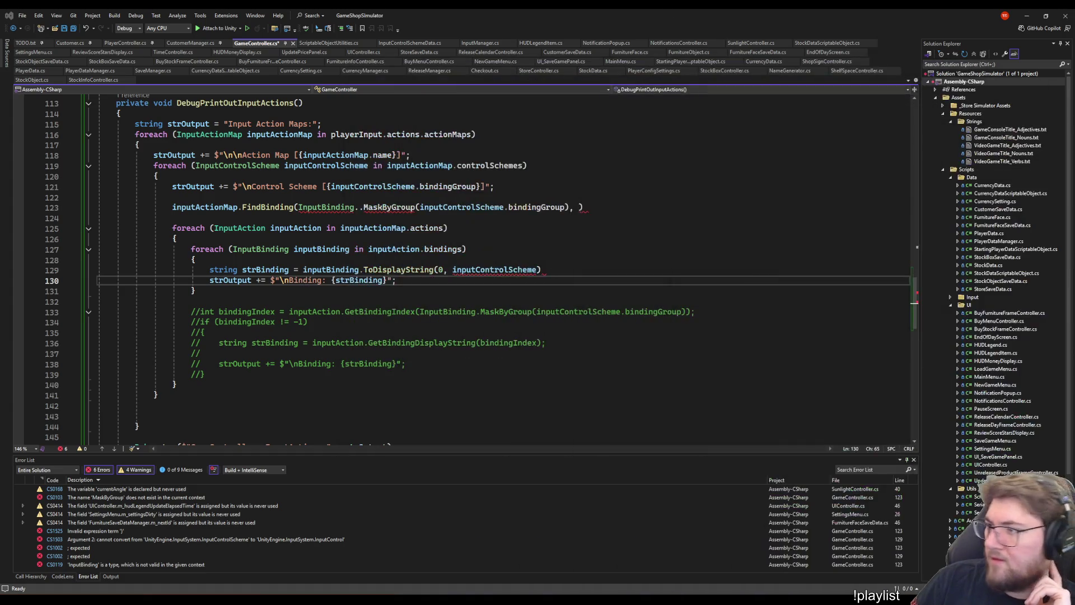
# - Open blank lines in the actions loop, try inputAction.find and .binding suggestions, then clear them
pyautogui.click(448, 228)
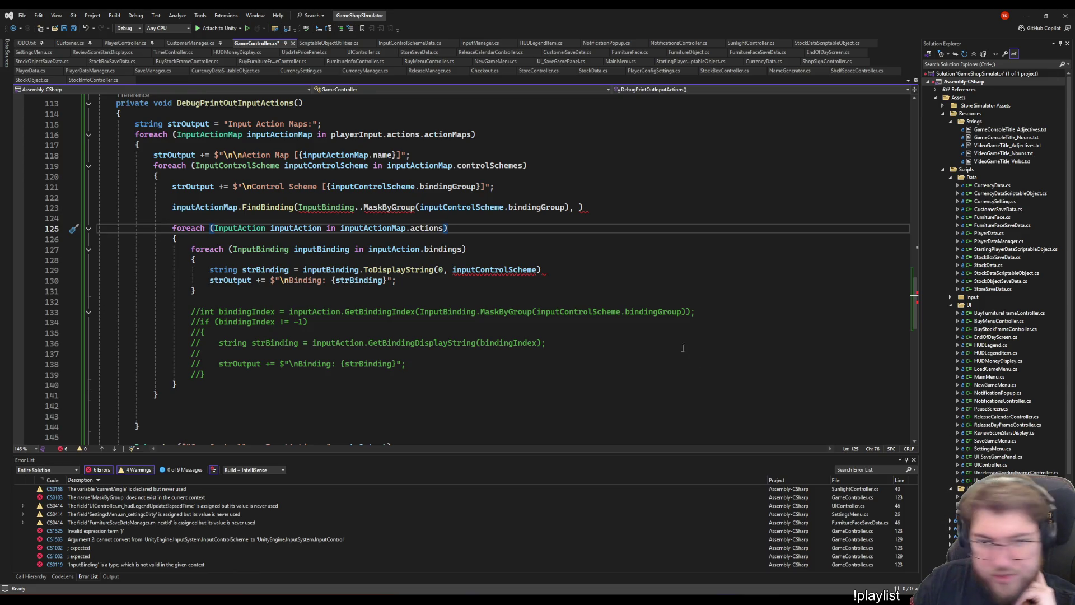
pyautogui.click(392, 239)
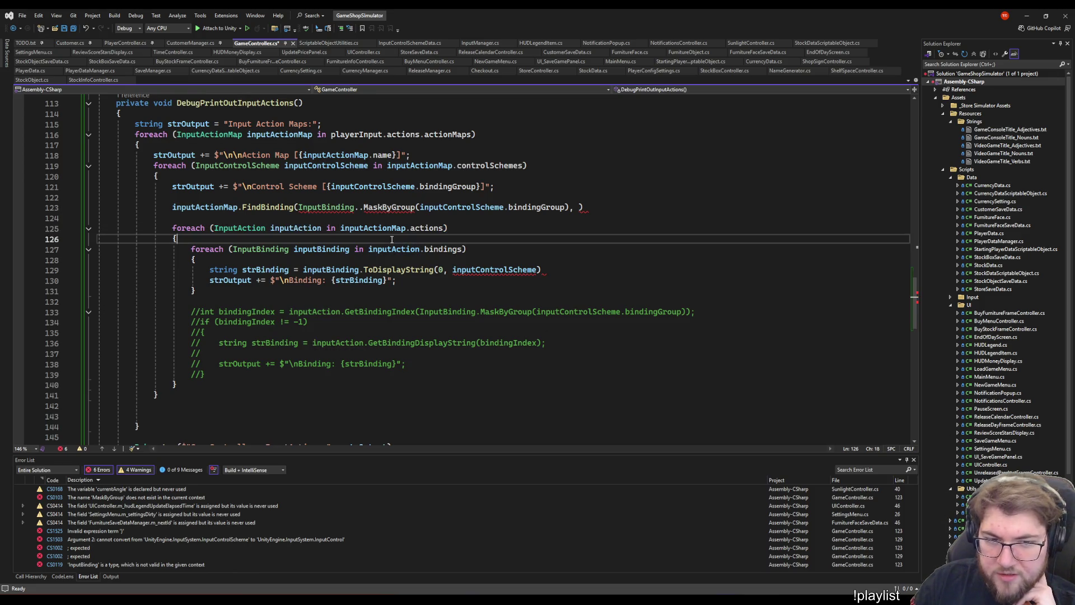
pyautogui.press('Return')
pyautogui.press('Return')
pyautogui.press('Up')
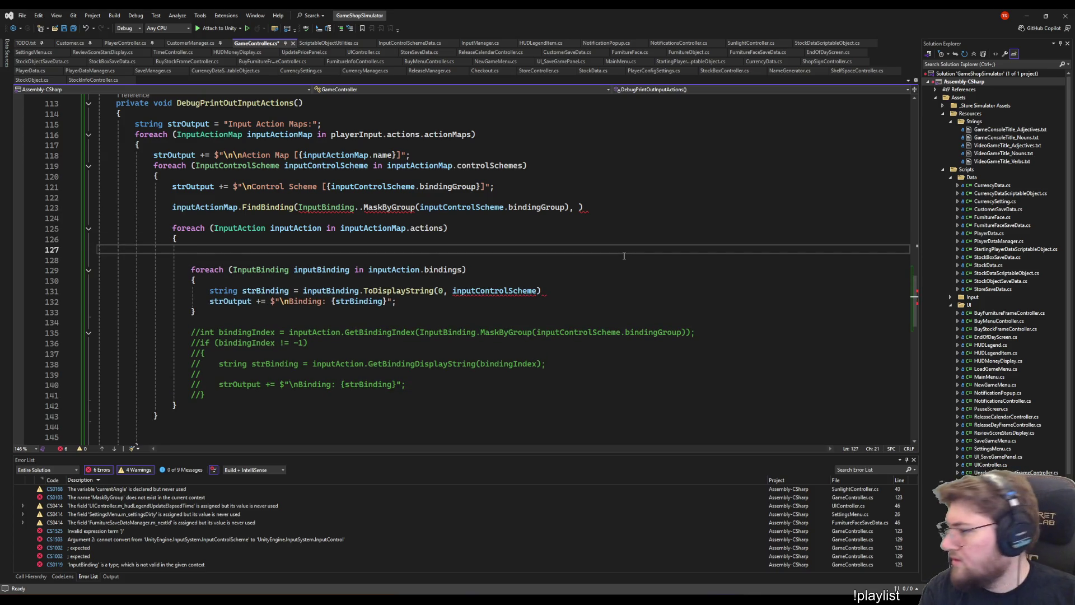
pyautogui.write('inputAction.find')
pyautogui.press('BackSpace')
pyautogui.press('BackSpace')
pyautogui.press('BackSpace')
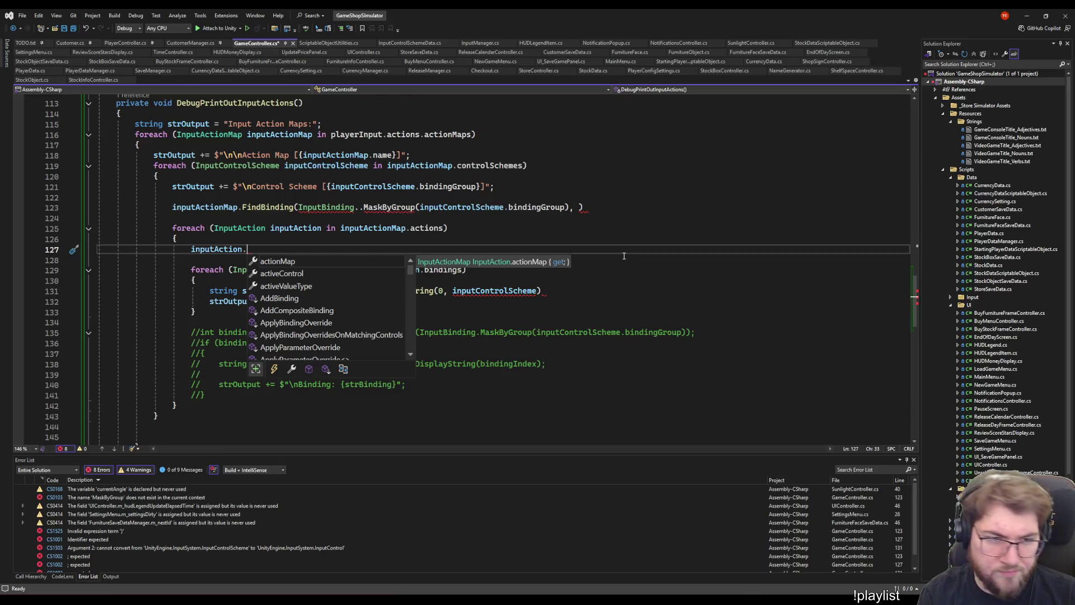
pyautogui.write('f')
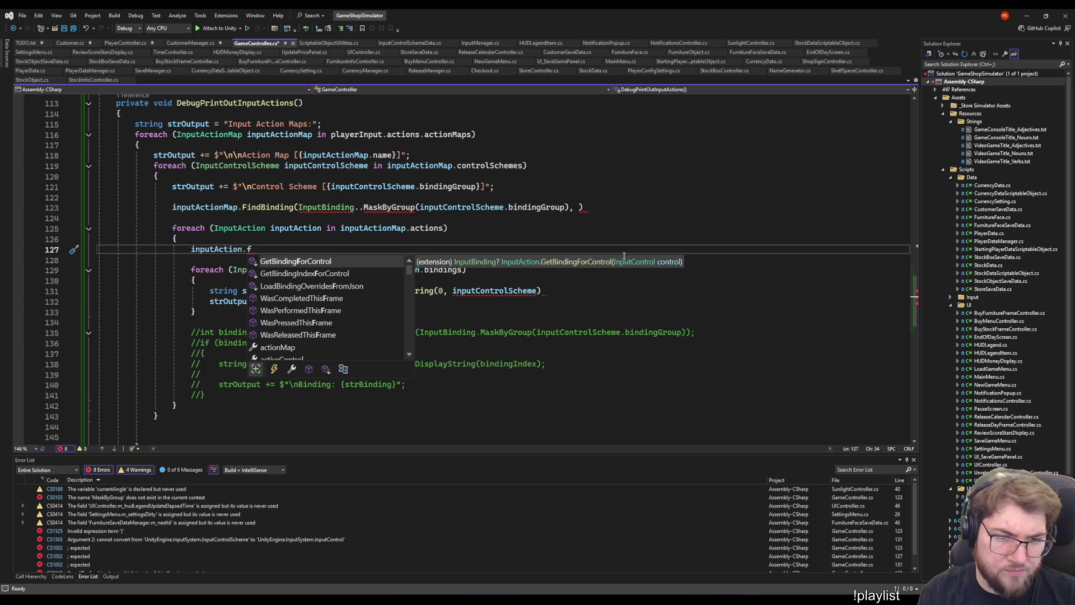
pyautogui.press('BackSpace')
pyautogui.write('b')
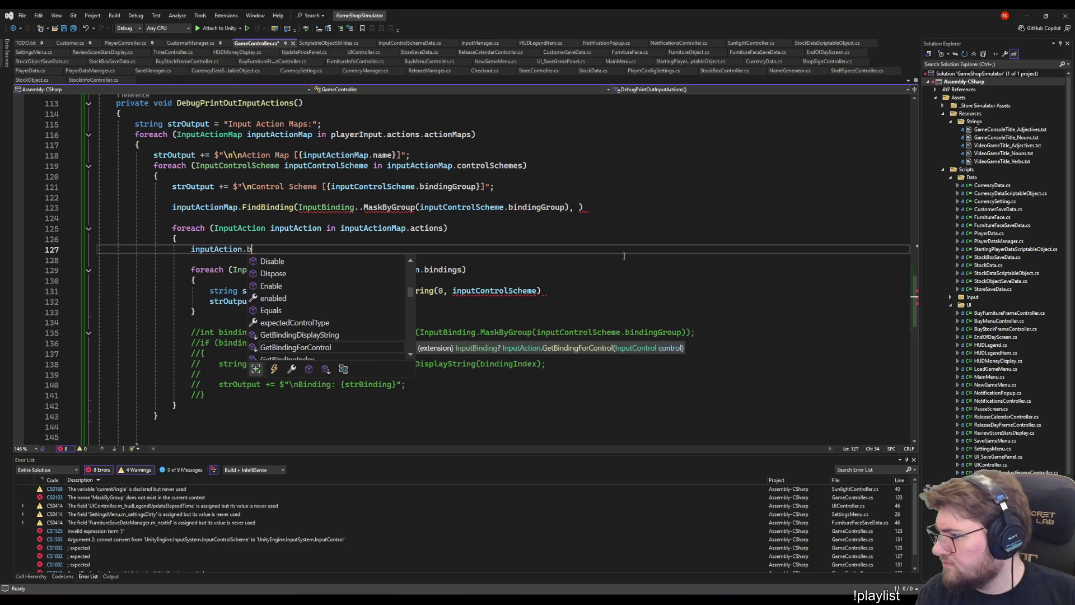
pyautogui.write('inding')
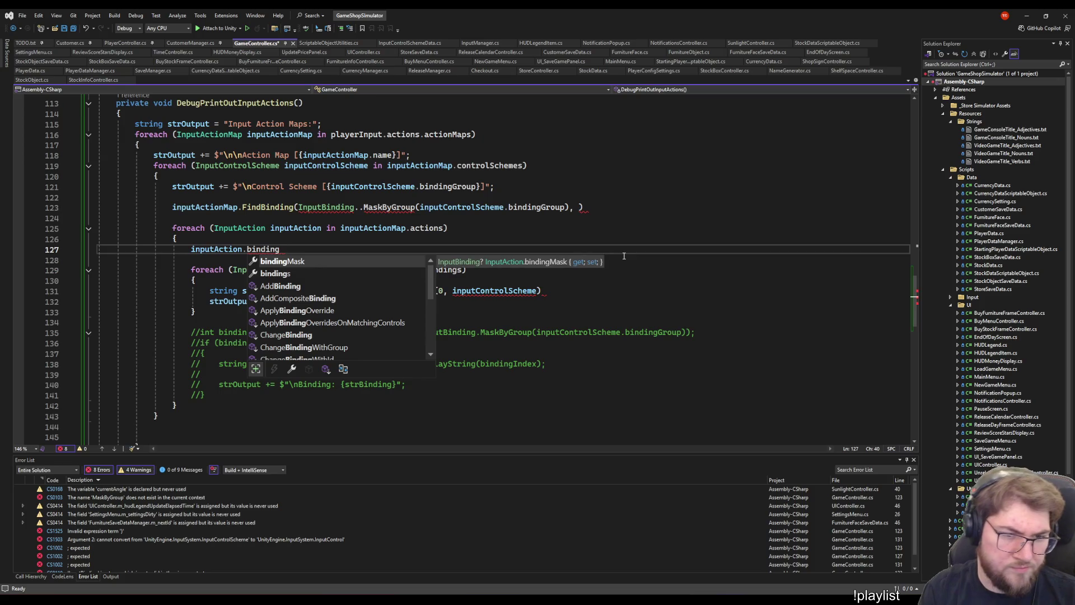
pyautogui.press('Down')
pyautogui.hotkey('shift', 'Home')
pyautogui.press('BackSpace')
# - Try an inputBinding.find line inside the bindings loop, then delete it
pyautogui.press('Down')
pyautogui.press('Down')
pyautogui.press('Down')
pyautogui.press('Return')
pyautogui.write('in')
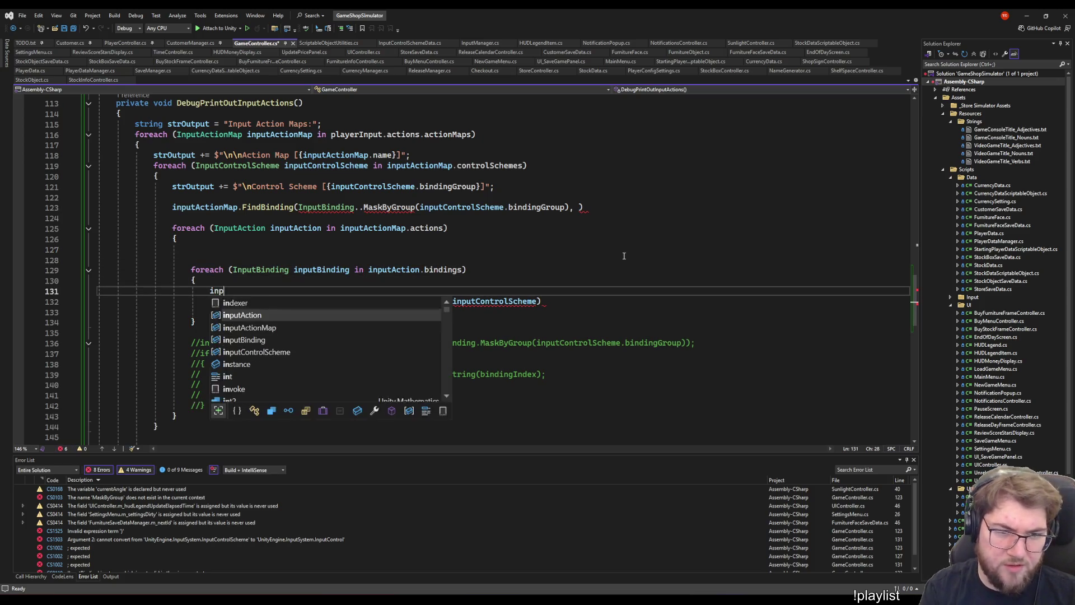
pyautogui.write('putB')
pyautogui.press('Tab')
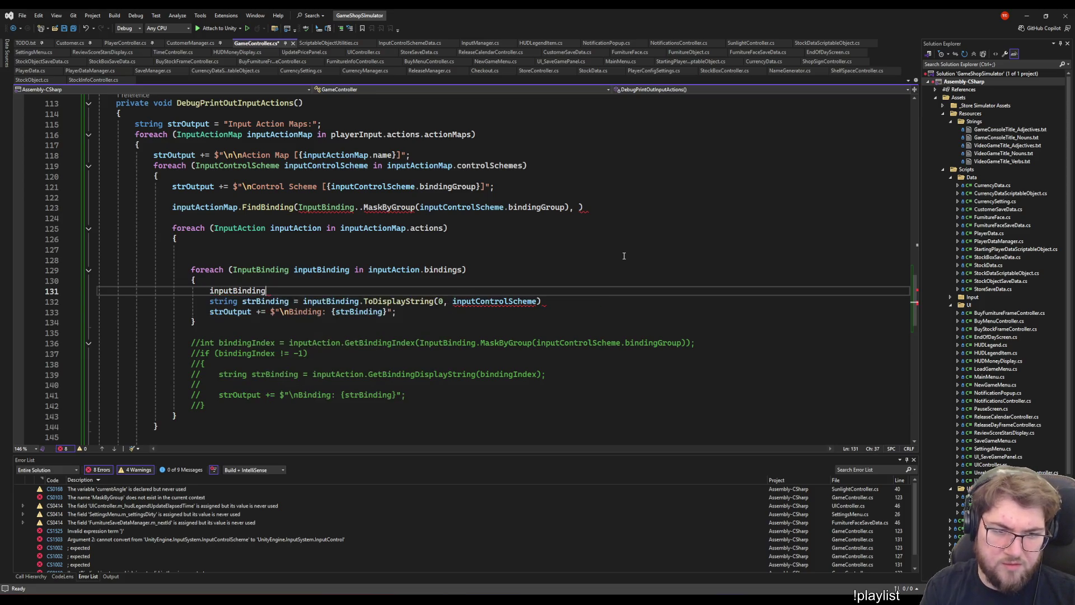
pyautogui.write('.find')
pyautogui.press('Home')
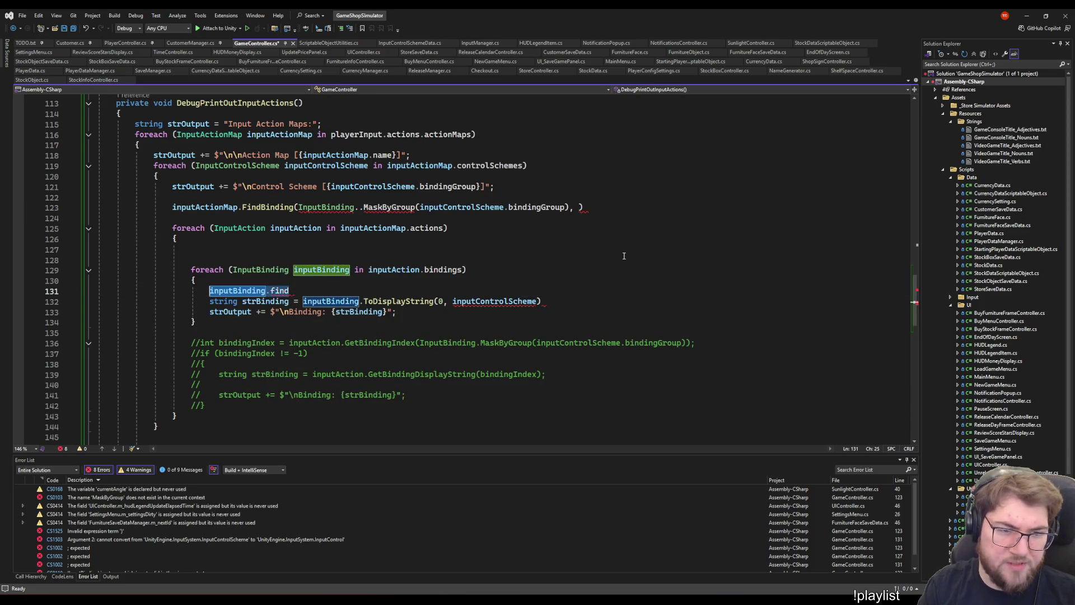
pyautogui.press('BackSpace')
pyautogui.press('BackSpace')
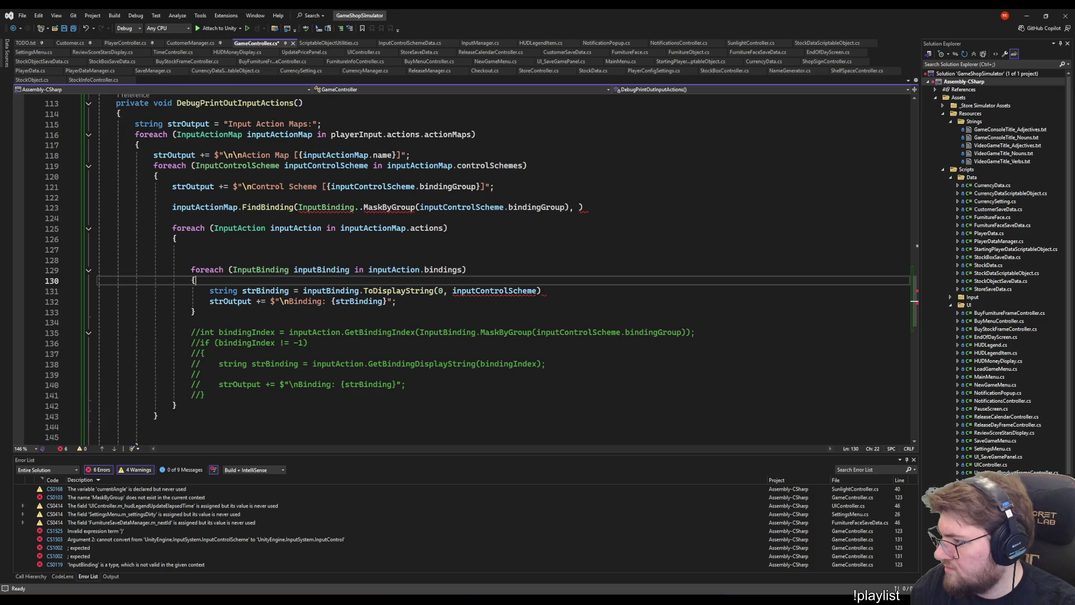
# - On line 127, type inputAction. and insert GetBindingIndex from the member suggestions
pyautogui.click(274, 259)
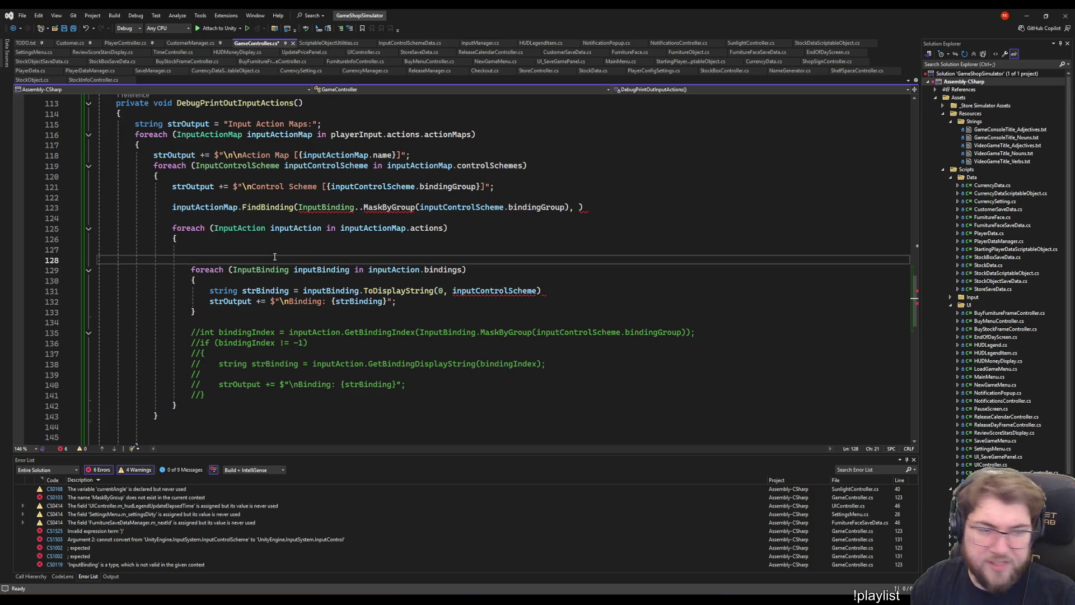
pyautogui.press('Up')
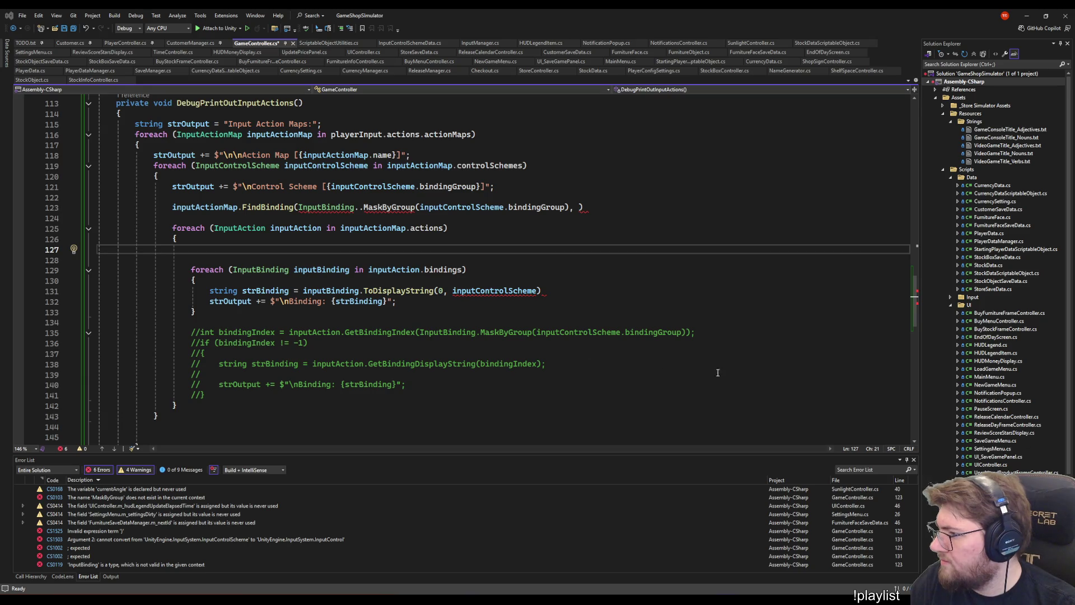
pyautogui.click(292, 252)
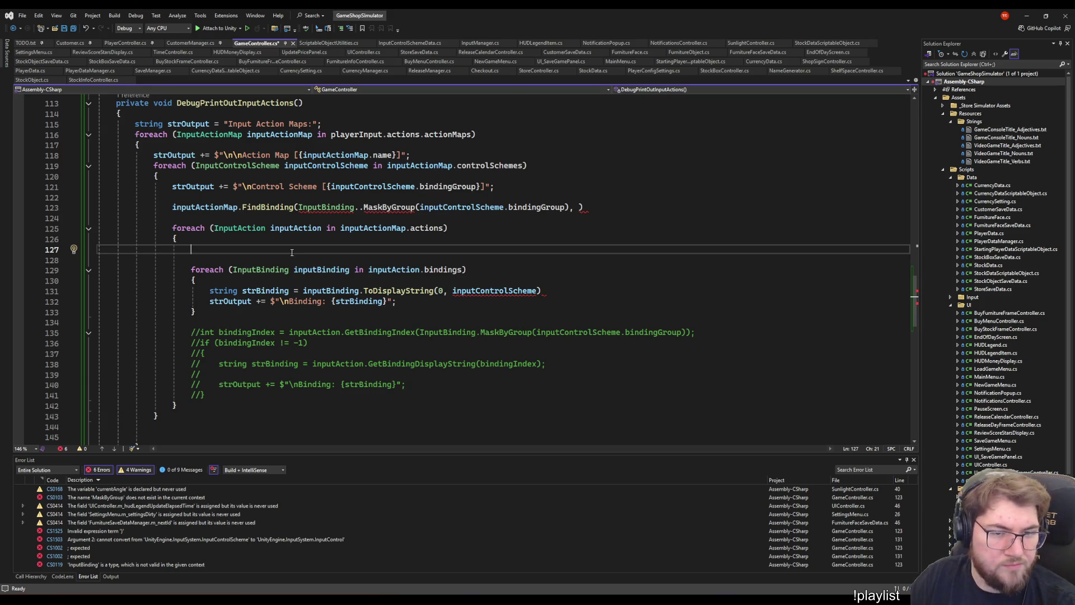
pyautogui.write('inputac')
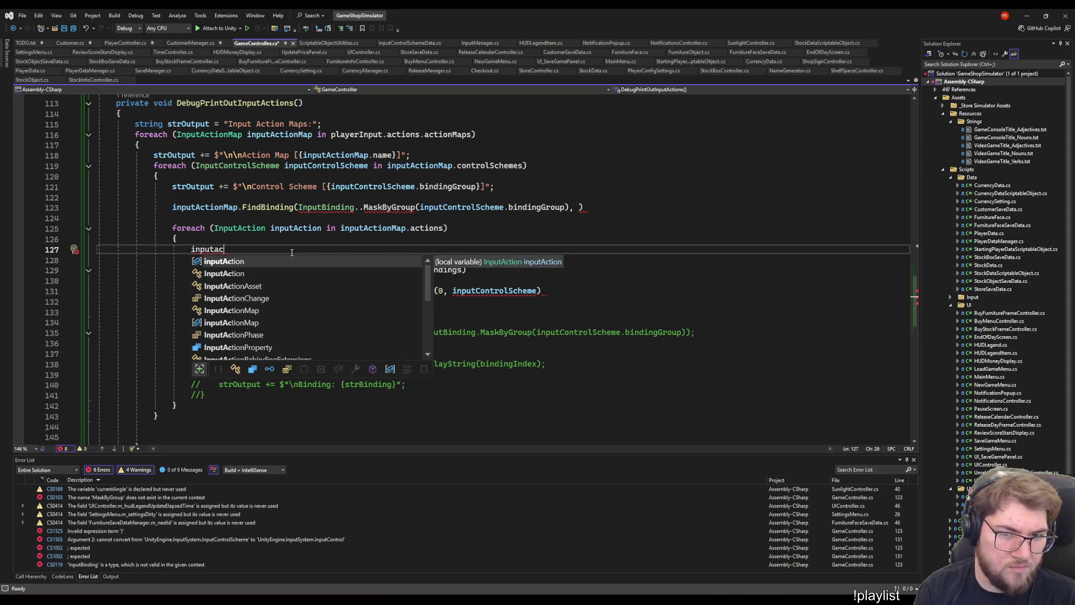
pyautogui.write('.')
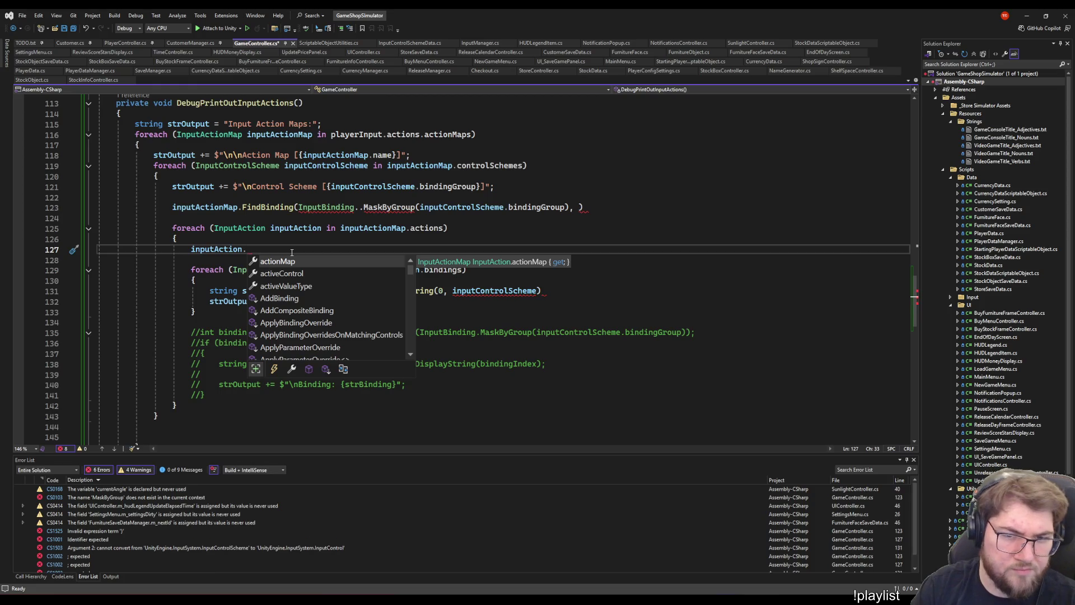
pyautogui.press('Down')
pyautogui.press('Down')
pyautogui.press('Down')
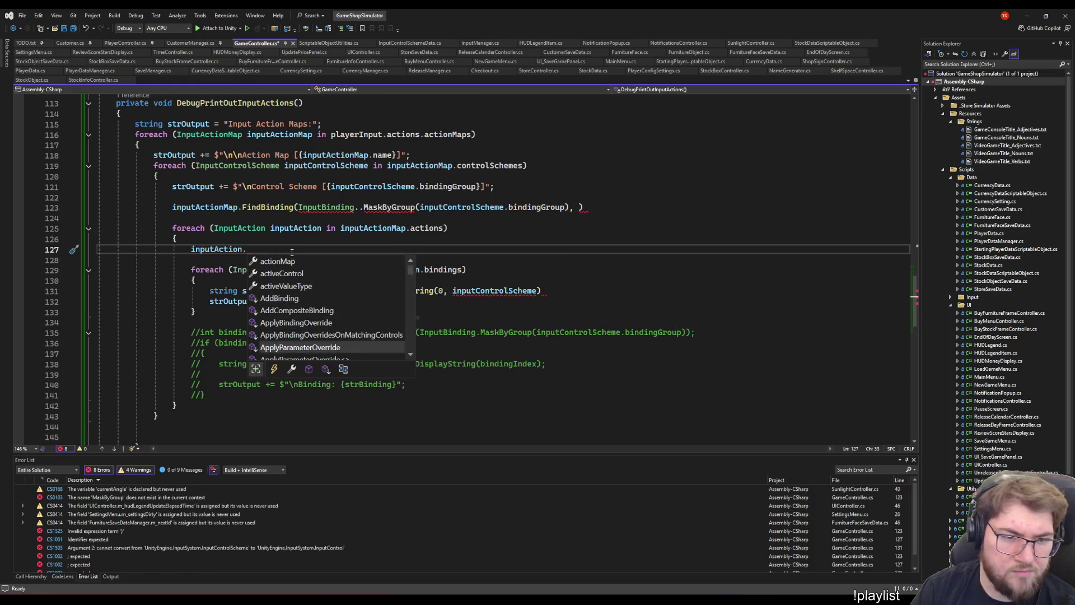
pyautogui.press('Down')
pyautogui.press('Down')
pyautogui.press('Down')
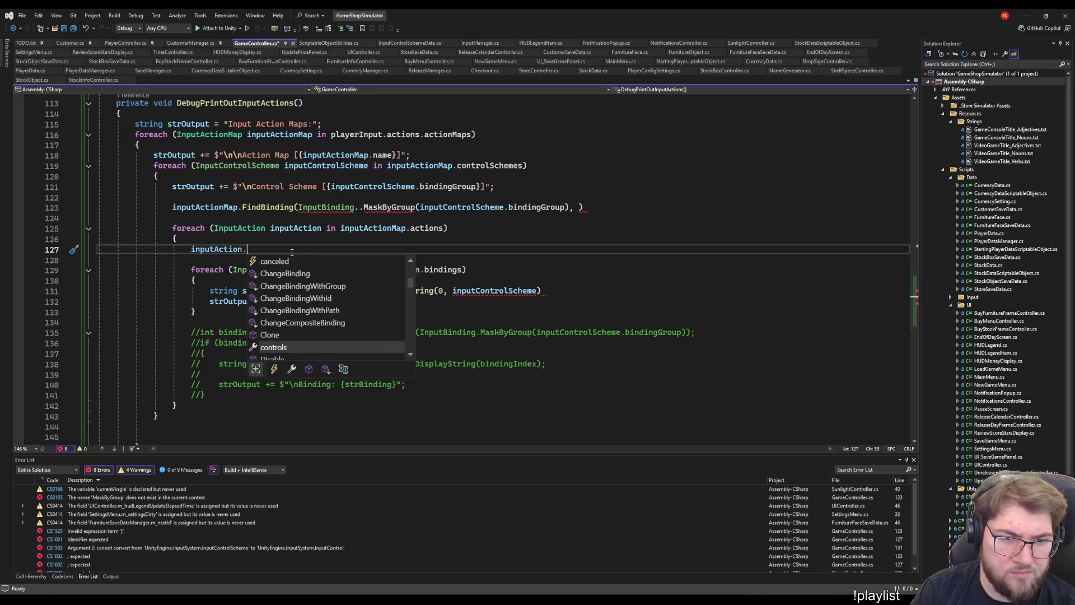
pyautogui.press('Down')
pyautogui.press('Down')
pyautogui.press('Down')
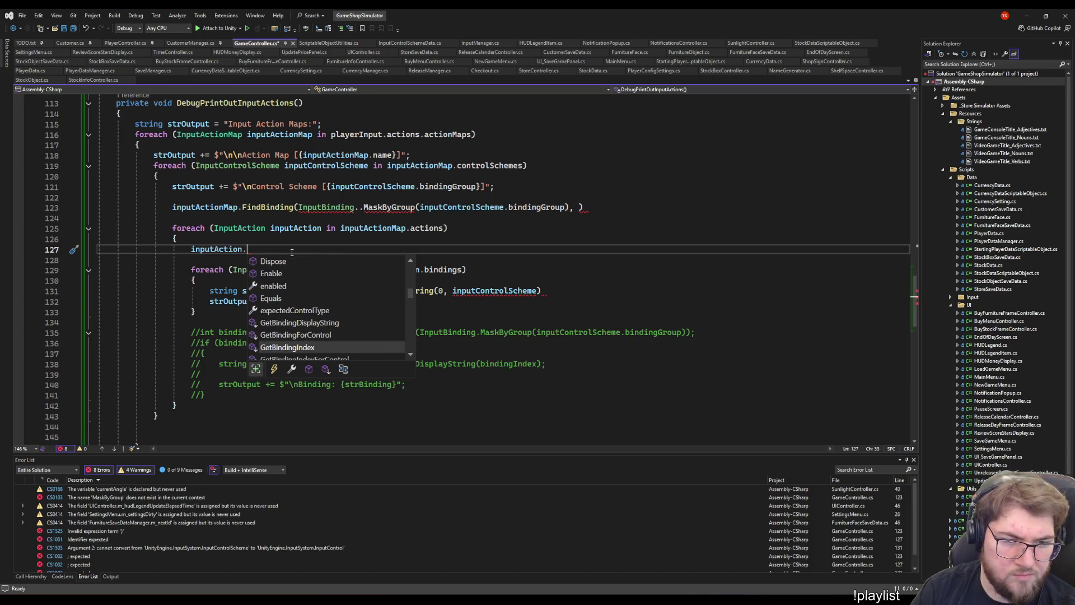
pyautogui.press('Up')
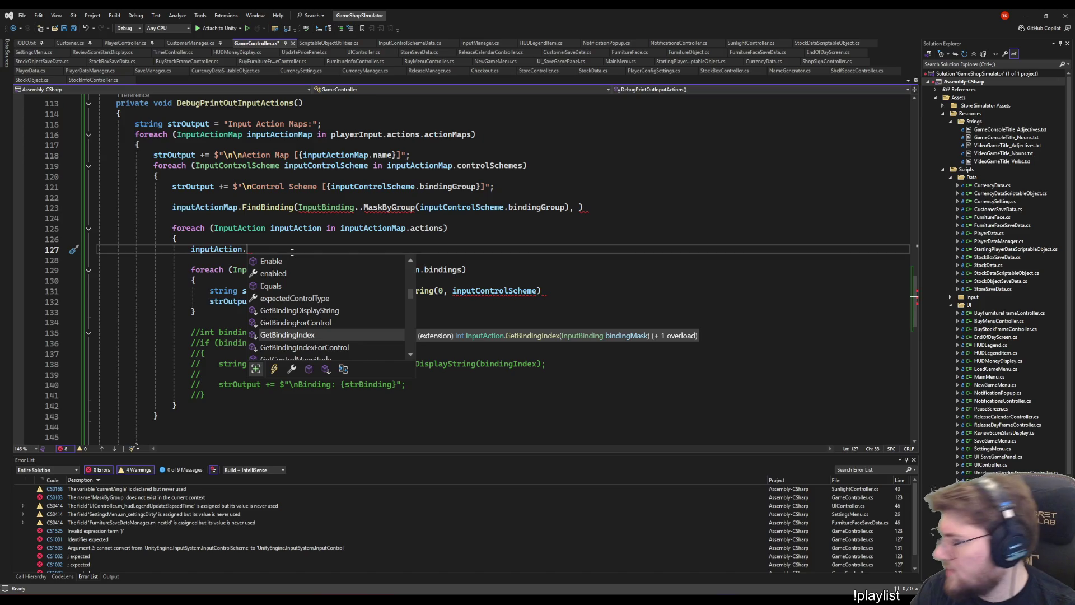
pyautogui.press('Down')
pyautogui.press('Down')
pyautogui.press('Down')
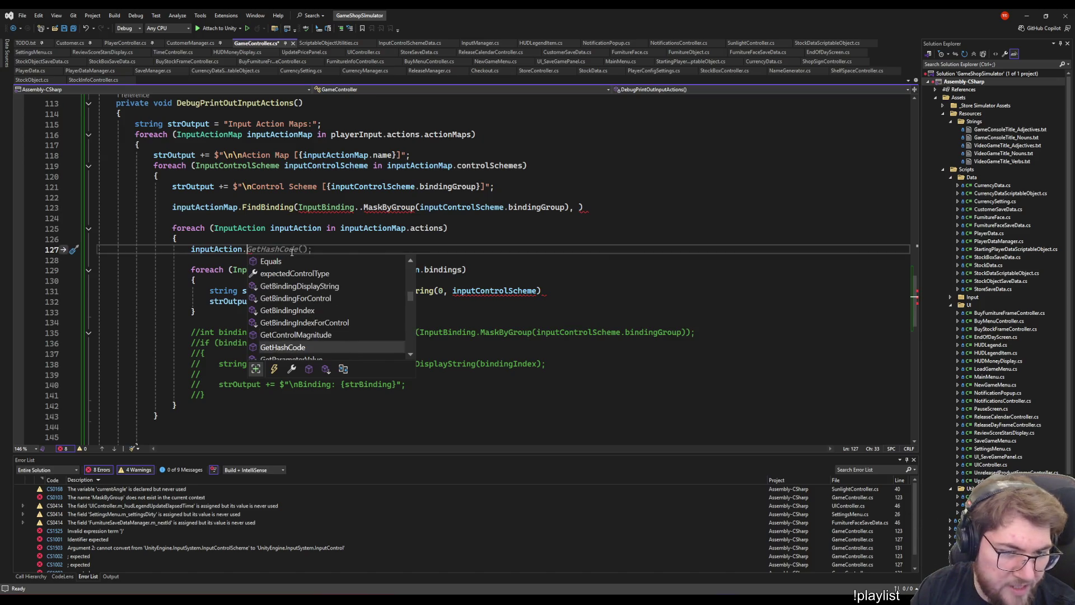
pyautogui.press('Up')
pyautogui.press('Up')
pyautogui.press('Up')
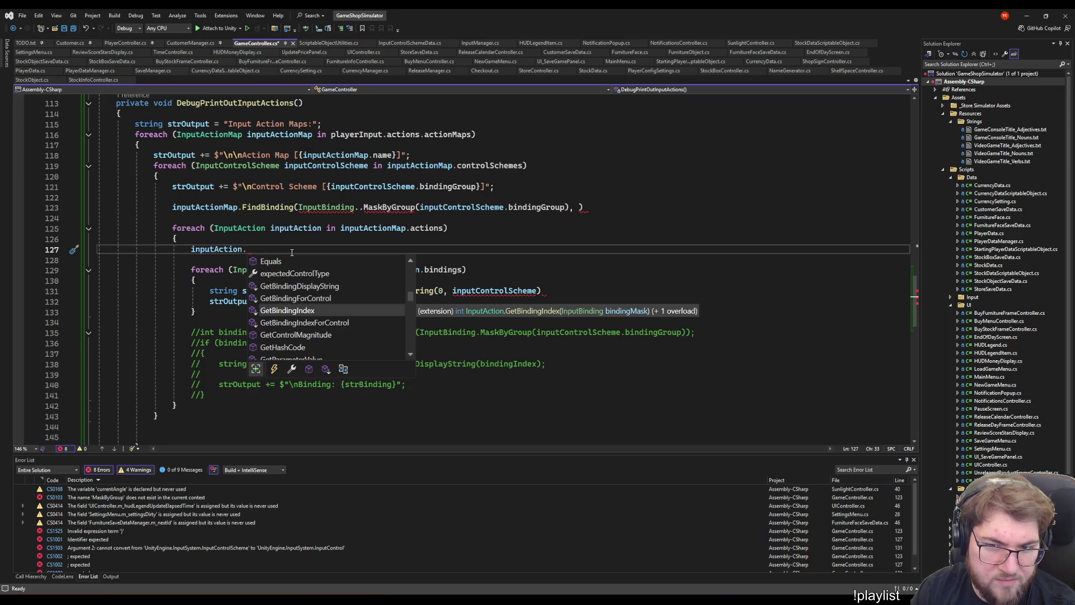
pyautogui.press('Down')
pyautogui.press('Up')
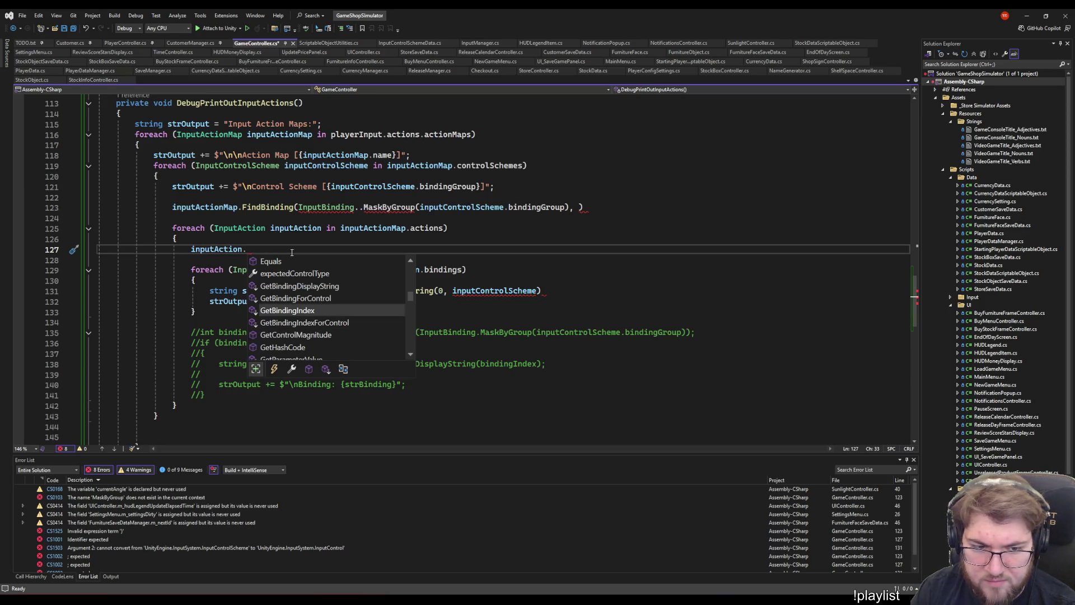
pyautogui.press('Tab')
# - Open GetBindingIndex's argument list and compare its overloads, settling on the string group one
pyautogui.write('(')
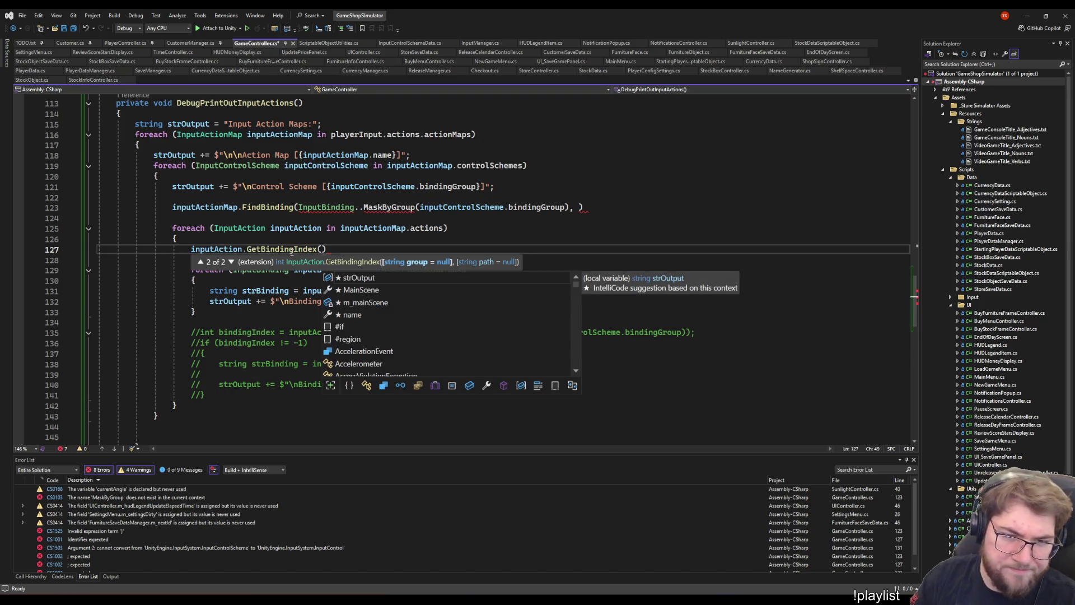
pyautogui.click(201, 262)
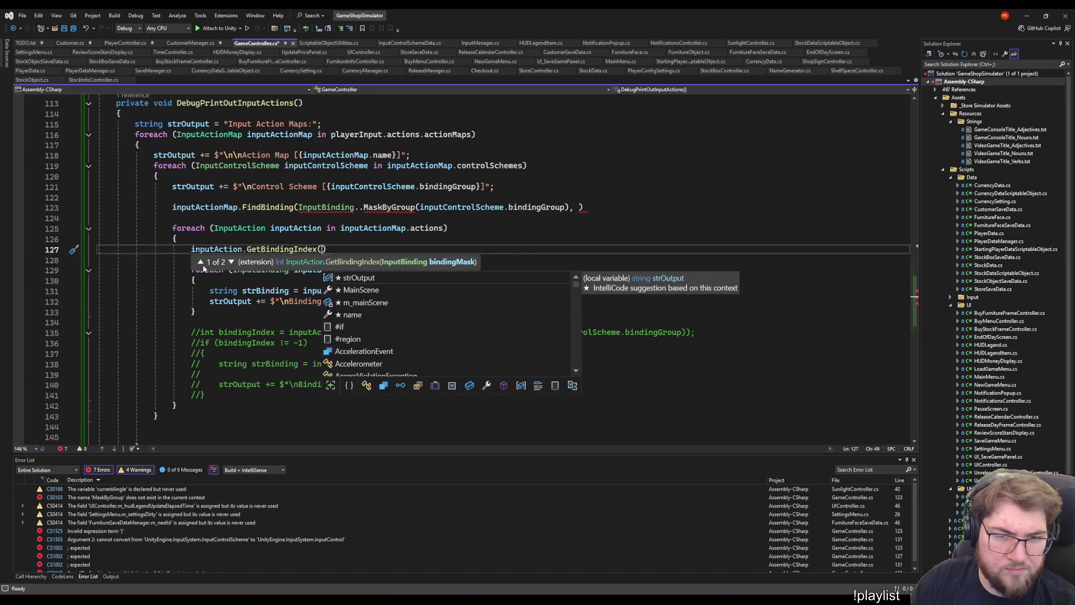
pyautogui.click(231, 262)
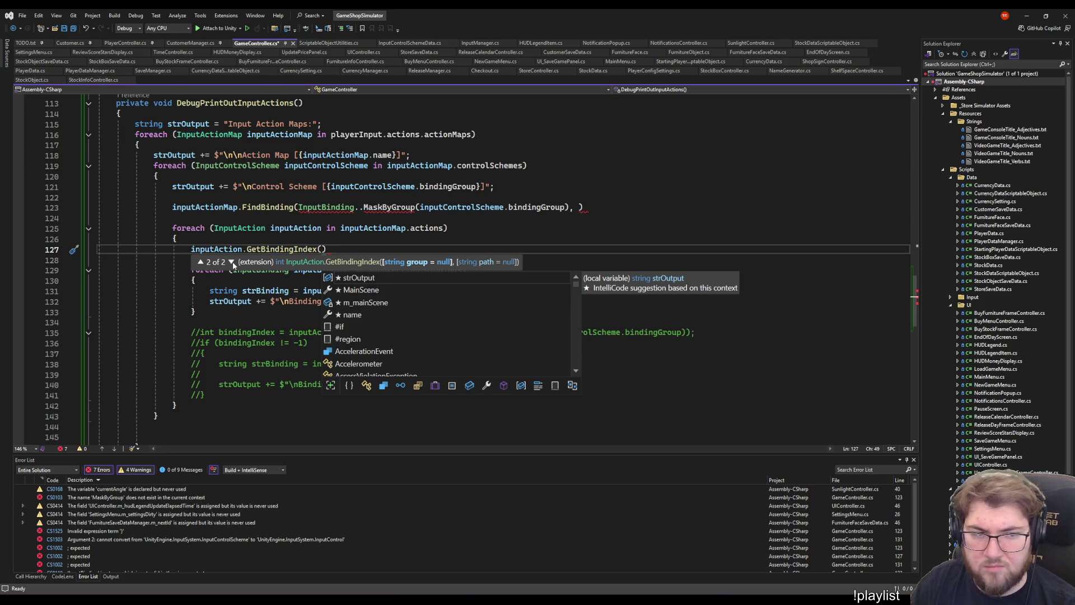
pyautogui.moveTo(267, 205)
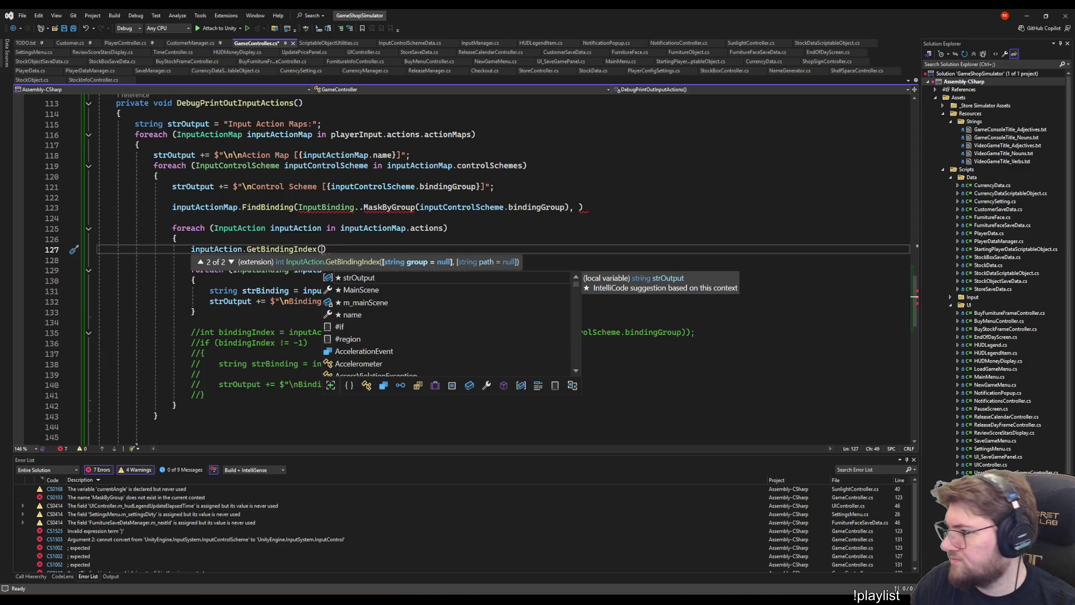
pyautogui.press('Escape')
pyautogui.press('Escape')
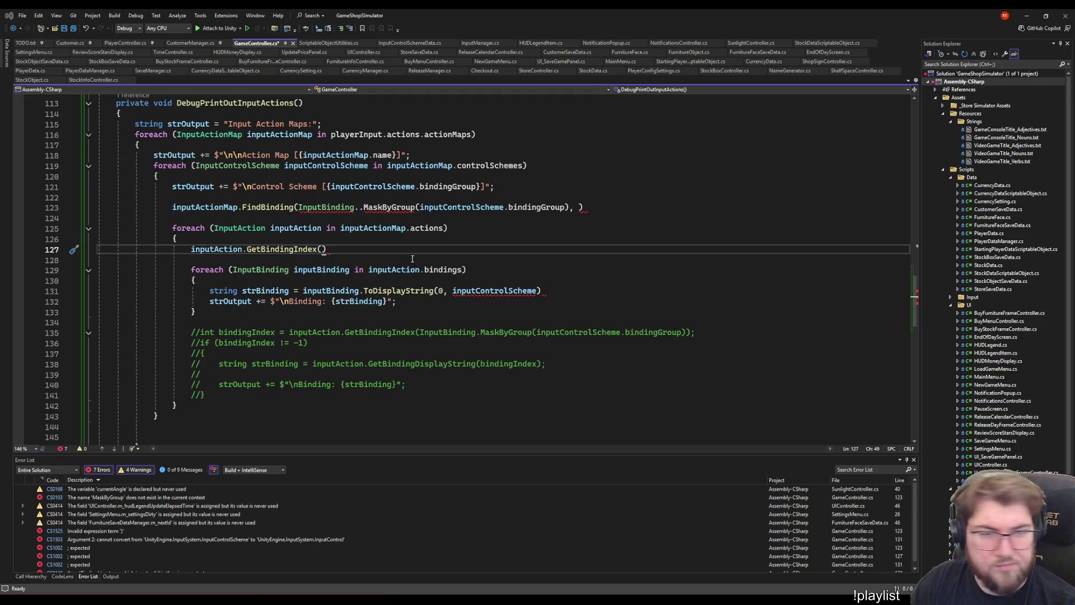
# - Pass inputControlScheme.bindingGroup as the argument and end the statement with ');'
pyautogui.press('Delete')
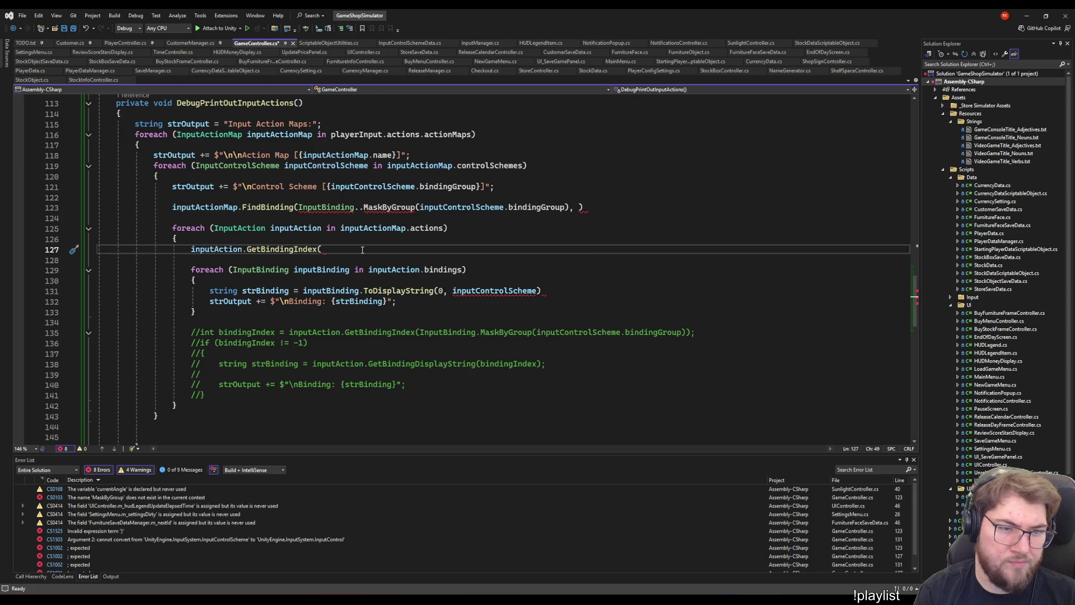
pyautogui.write('input')
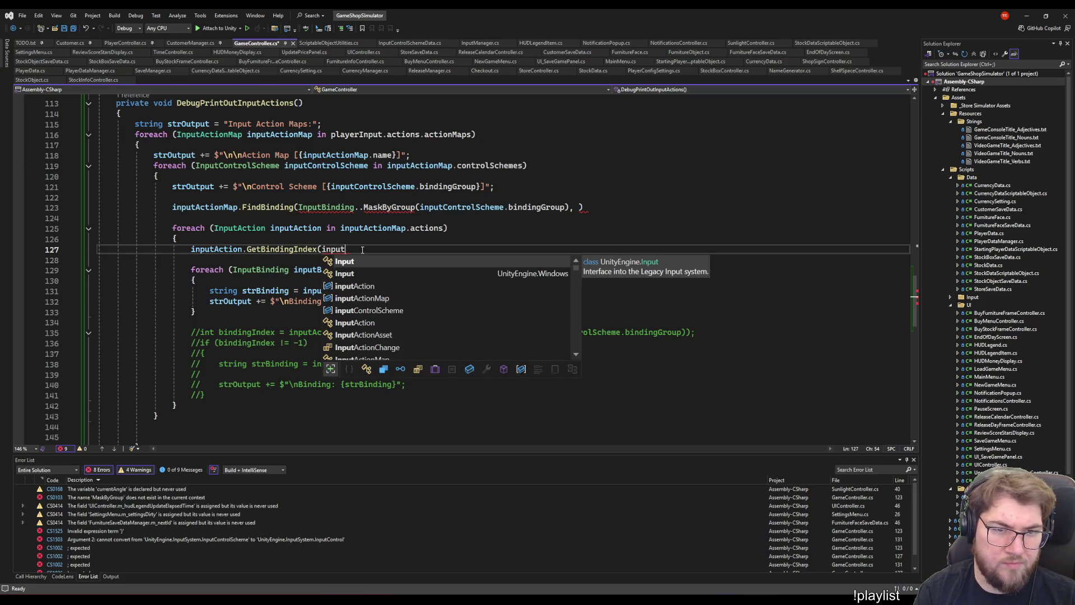
pyautogui.write('ControlScheme.')
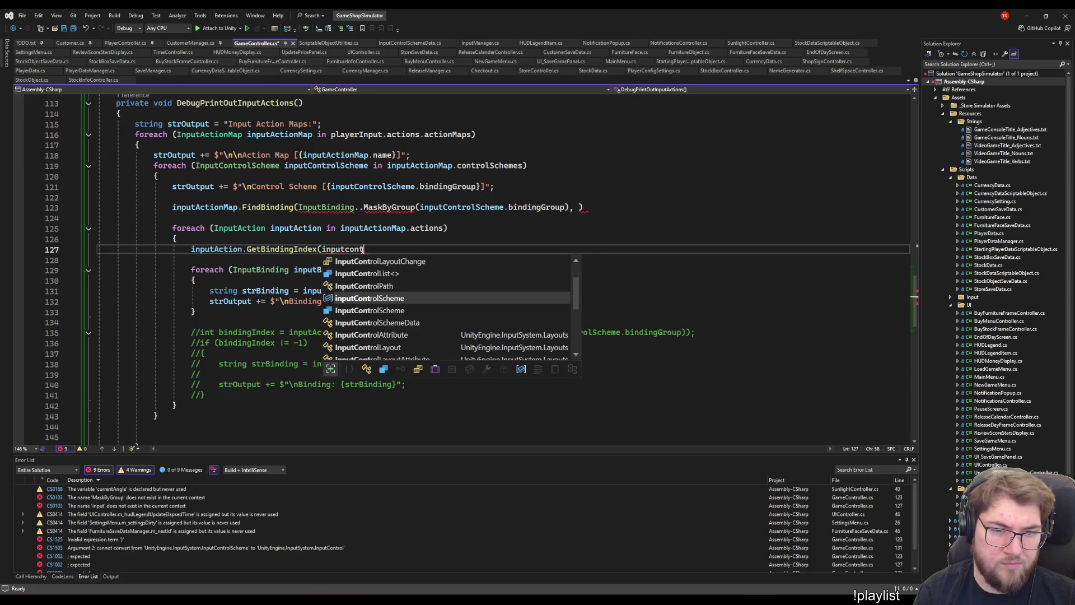
pyautogui.press('Tab')
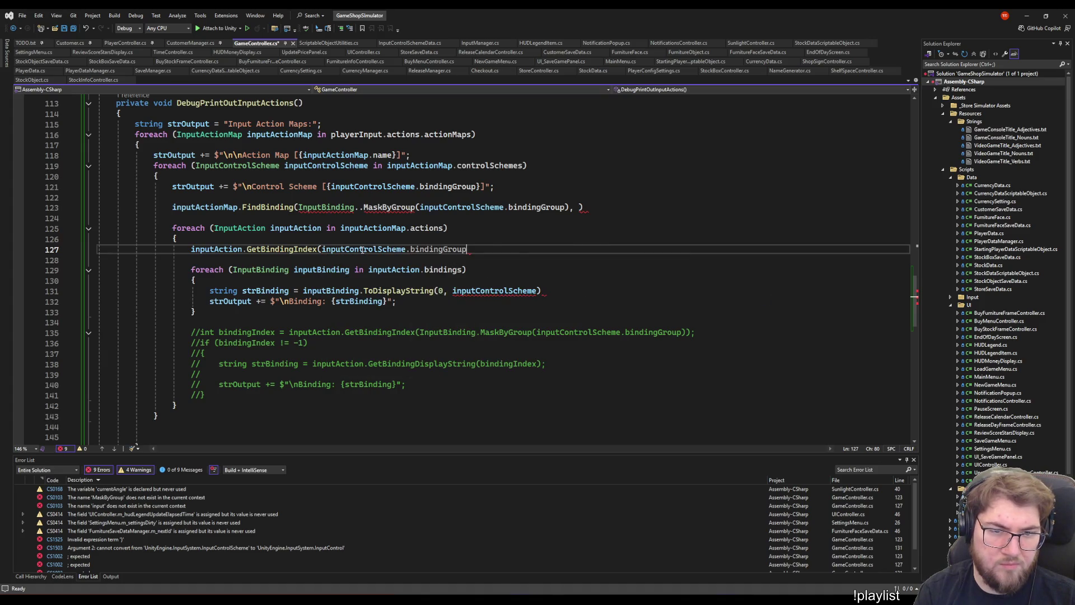
pyautogui.write(',')
pyautogui.press('BackSpace')
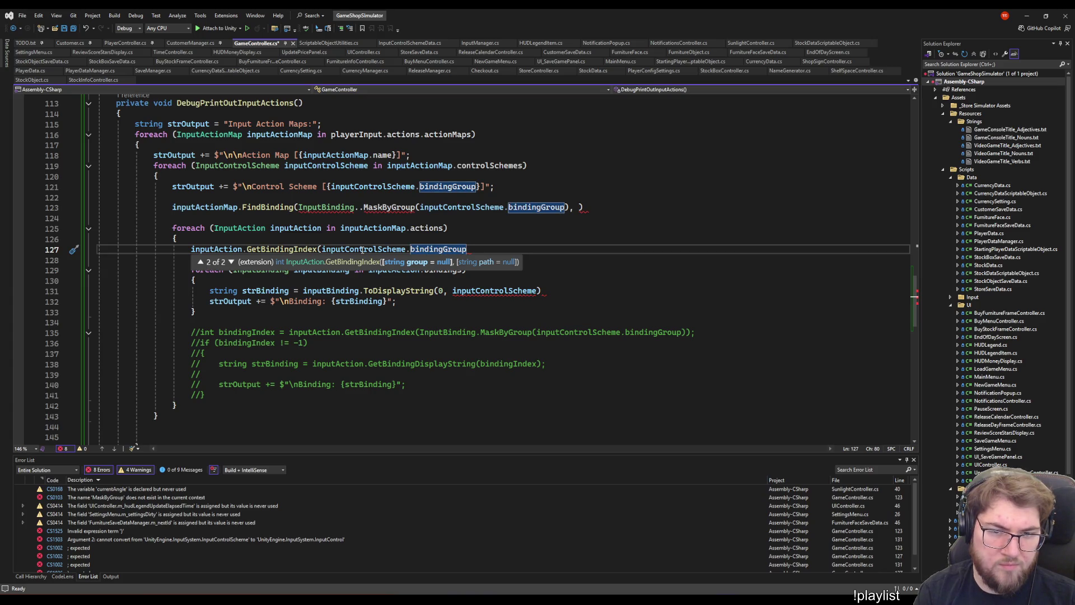
pyautogui.write(');')
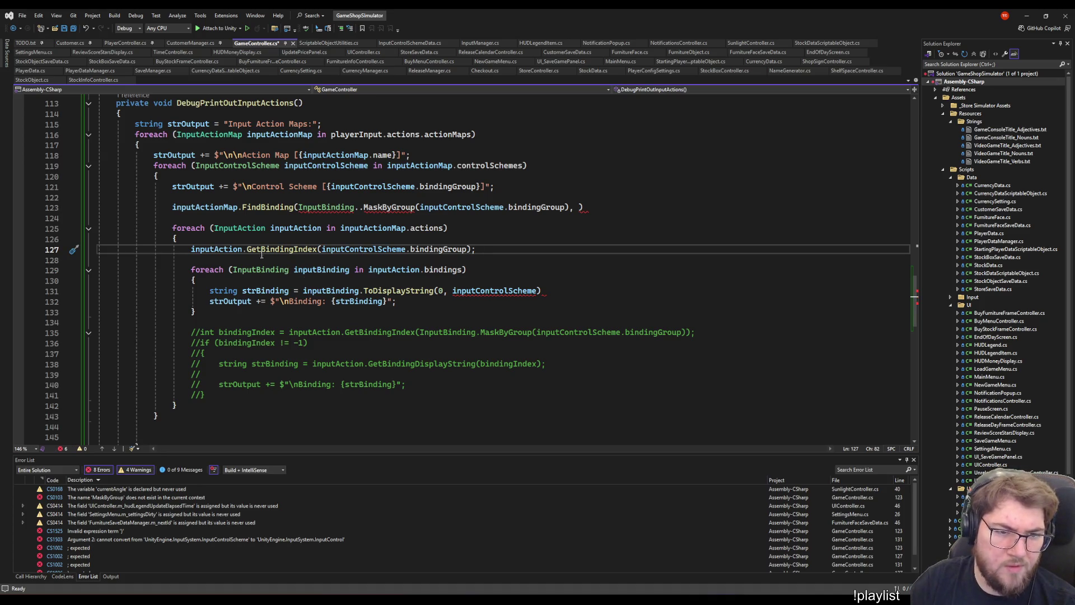
# - Store the call's result as 'int bindingIndex =' on line 127 and add a blank line below
pyautogui.click(294, 253)
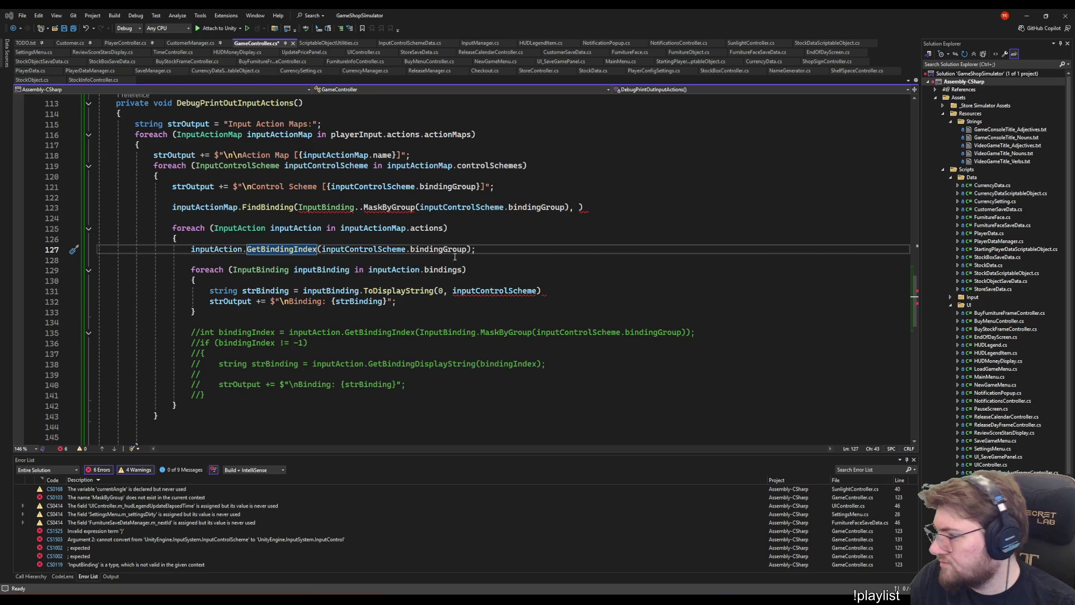
pyautogui.click(493, 251)
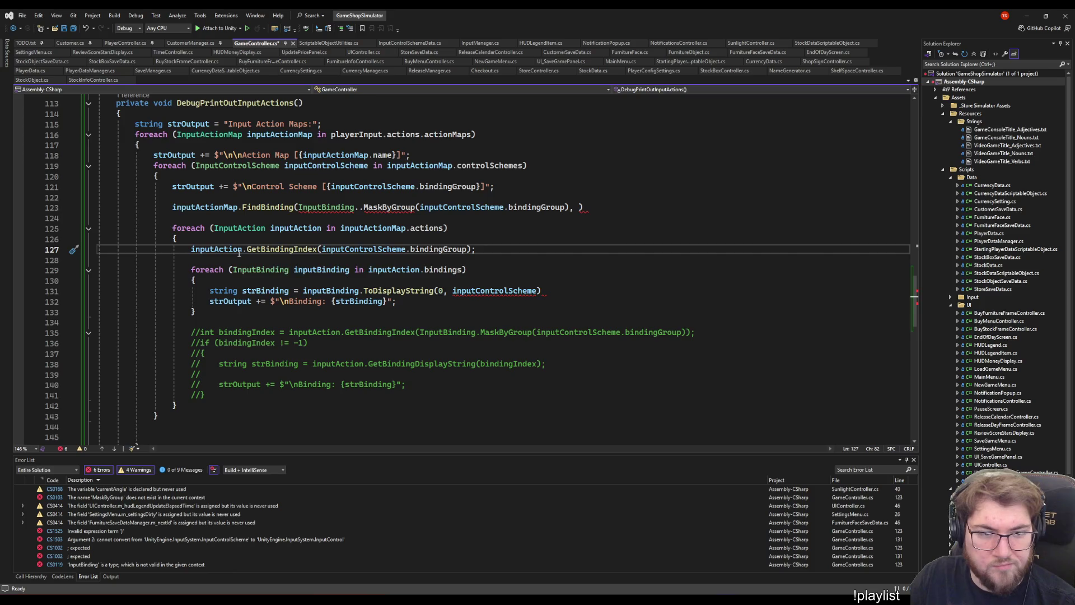
pyautogui.press('Home')
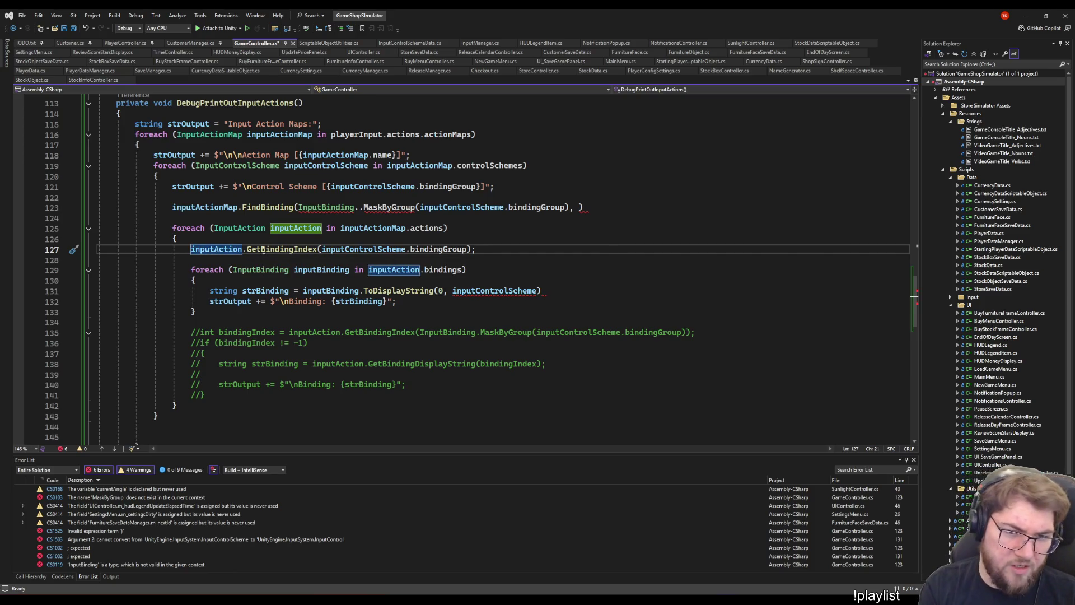
pyautogui.write('int ')
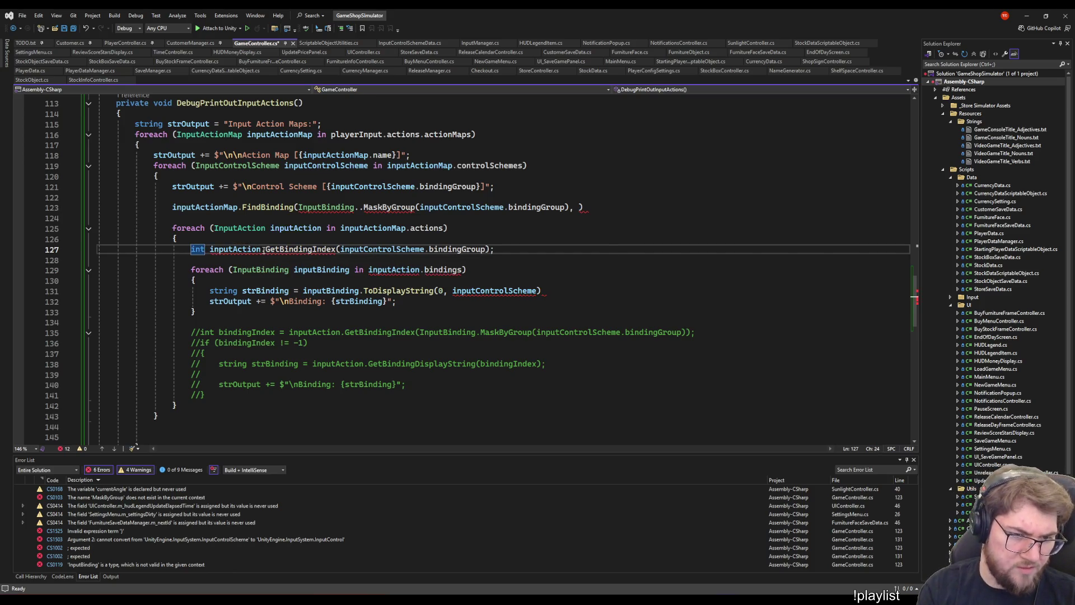
pyautogui.write(' bindingIndex =')
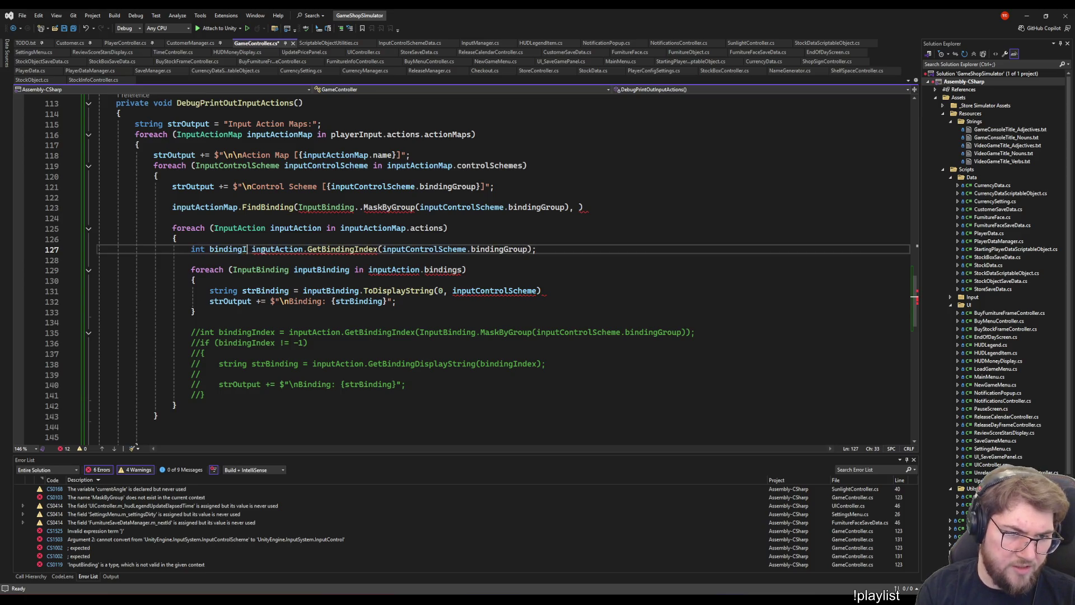
pyautogui.press('End')
pyautogui.press('Return')
pyautogui.press('Up')
pyautogui.press('Up')
pyautogui.press('Up')
pyautogui.press('Up')
pyautogui.press('Home')
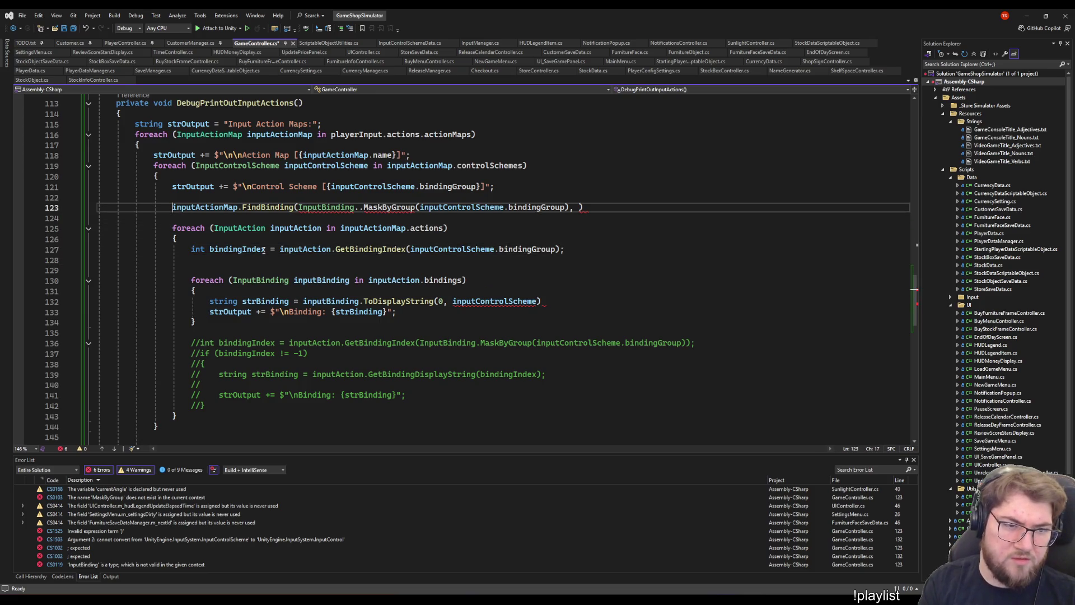
# - Comment out the FindBinding line and tidy the blank lines below line 127
pyautogui.write('//')
pyautogui.press('Down')
pyautogui.press('Down')
pyautogui.press('Down')
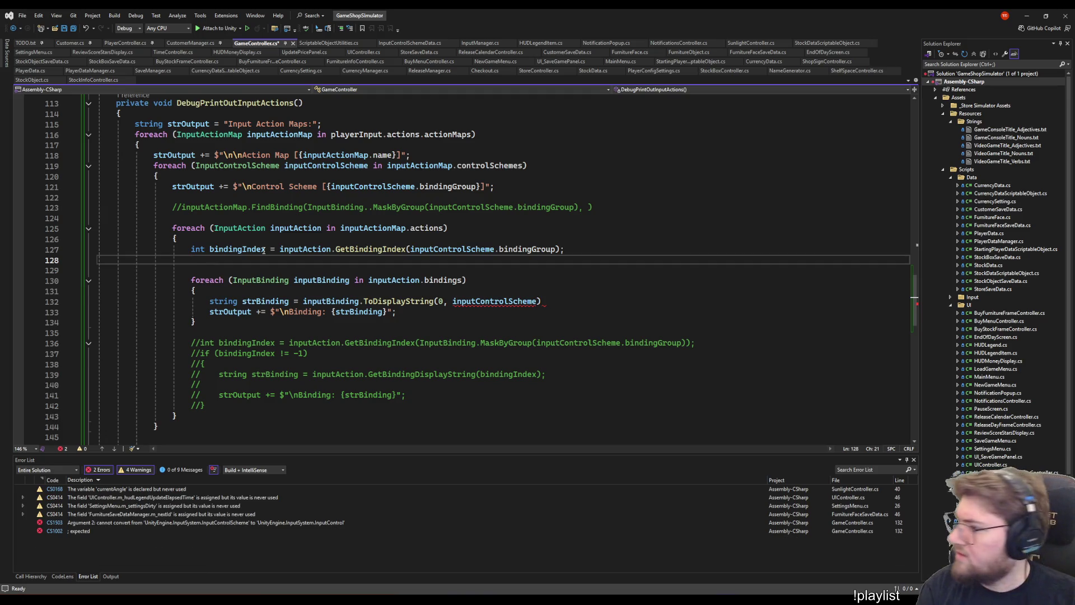
pyautogui.press('Return')
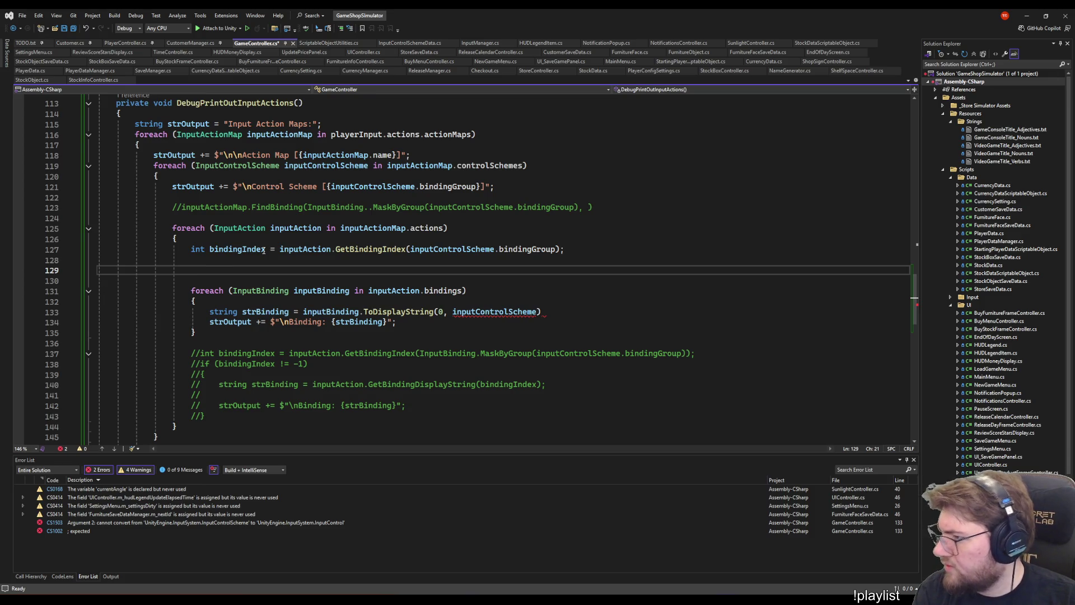
pyautogui.press('Down')
pyautogui.hotkey('shift', 'Up')
pyautogui.hotkey('shift', 'Up')
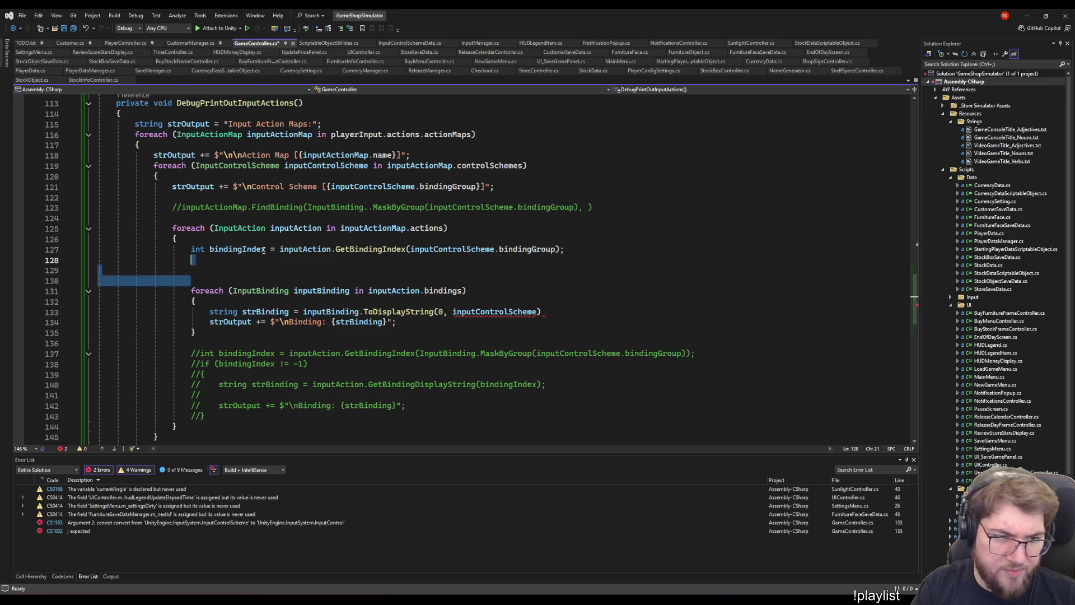
pyautogui.press('BackSpace')
pyautogui.press('Up')
pyautogui.press('End')
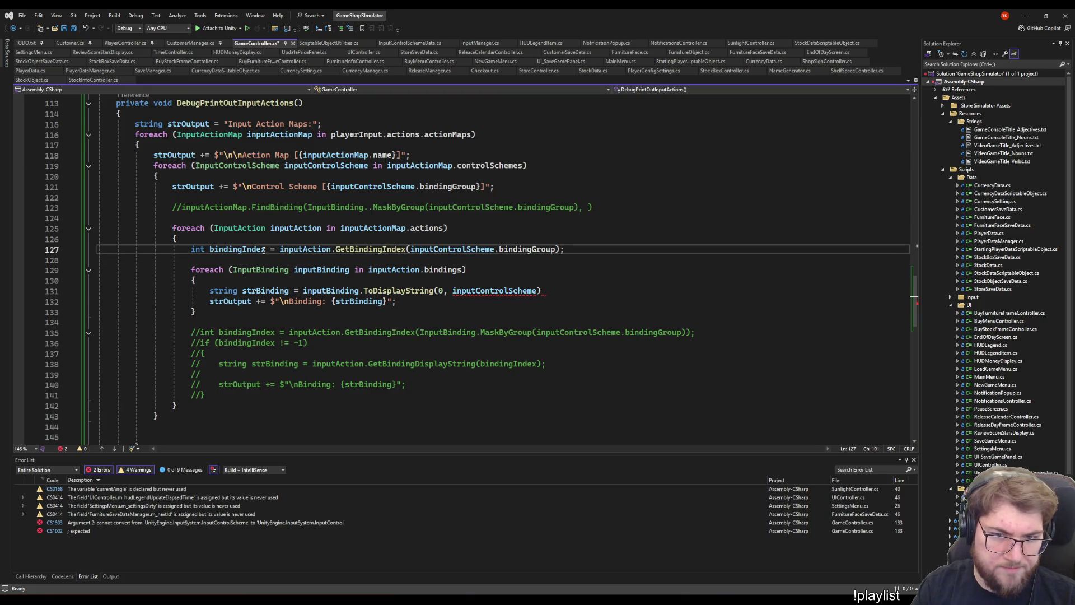
pyautogui.press('Return')
pyautogui.press('Return')
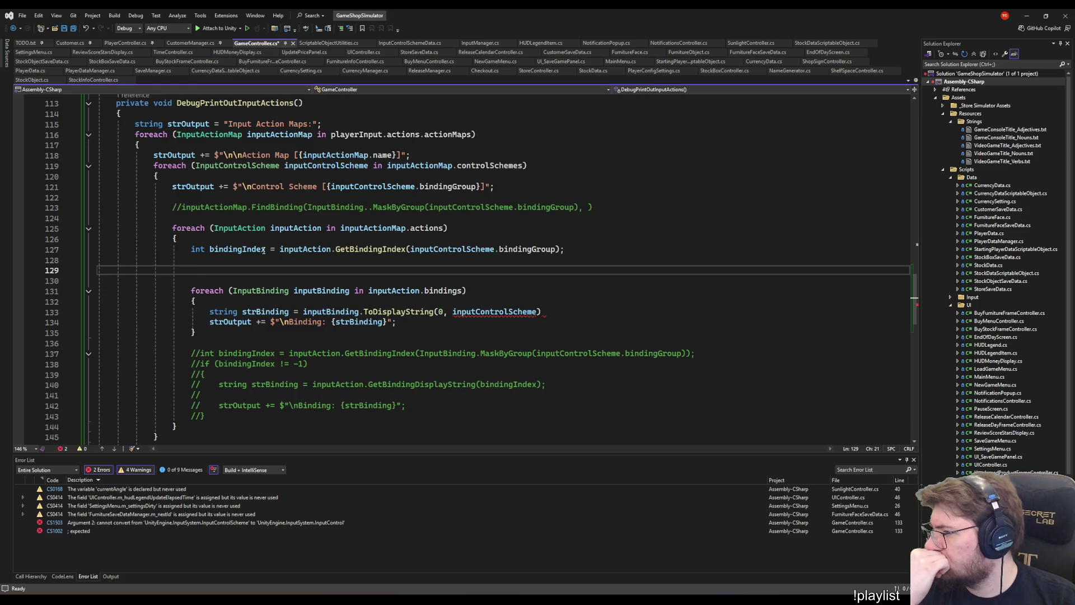
# - Add an if (bindingIndex != -1) block with an empty body
pyautogui.write('if (inputAction.')
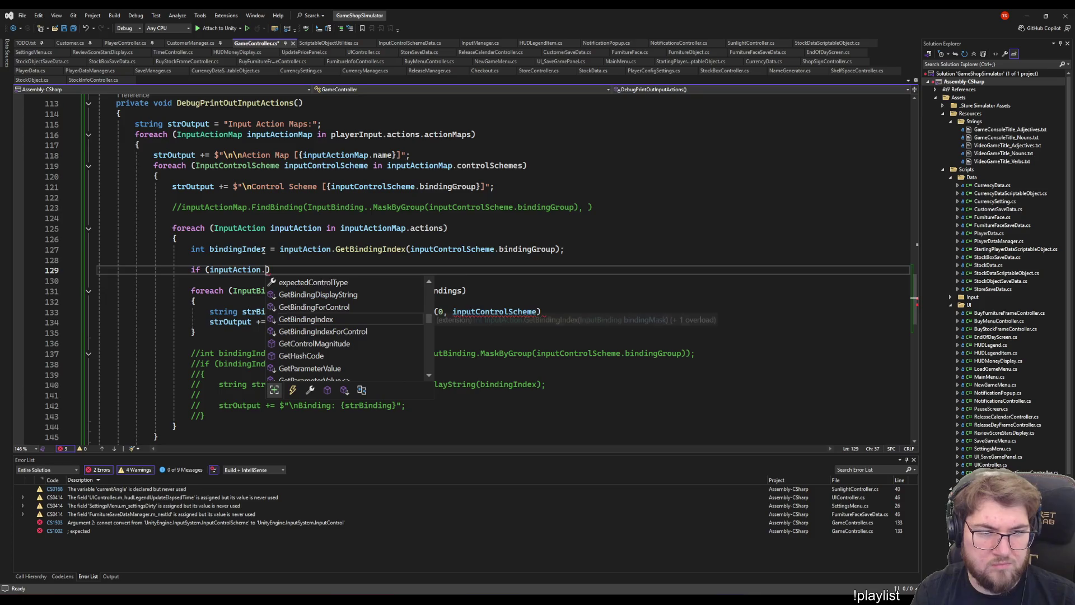
pyautogui.press('Escape')
pyautogui.hotkey('ctrl', 'Left')
pyautogui.hotkey('ctrl', 'Left')
pyautogui.hotkey('ctrl', 'Left')
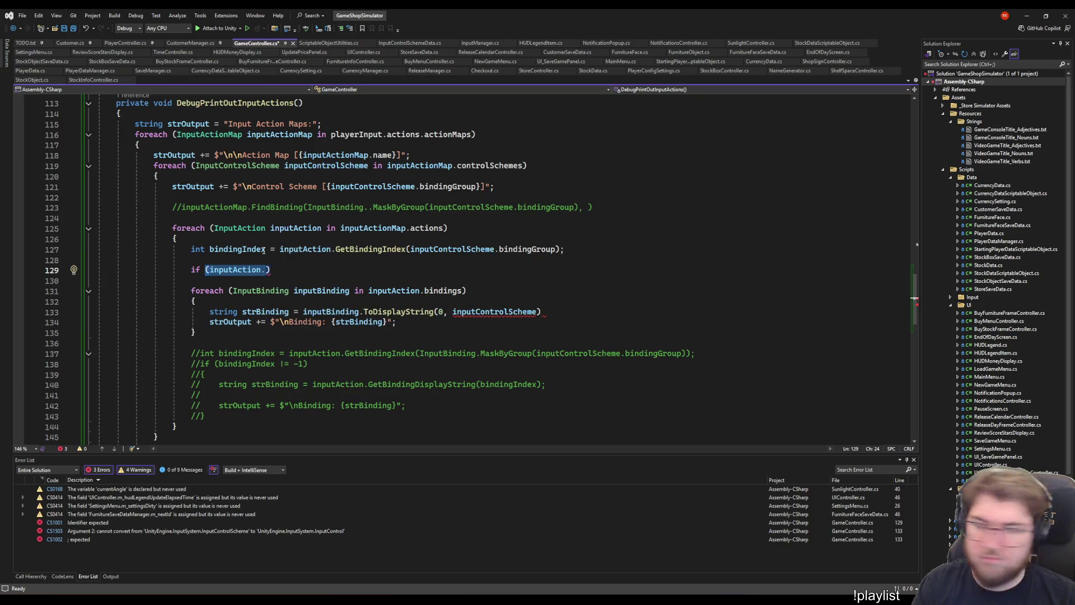
pyautogui.press('Right')
pyautogui.hotkey('ctrl', 'Delete')
pyautogui.hotkey('ctrl', 'Delete')
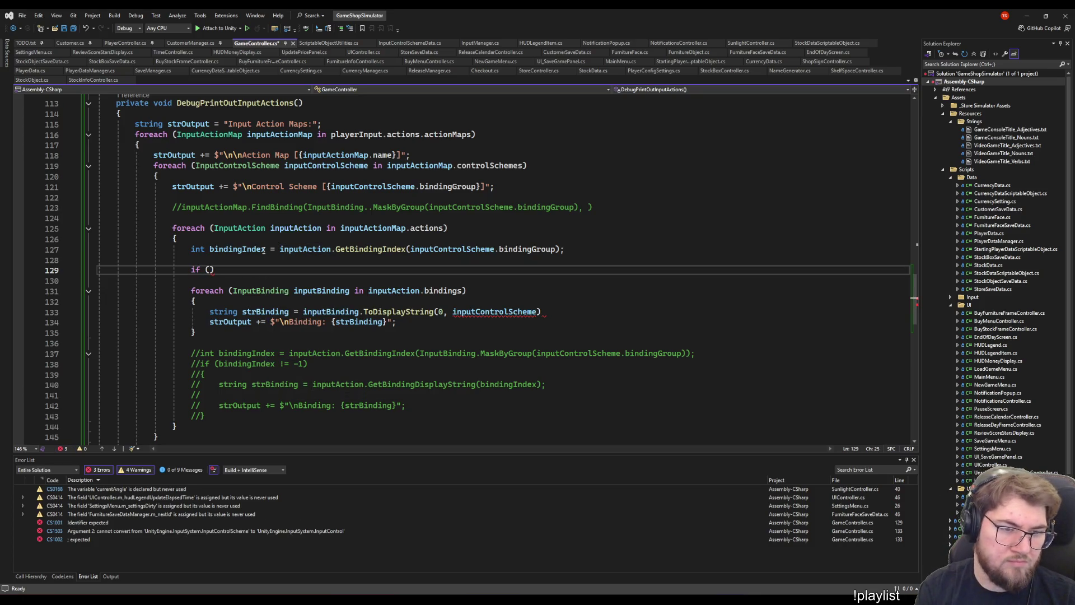
pyautogui.write('bindingIndex !')
pyautogui.write('=-')
pyautogui.write('-1')
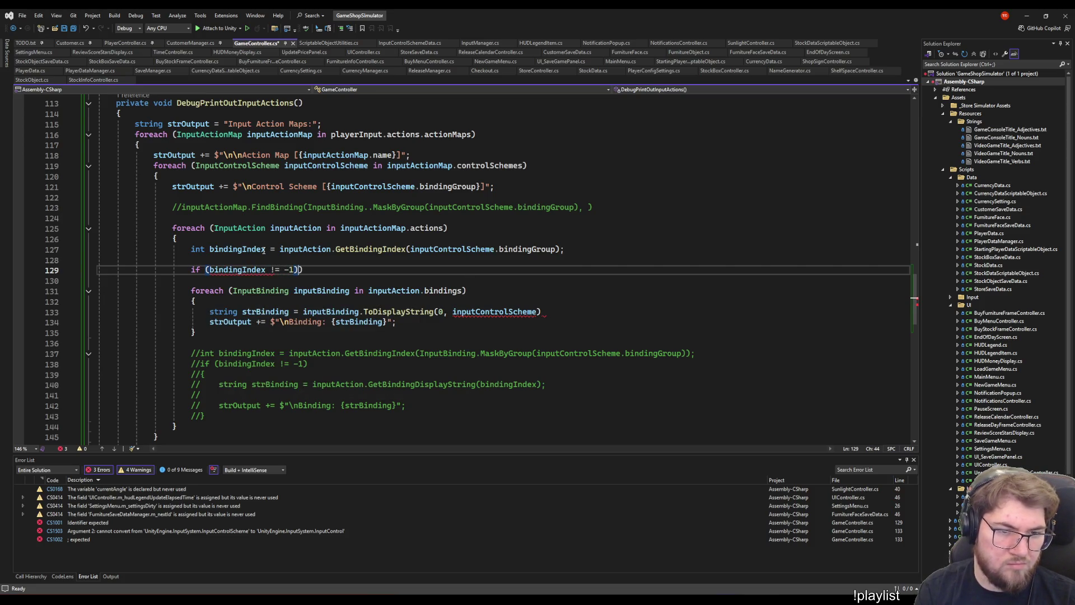
pyautogui.press('End')
pyautogui.press('Return')
pyautogui.write('{')
pyautogui.press('Return')
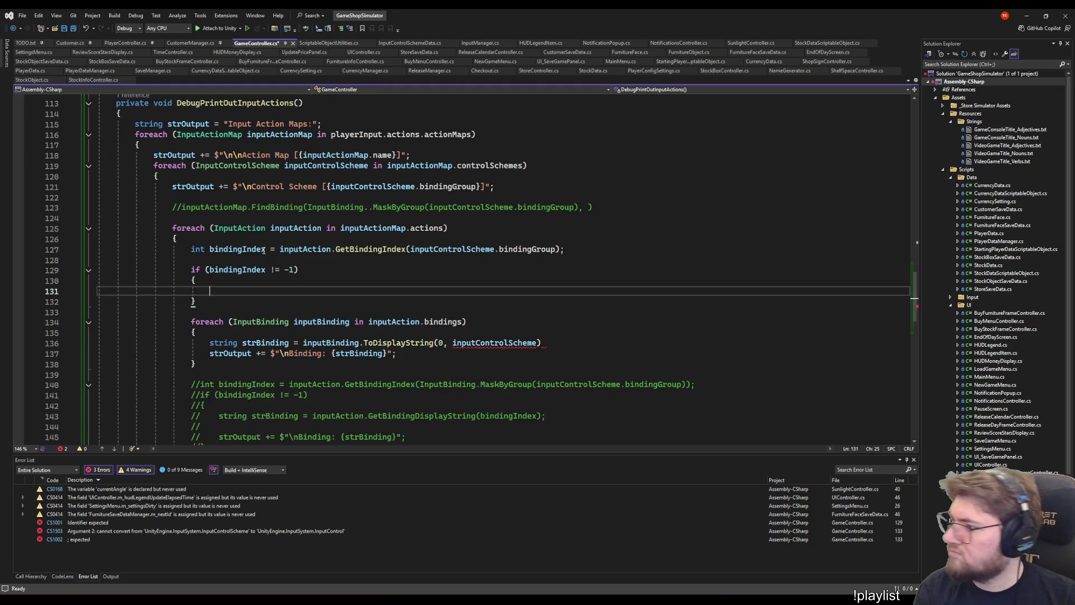
# - Append && inputAction.bindings[bindingIndex].isComposite to the condition, then cut it back out
pyautogui.press('Up')
pyautogui.press('Up')
pyautogui.press('End')
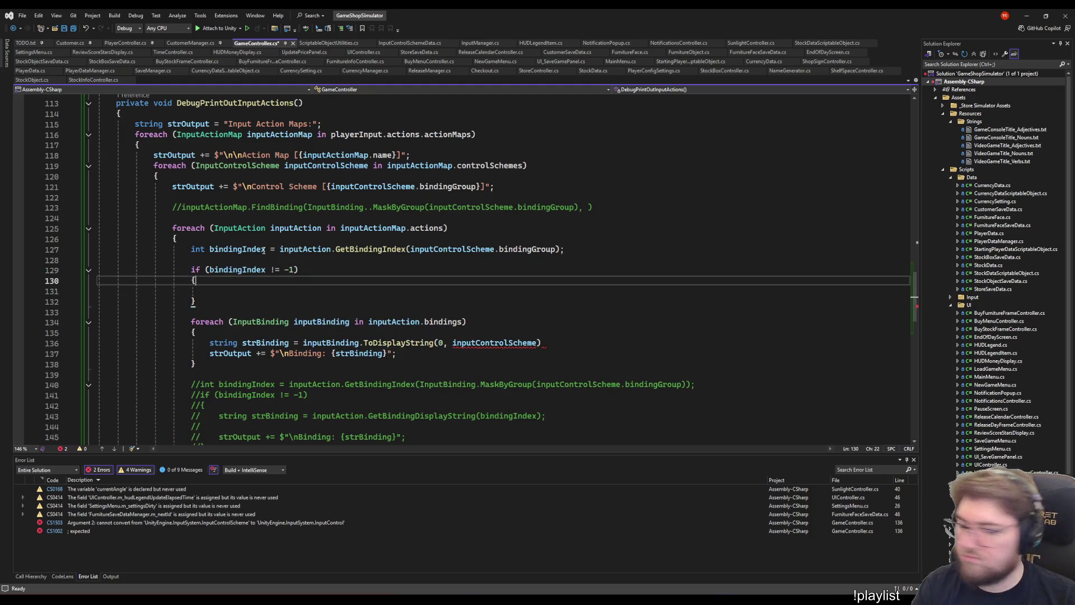
pyautogui.write('&&')
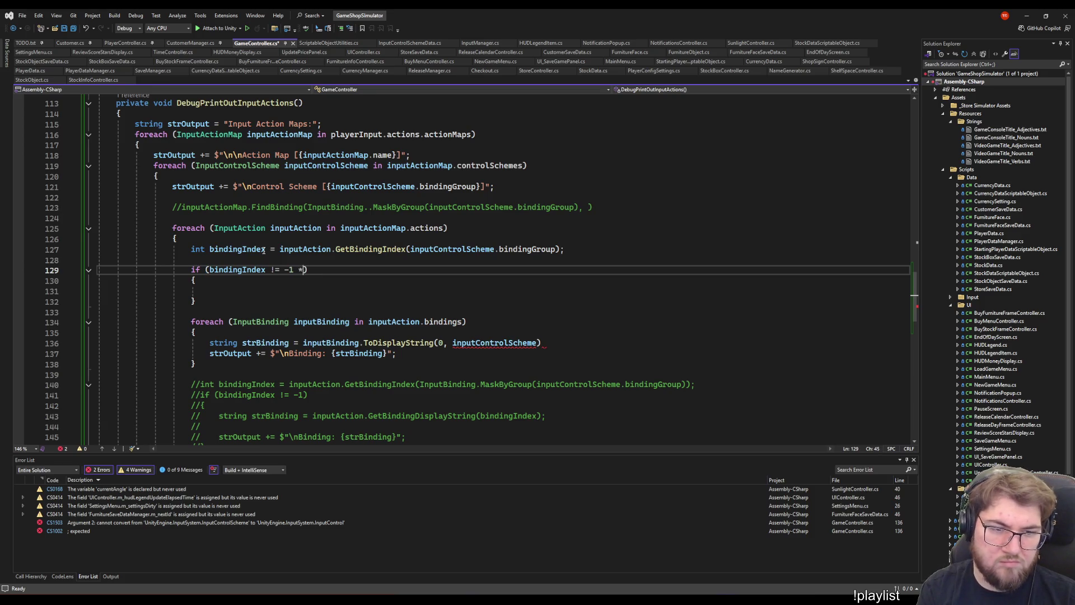
pyautogui.write(' inputAction.')
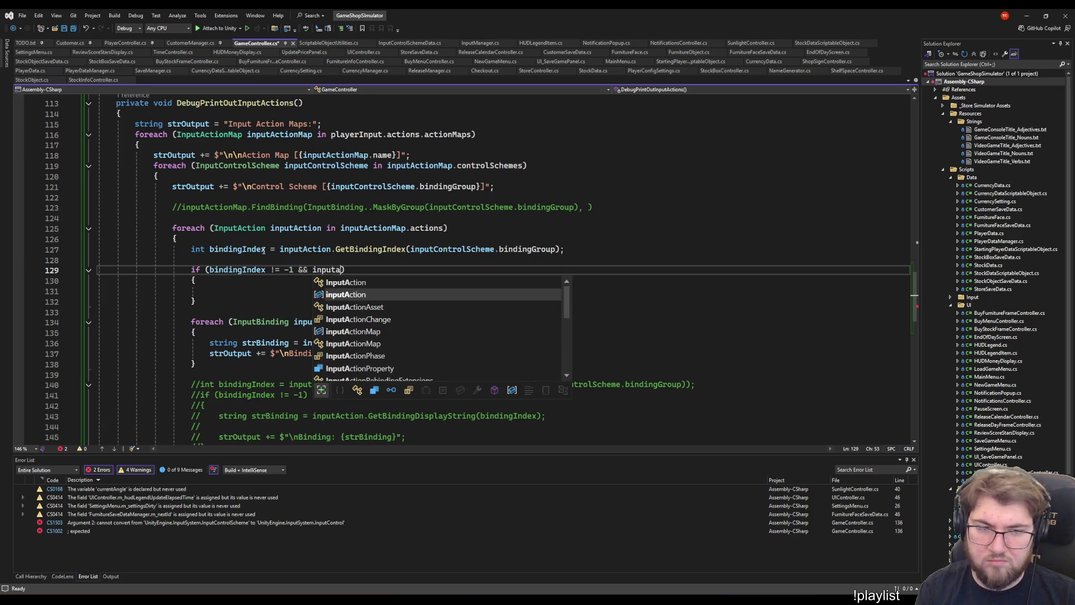
pyautogui.write('bindings[')
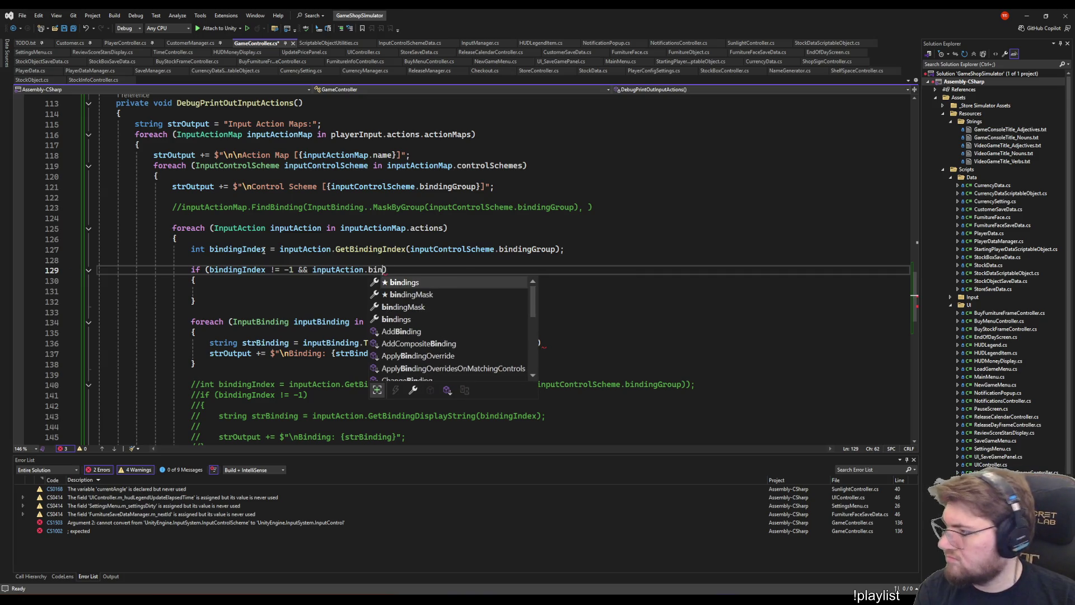
pyautogui.write('inputb')
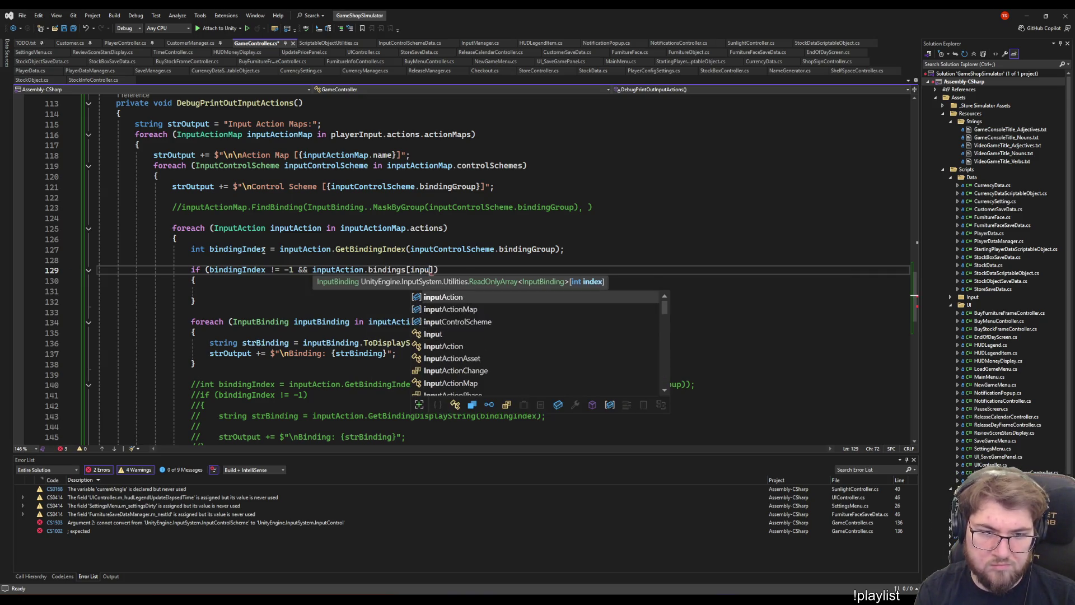
pyautogui.press('BackSpace')
pyautogui.press('BackSpace')
pyautogui.press('BackSpace')
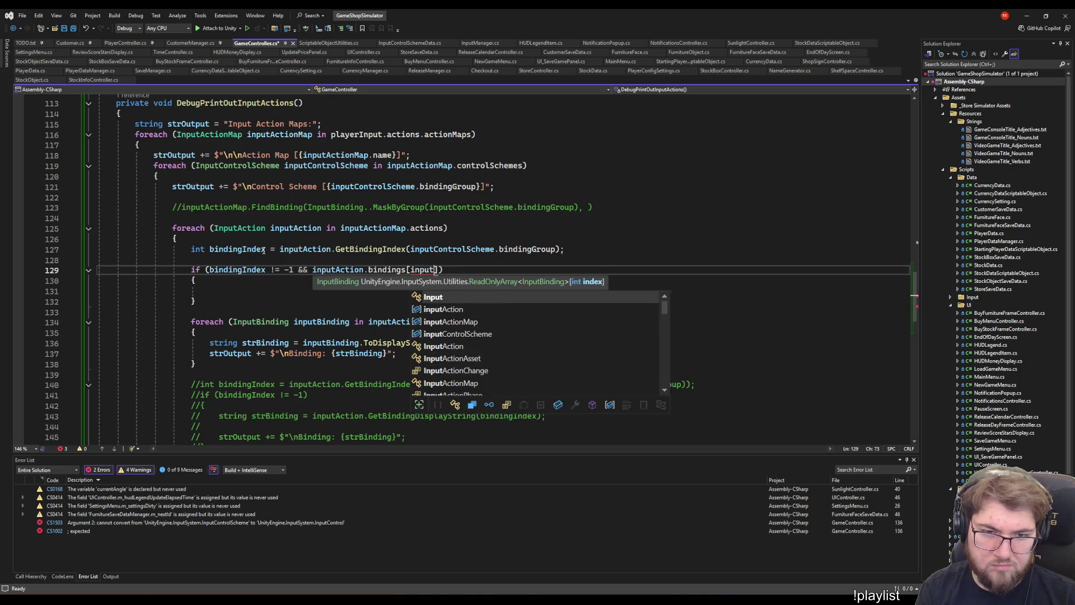
pyautogui.write('bindingIndex]')
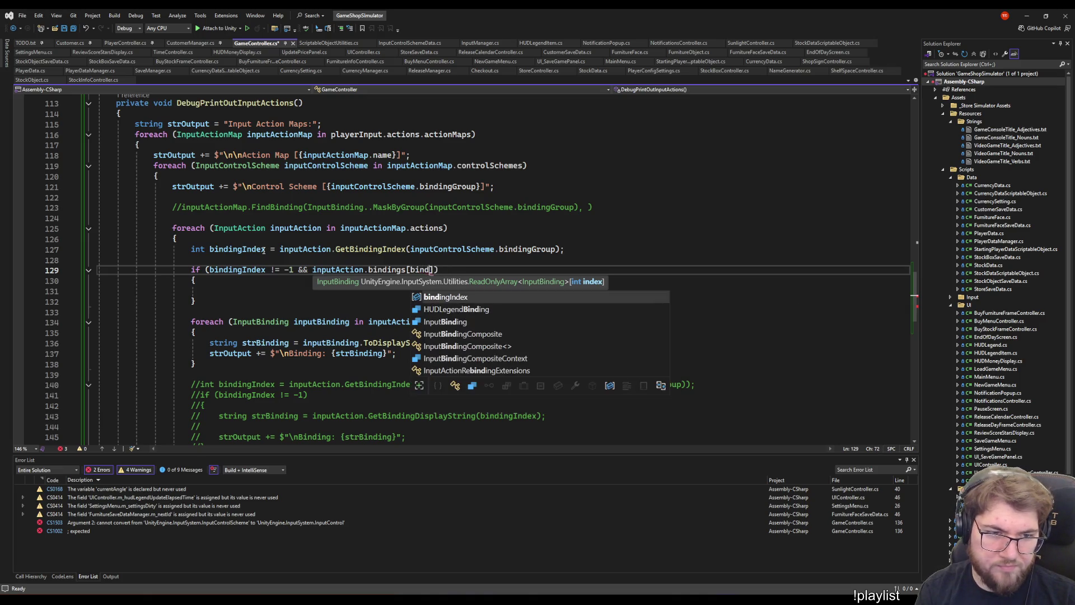
pyautogui.write('.isC')
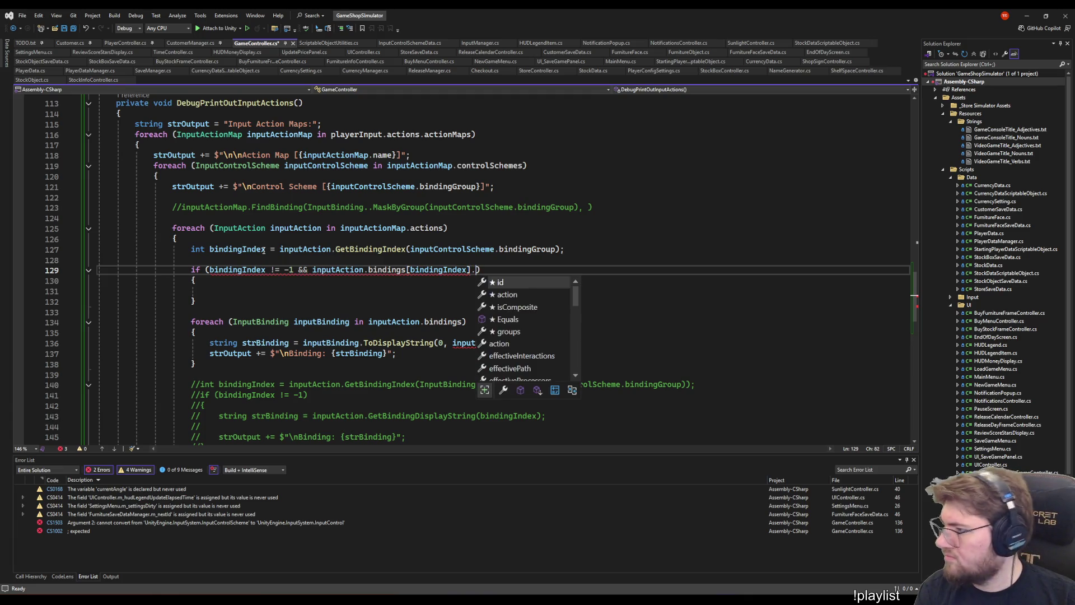
pyautogui.press('Tab')
pyautogui.press('Down')
pyautogui.press('Down')
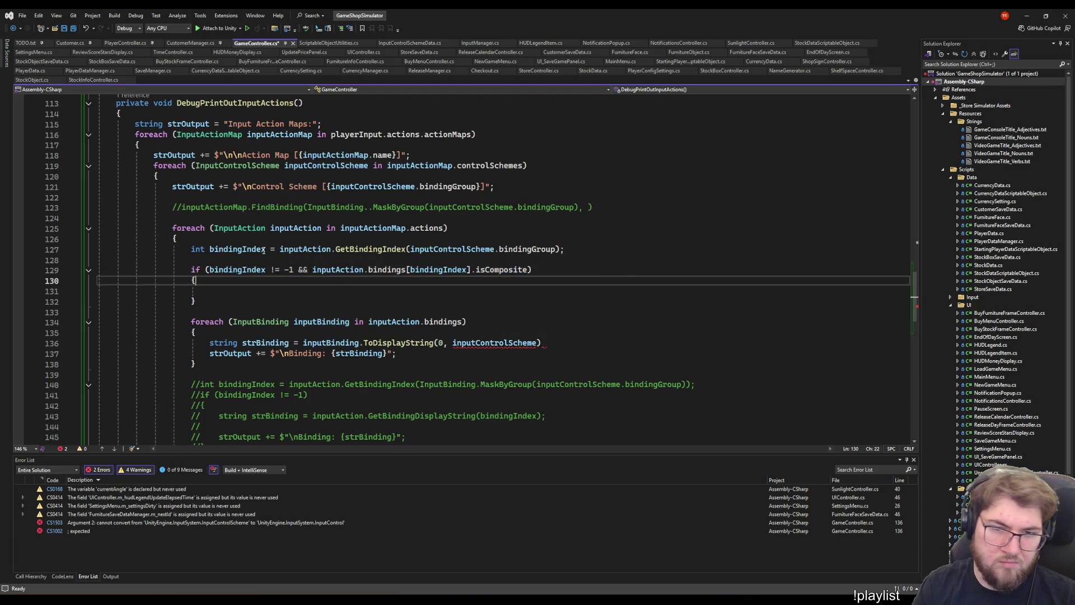
pyautogui.press('Up')
pyautogui.press('Up')
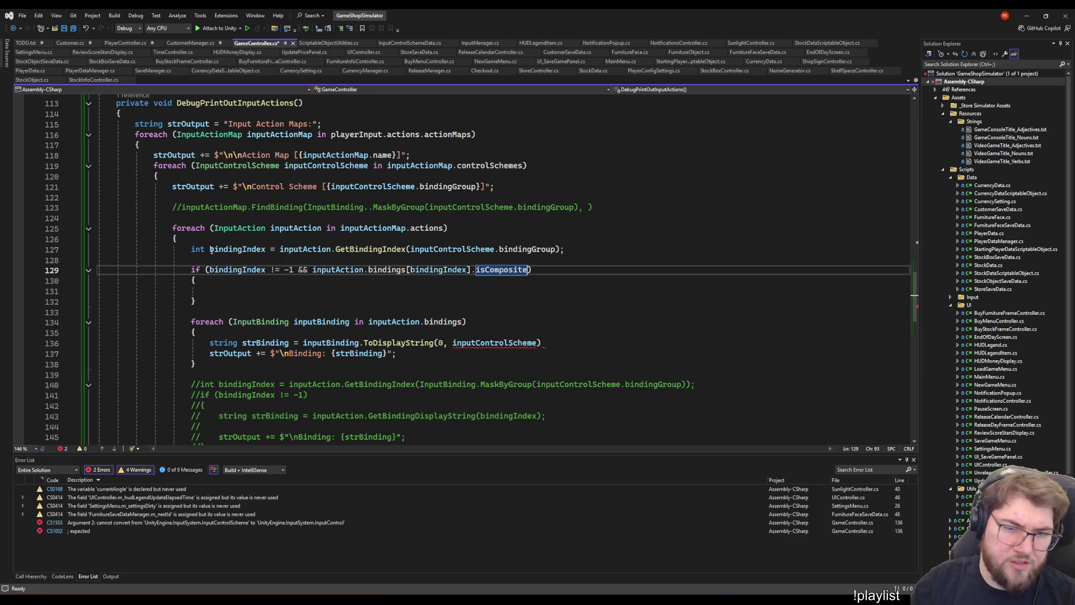
pyautogui.hotkey('ctrl', 'shift', 'Left')
pyautogui.hotkey('ctrl', 'shift', 'Left')
pyautogui.hotkey('ctrl', 'shift', 'Left')
pyautogui.hotkey('ctrl', 'x')
pyautogui.press('BackSpace')
pyautogui.press('BackSpace')
pyautogui.press('BackSpace')
# - Paste the isComposite expression inside the block as an empty nested if (...) { }
pyautogui.press('Down')
pyautogui.press('Down')
pyautogui.hotkey('ctrl', 'v')
pyautogui.press('Home')
pyautogui.write('if (')
pyautogui.press('End')
pyautogui.write(')')
pyautogui.press('Return')
pyautogui.write('{')
pyautogui.press('Return')
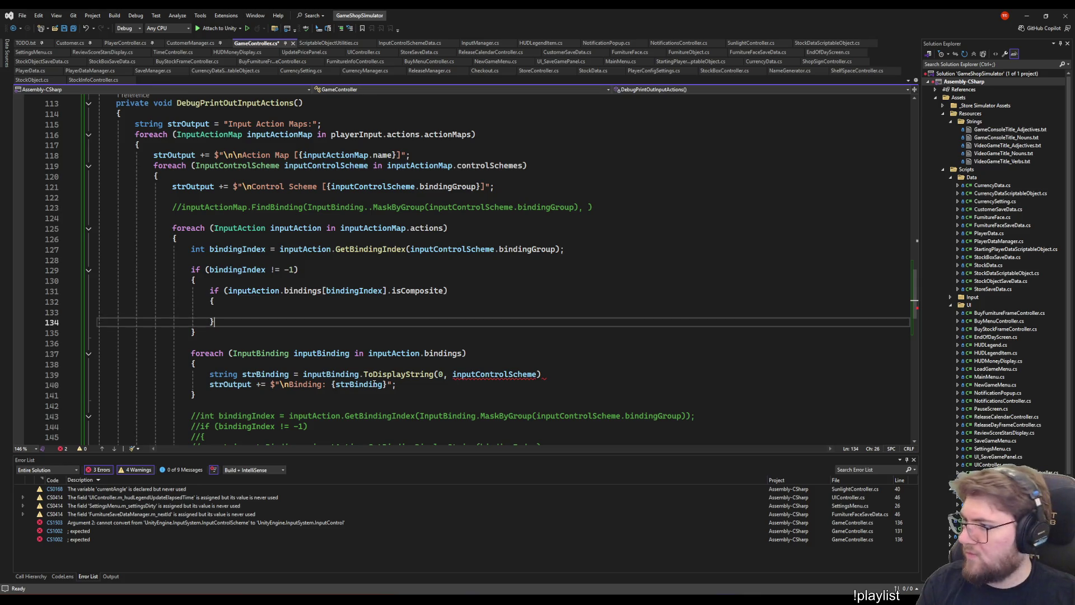
# - Add an empty else branch after the composite block's closing brace
pyautogui.press('Down')
pyautogui.press('Return')
pyautogui.write('else')
pyautogui.press('Return')
pyautogui.write('{')
pyautogui.press('Return')
# - Paste the commented GetBindingDisplayString(bindingIndex) lines into the else, uncomment them, and delete the leftover comment line
pyautogui.scroll(-4, 549, 362)
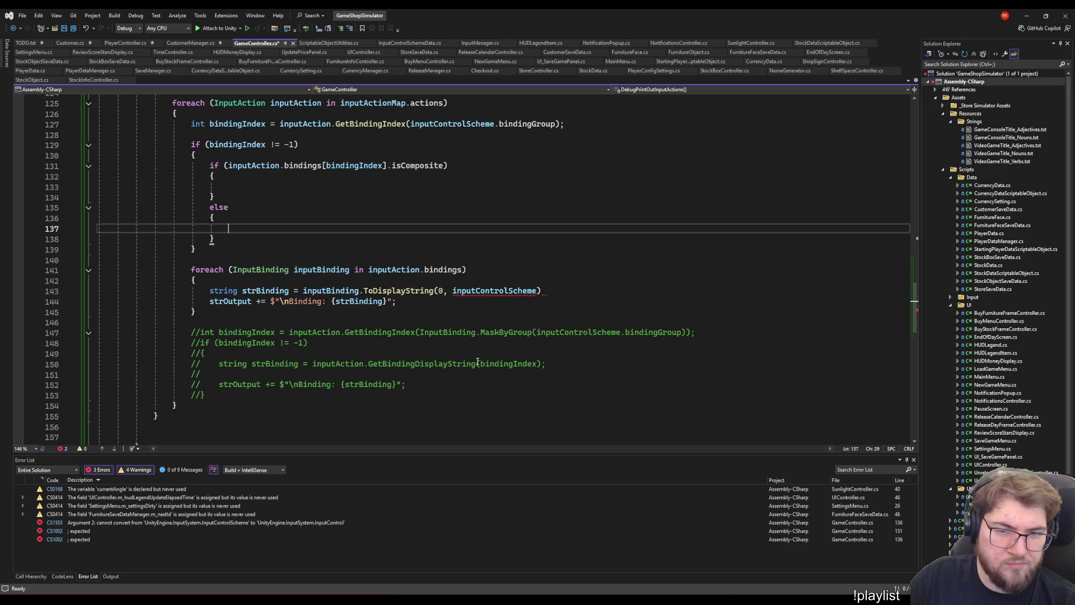
pyautogui.click(219, 364)
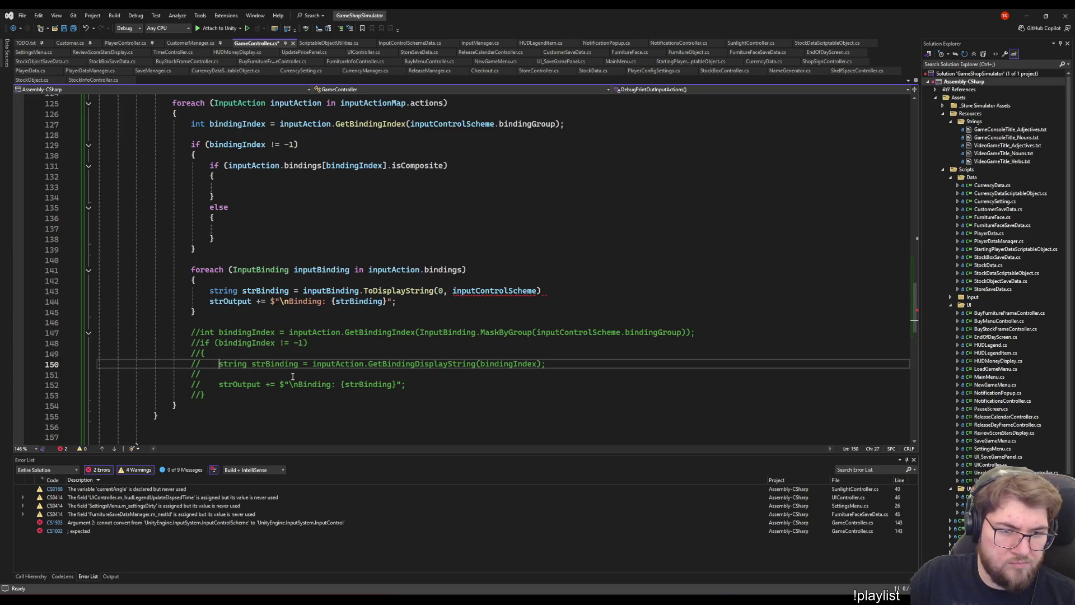
pyautogui.keyDown('shift'); pyautogui.click(411, 386); pyautogui.keyUp('shift')
pyautogui.click(292, 221)
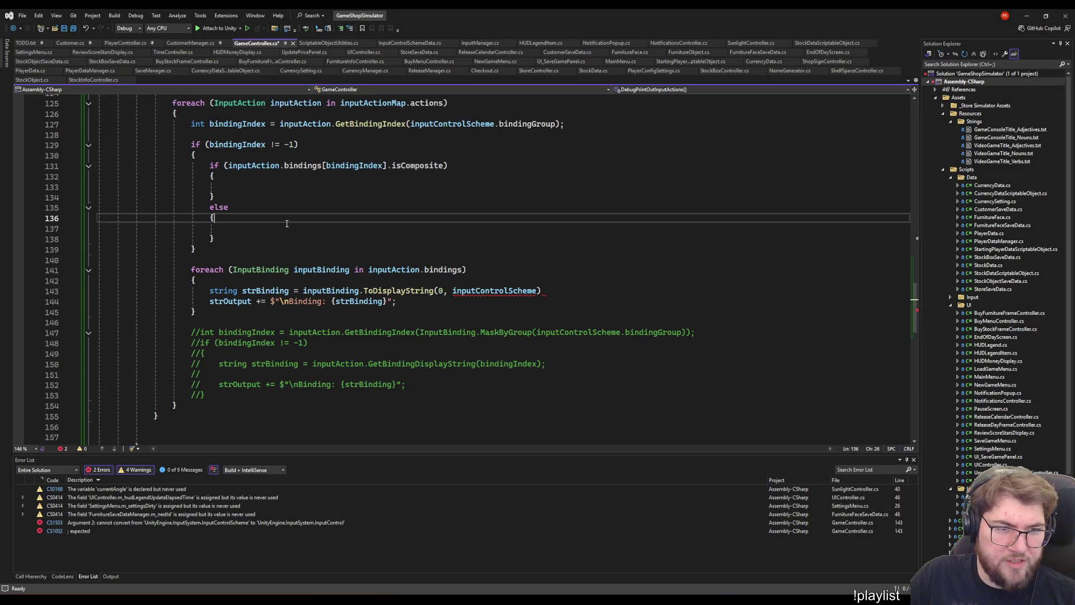
pyautogui.press('Return')
pyautogui.hotkey('ctrl', 'v')
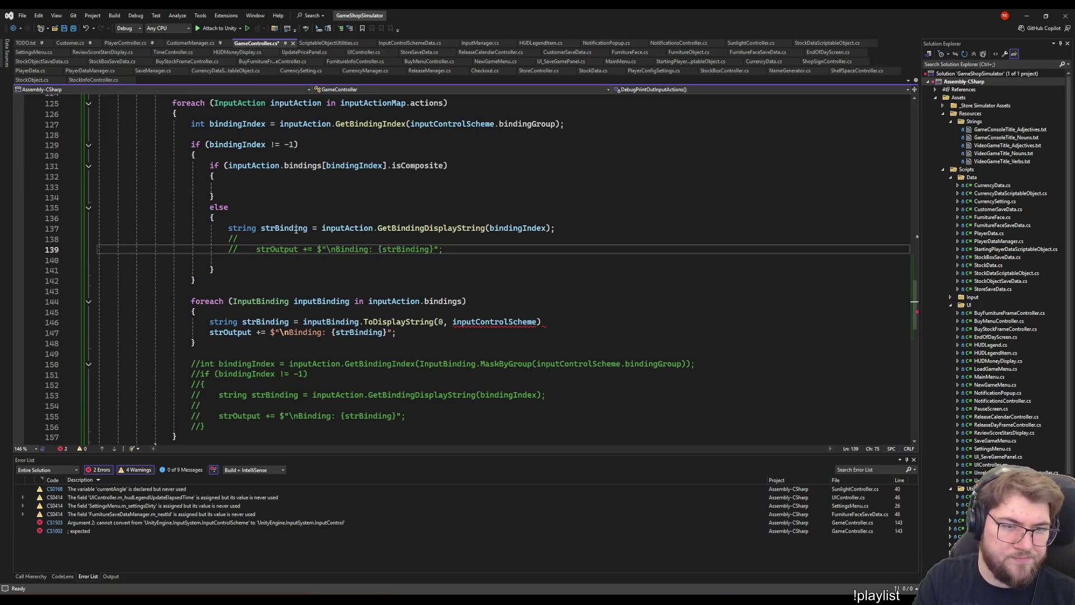
pyautogui.hotkey('ctrl', 'shift', 'Right')
pyautogui.press('Delete')
pyautogui.press('Up')
pyautogui.hotkey('shift', 'Up')
pyautogui.hotkey('shift', 'End')
pyautogui.press('BackSpace')
pyautogui.press('Up')
pyautogui.press('Up')
pyautogui.press('Up')
pyautogui.press('Up')
pyautogui.scroll(2, 296, 231)
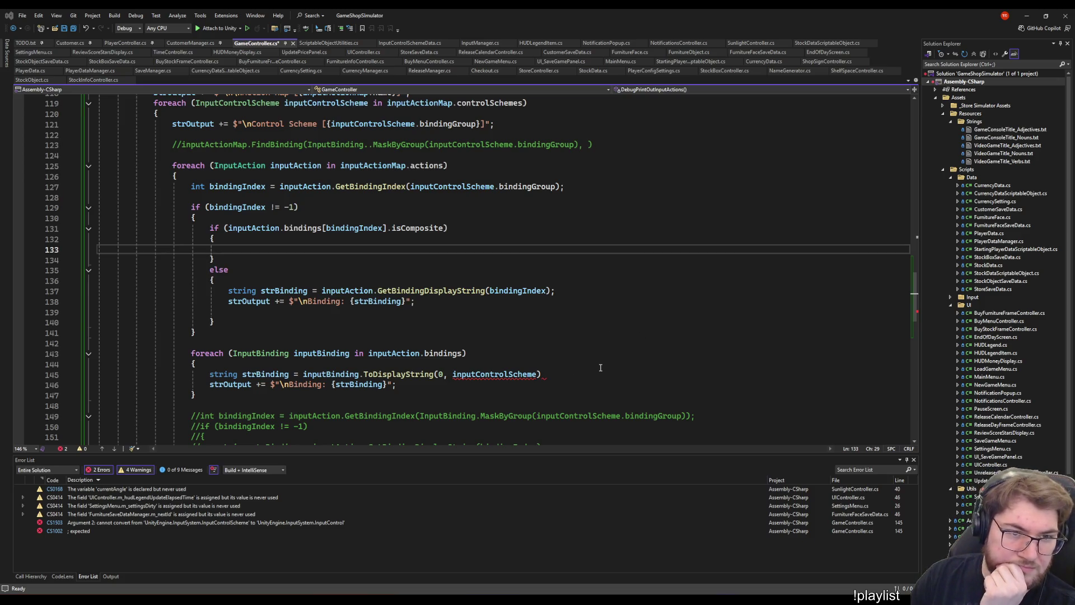
pyautogui.click(309, 253)
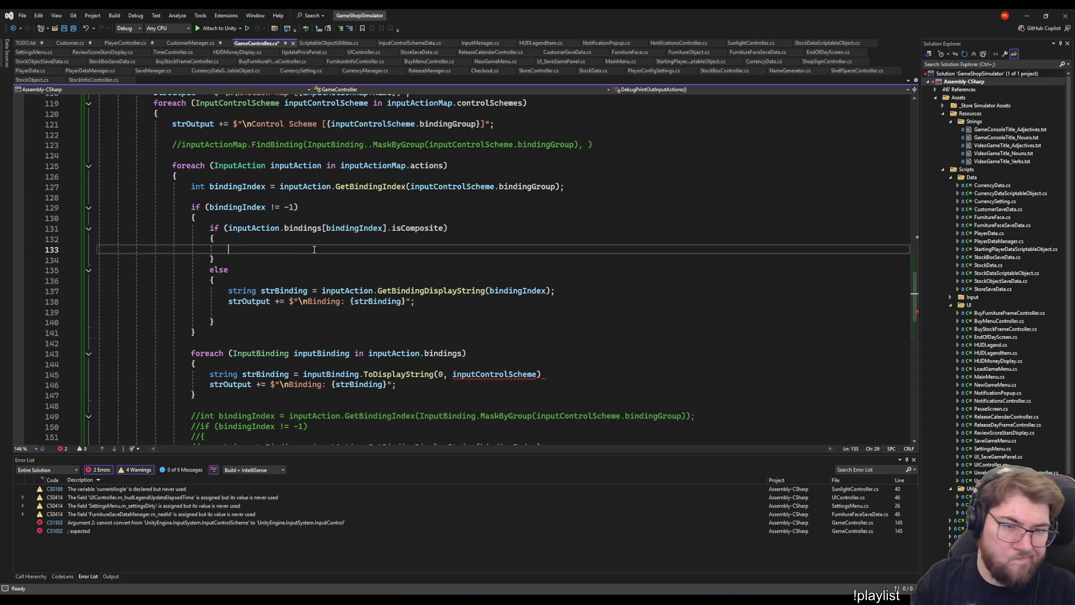
# - Declare int nextBindingIndex = bindingIndex + 1 inside the composite block
pyautogui.write('if (')
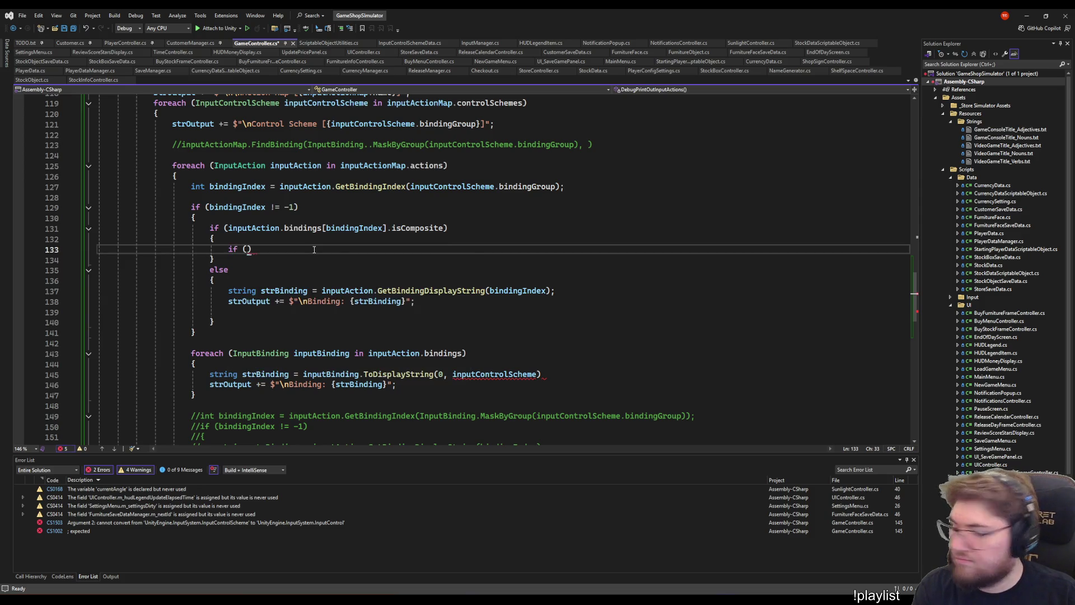
pyautogui.press('BackSpace')
pyautogui.press('BackSpace')
pyautogui.press('BackSpace')
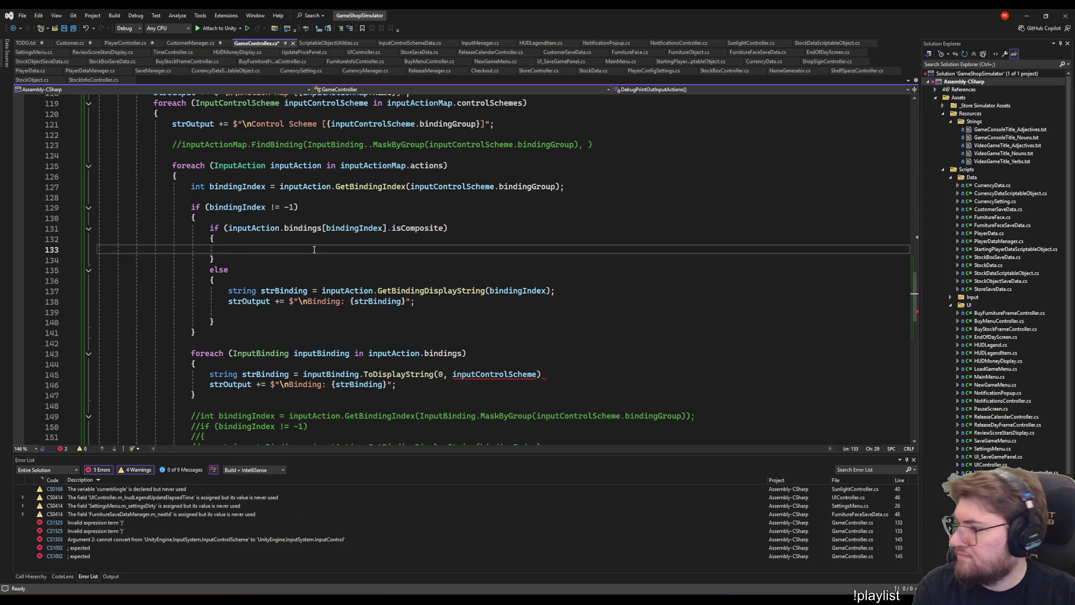
pyautogui.write('i')
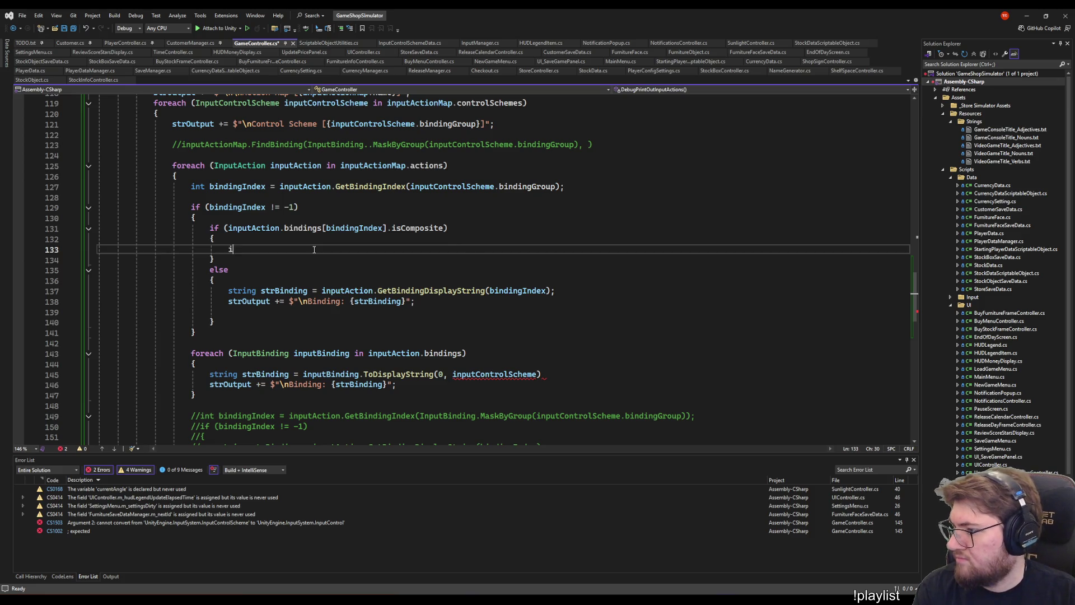
pyautogui.write('nt nextBindingInde')
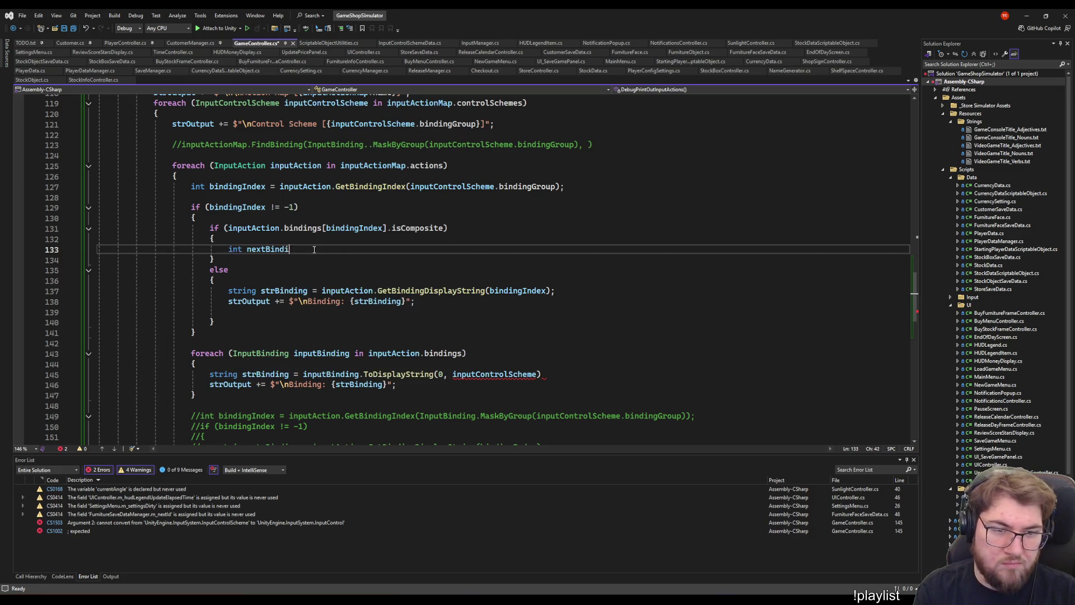
pyautogui.write('bindingIndex + 1;')
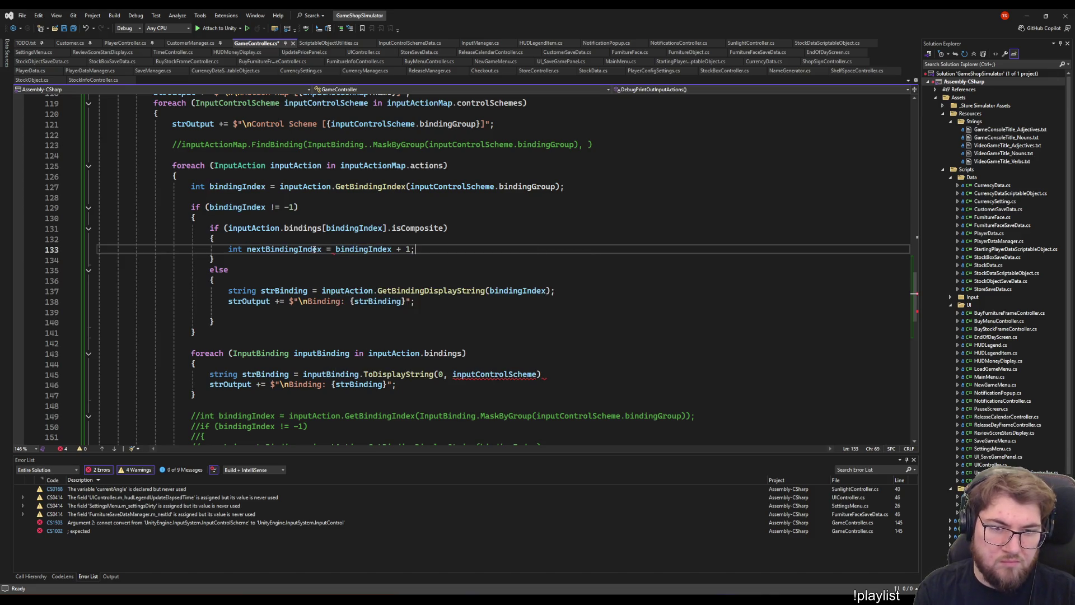
pyautogui.press('Return')
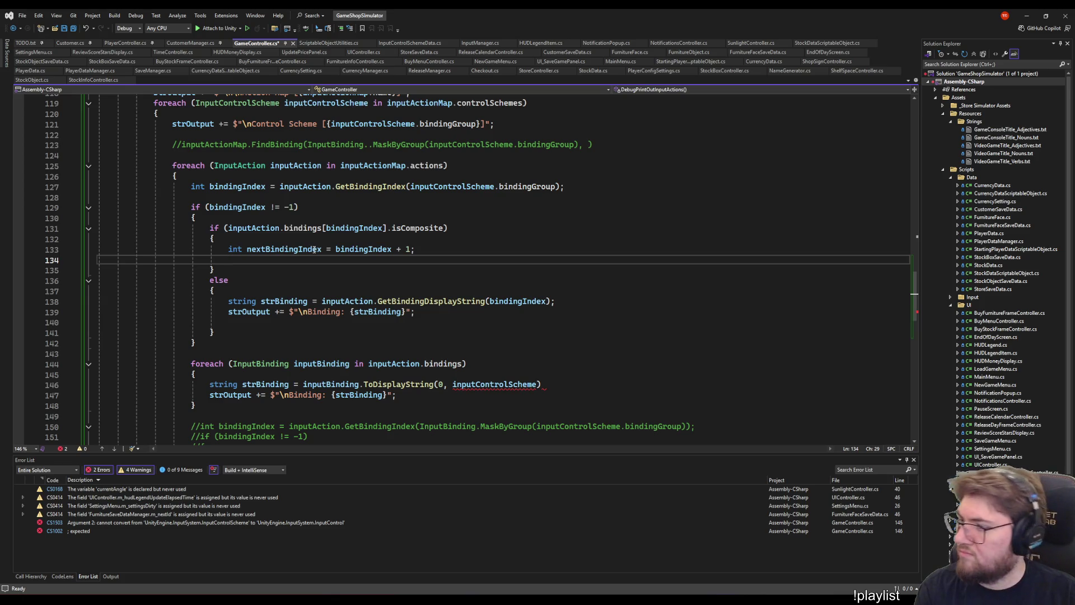
# - Start an if testing nextBindingIndex < inputAction.bindings.Count
pyautogui.write('if (next')
pyautogui.press('Tab')
pyautogui.write('<')
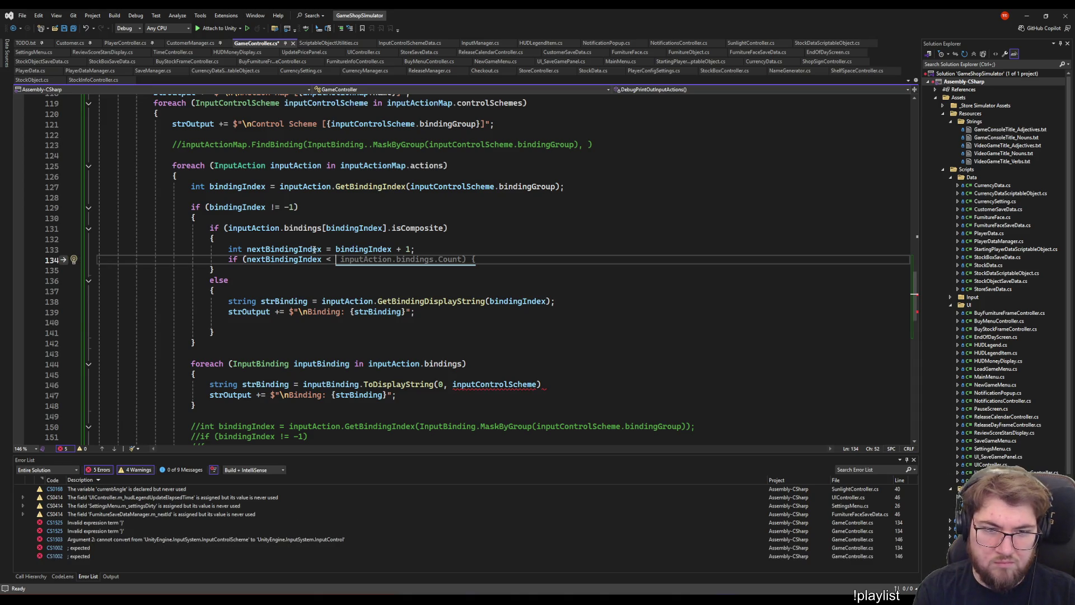
pyautogui.press('Tab')
pyautogui.press('BackSpace')
pyautogui.press('BackSpace')
pyautogui.press('BackSpace')
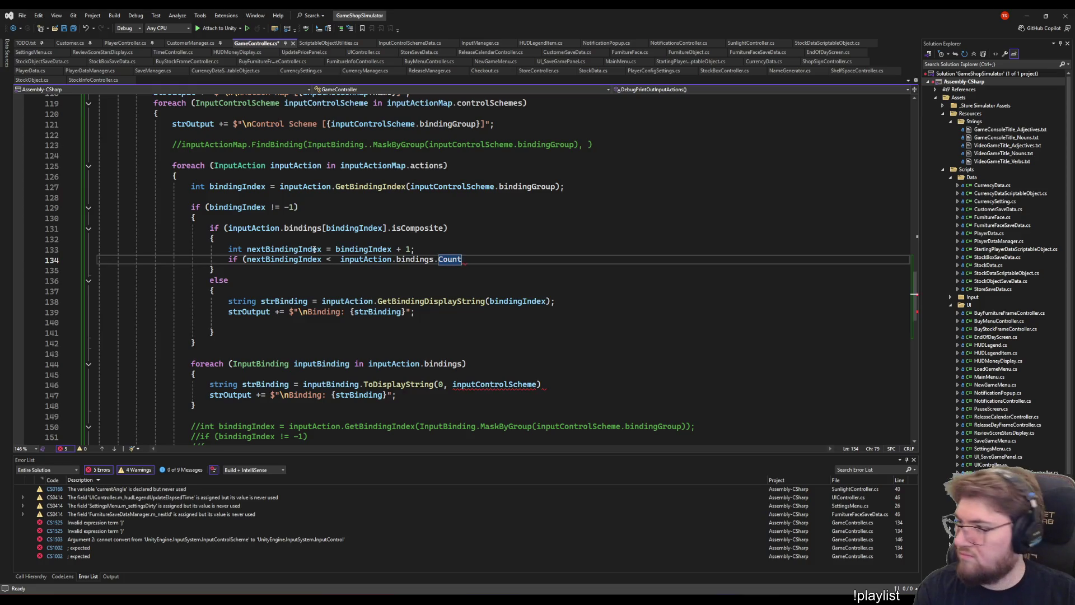
pyautogui.hotkey('ctrl', 'Left')
pyautogui.hotkey('ctrl', 'Left')
pyautogui.hotkey('ctrl', 'Left')
pyautogui.press('BackSpace')
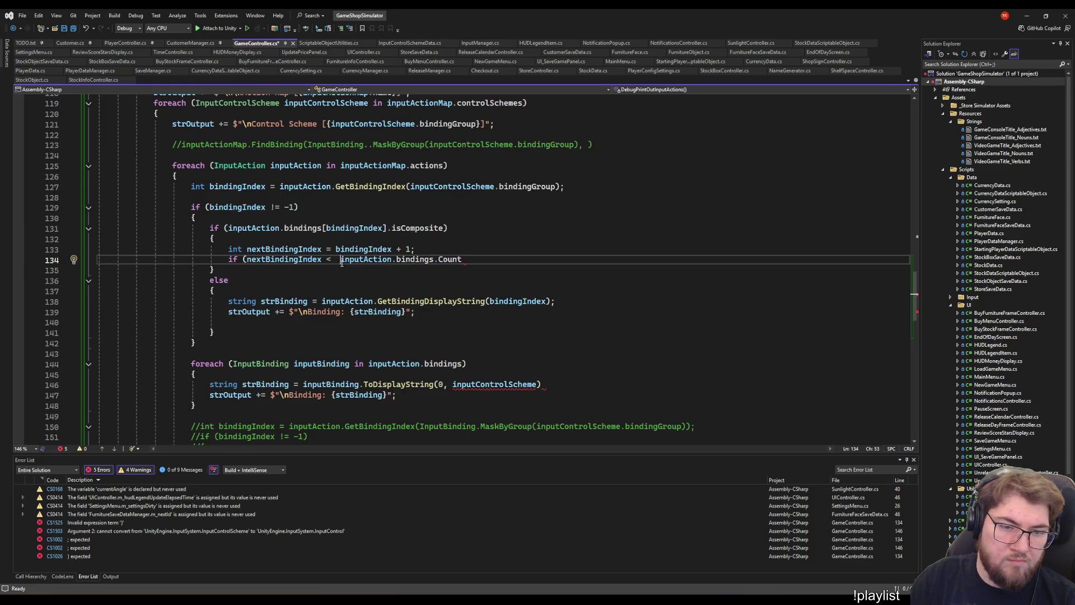
pyautogui.press('End')
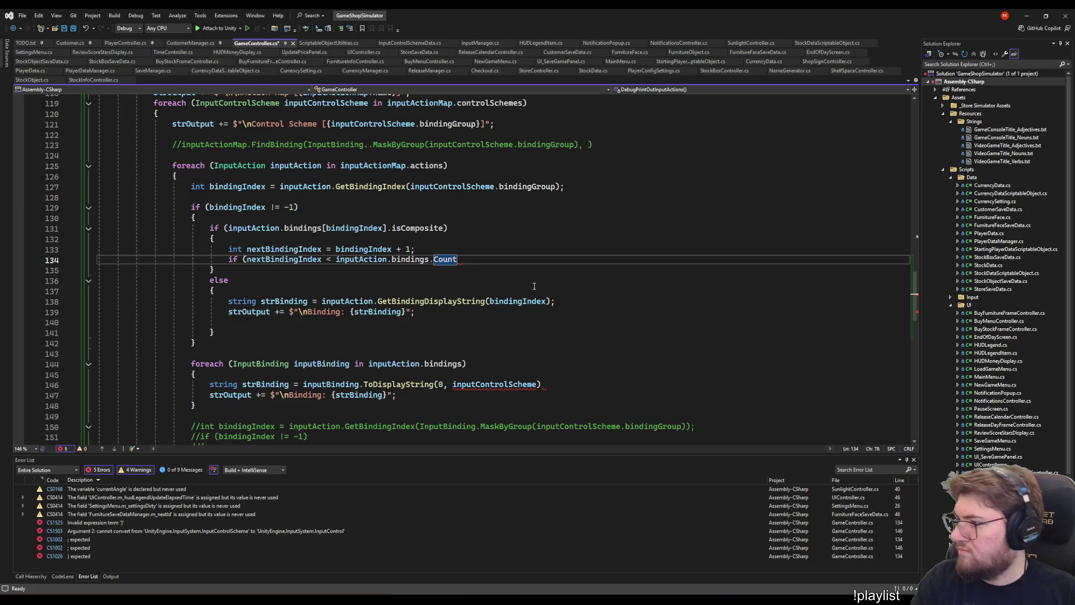
# - Extend the condition with && inputAction.bindings[nextBindingIndex].isPartOfComposite and open its body
pyautogui.write(' &&')
pyautogui.write(' Action.bin')
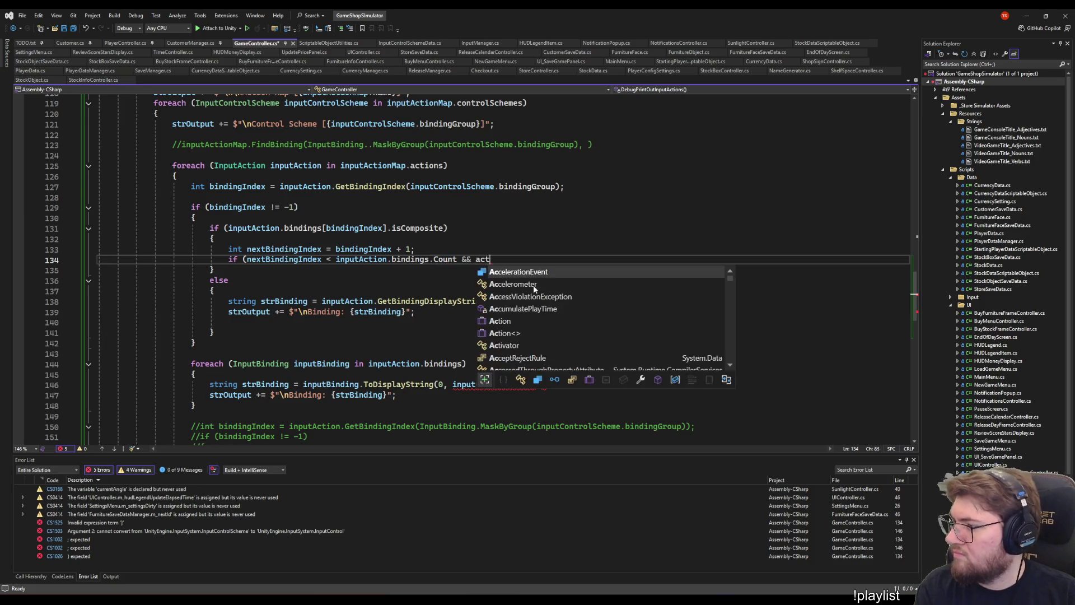
pyautogui.press('BackSpace')
pyautogui.press('BackSpace')
pyautogui.press('BackSpace')
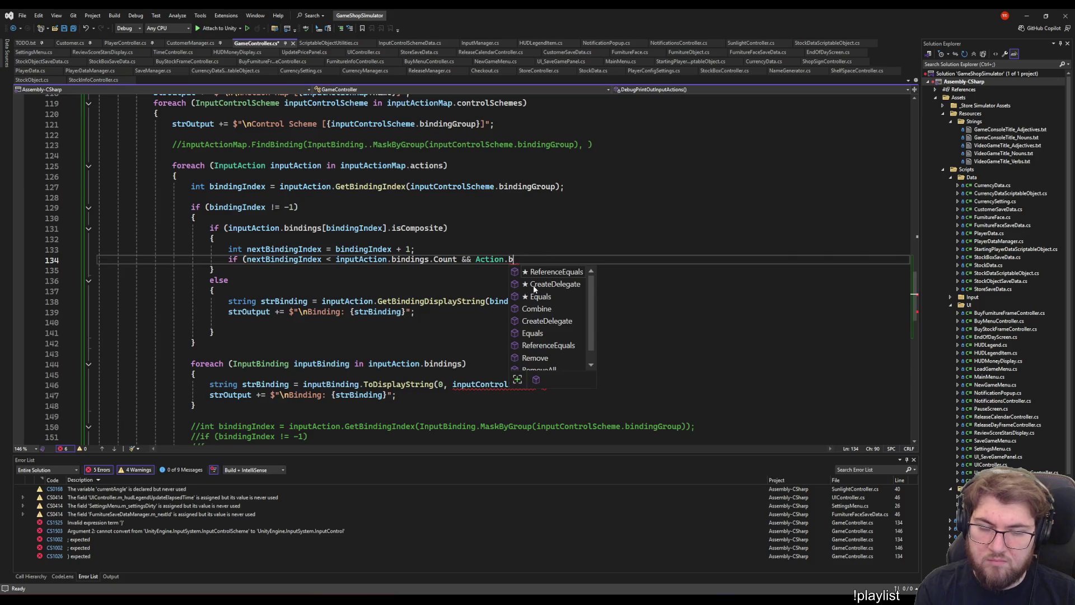
pyautogui.write('inputaction.bindings[')
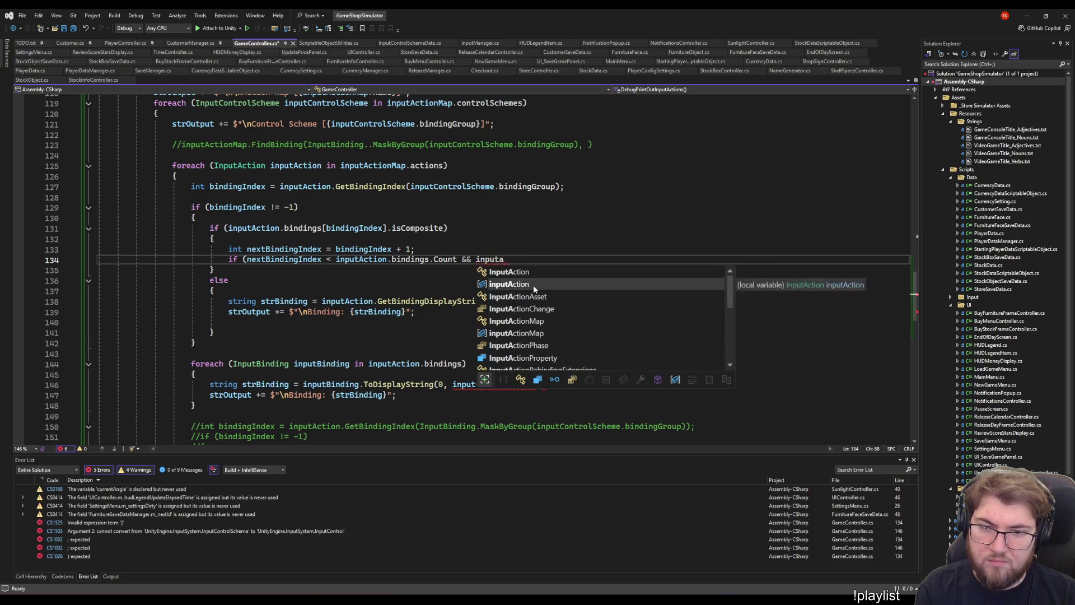
pyautogui.press('Tab')
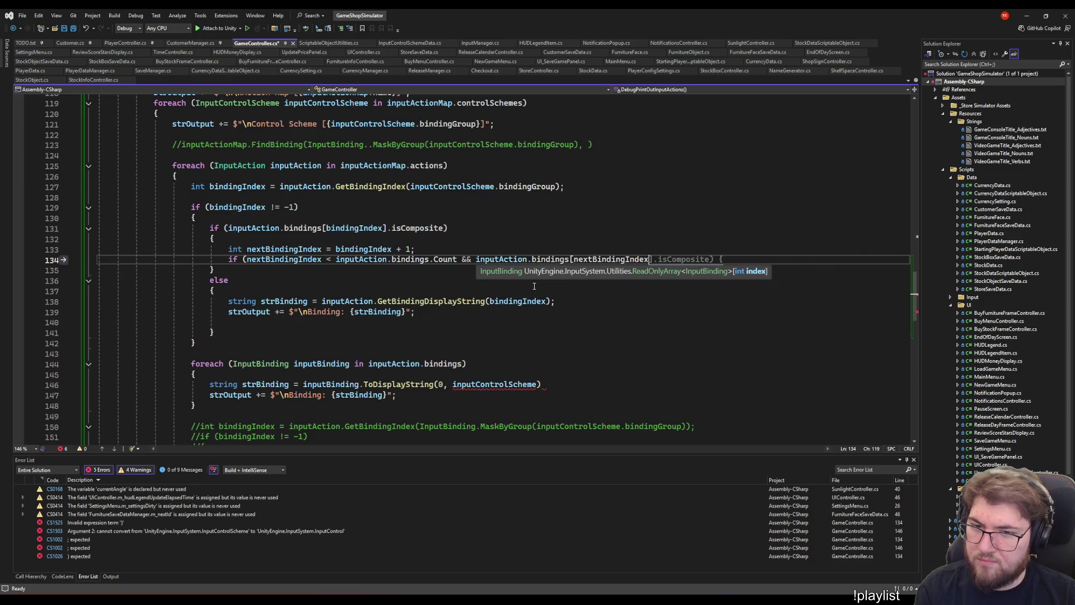
pyautogui.press('Tab')
pyautogui.press('Left')
pyautogui.press('Left')
pyautogui.press('Left')
pyautogui.hotkey('ctrl', 'BackSpace')
pyautogui.write('isP')
pyautogui.press('Tab')
pyautogui.press('End')
pyautogui.press('Return')
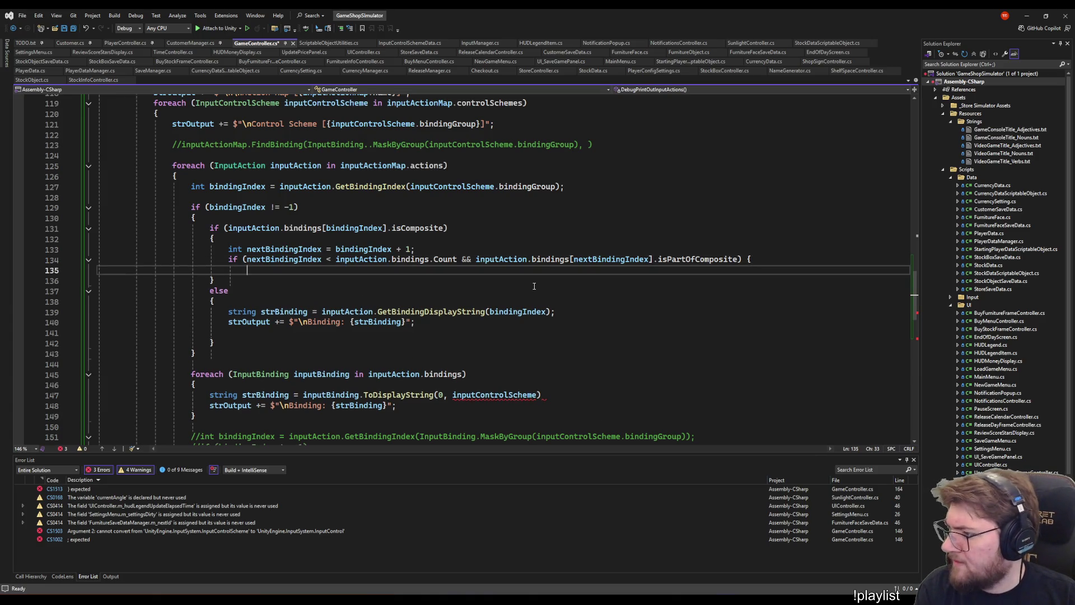
pyautogui.write('}')
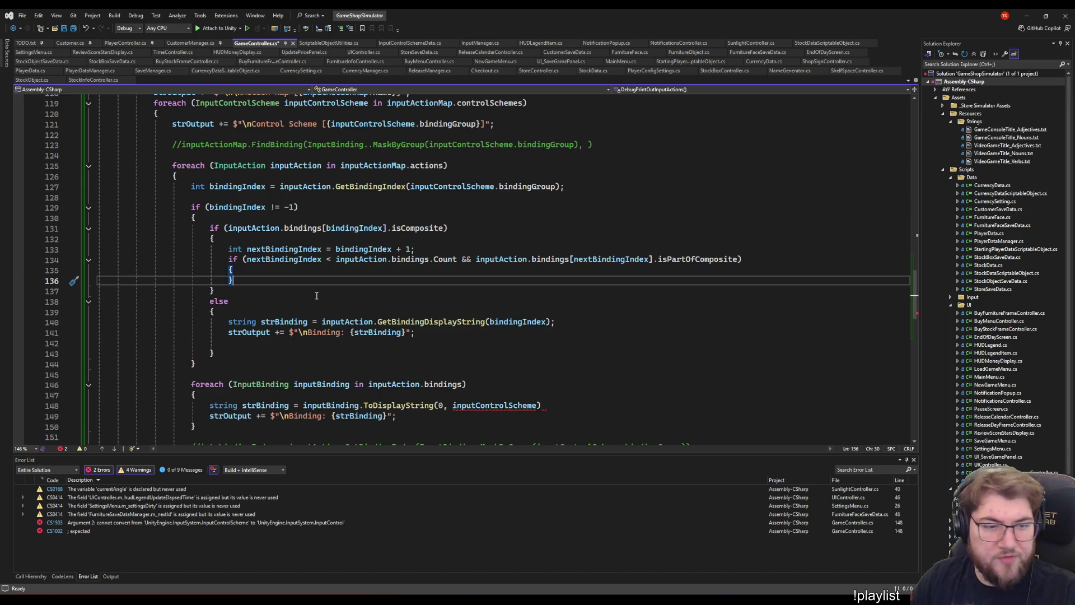
# - Return to the nextBindingIndex line above the new composite-part check
pyautogui.press('Up')
pyautogui.press('Up')
pyautogui.press('Up')
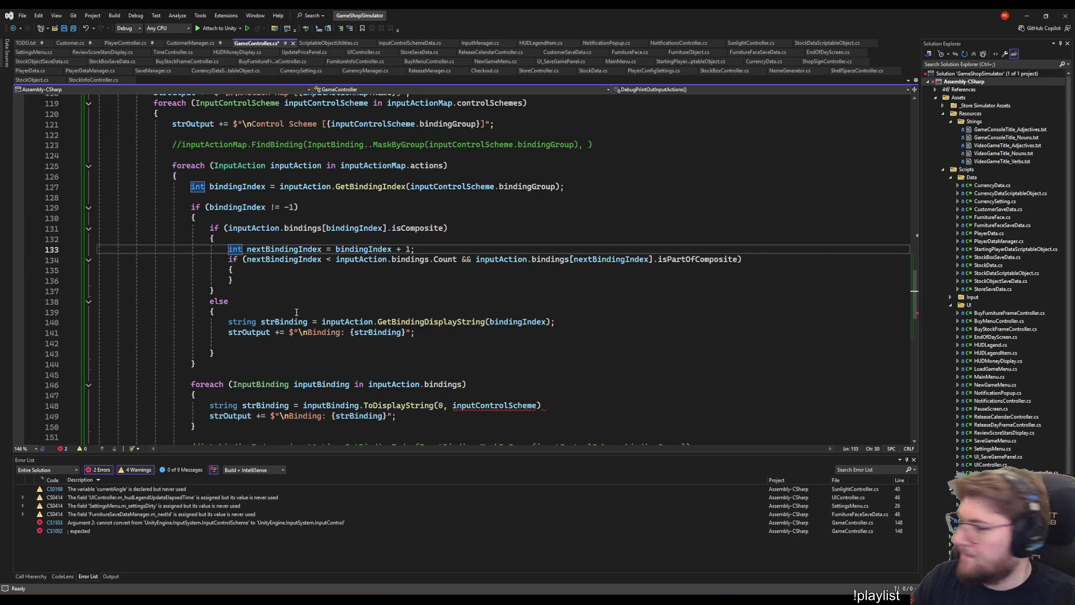
pyautogui.press('Left')
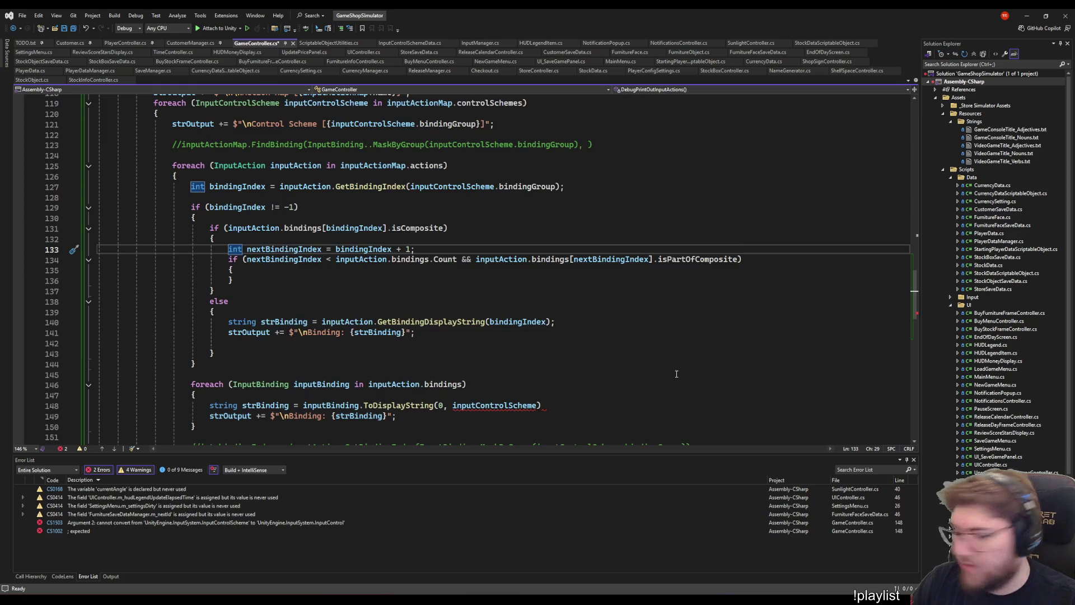
pyautogui.press('Up')
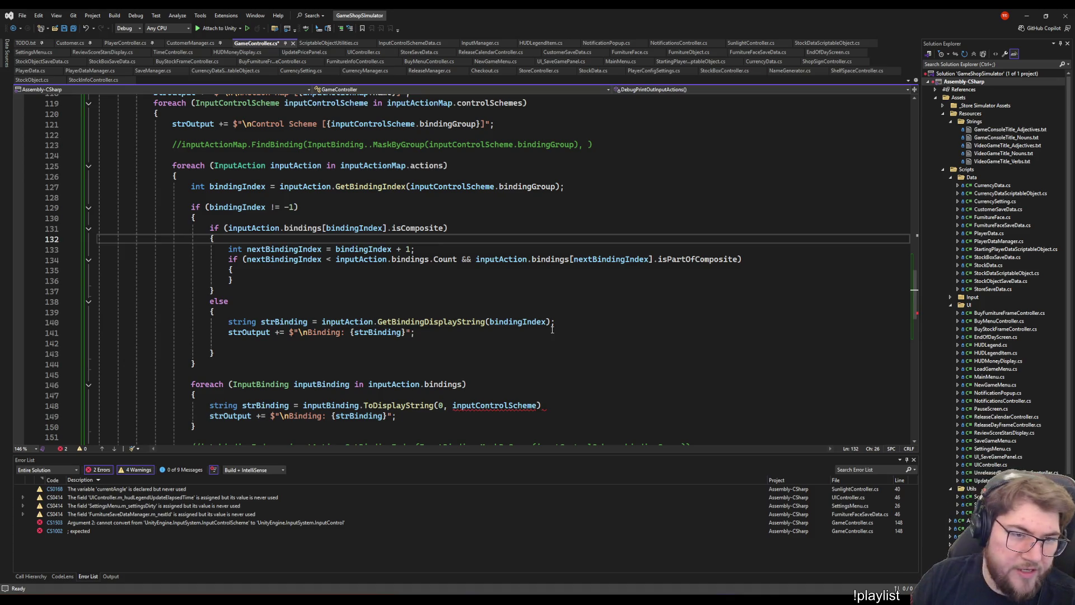
# - Review the end of GameController's debug-printing method and glance at InputManager.cs
pyautogui.scroll(-8, 343, 237)
pyautogui.click(320, 323)
pyautogui.press('Down')
pyautogui.press('Down')
pyautogui.press('Down')
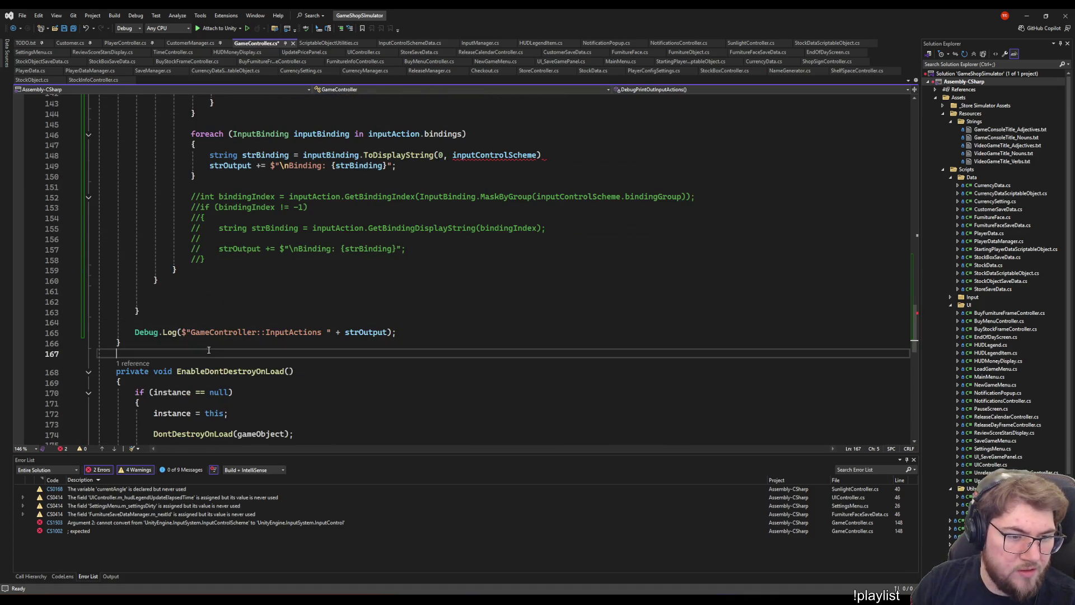
pyautogui.scroll(1, 332, 335)
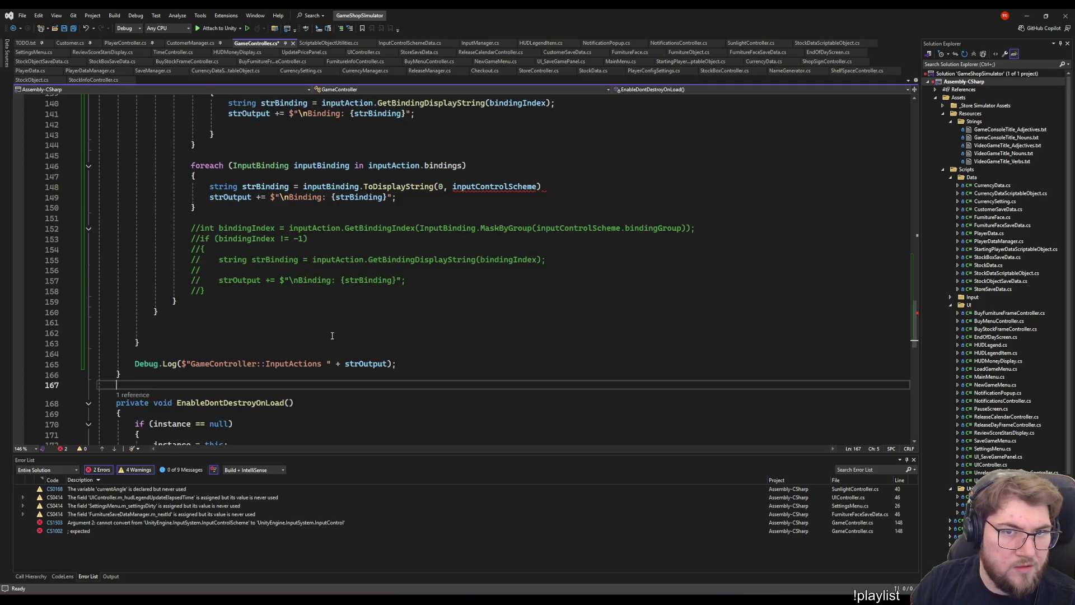
pyautogui.click(479, 43)
pyautogui.scroll(13, 140, 383)
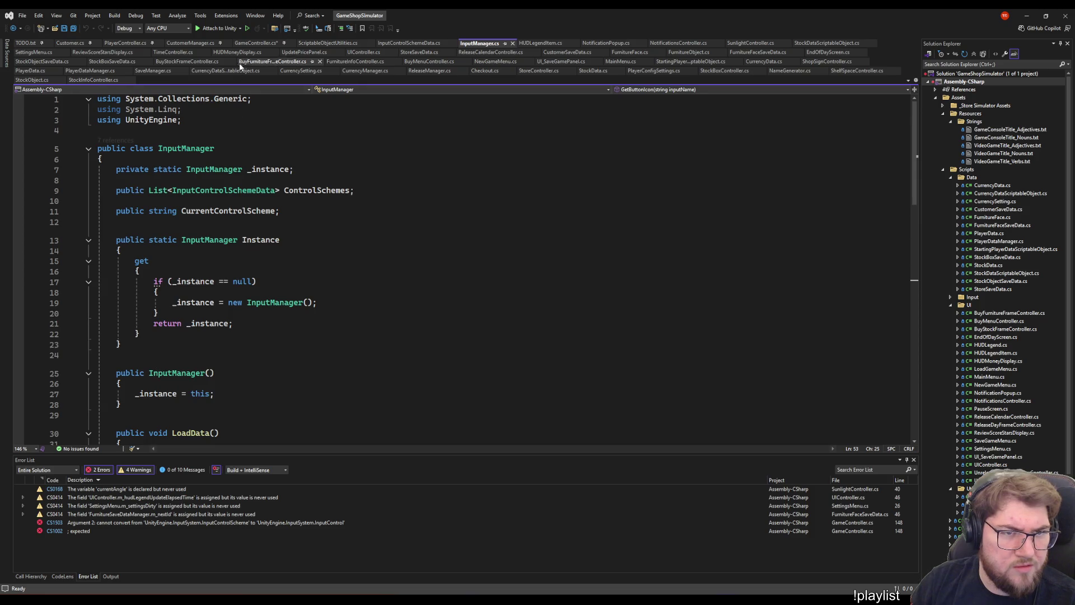
# - Type and delete a stray 'public' below the GameController.cs method, then switch to InputManager.cs
pyautogui.click(255, 43)
pyautogui.scroll(-2, 261, 225)
pyautogui.press('Up')
pyautogui.scroll(4, 309, 324)
pyautogui.scroll(-4, 309, 324)
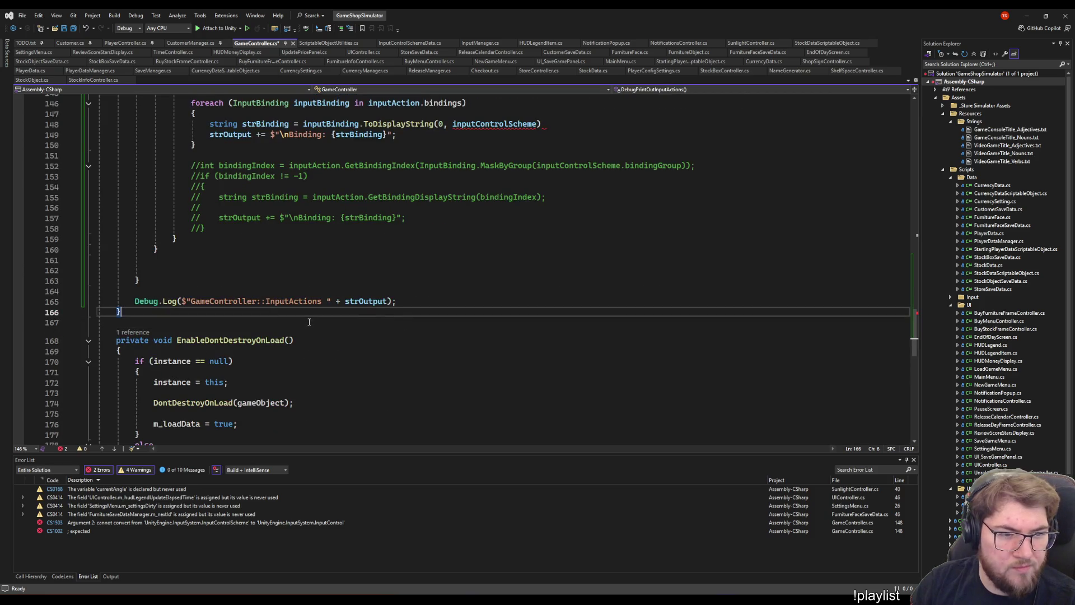
pyautogui.press('Return')
pyautogui.press('Return')
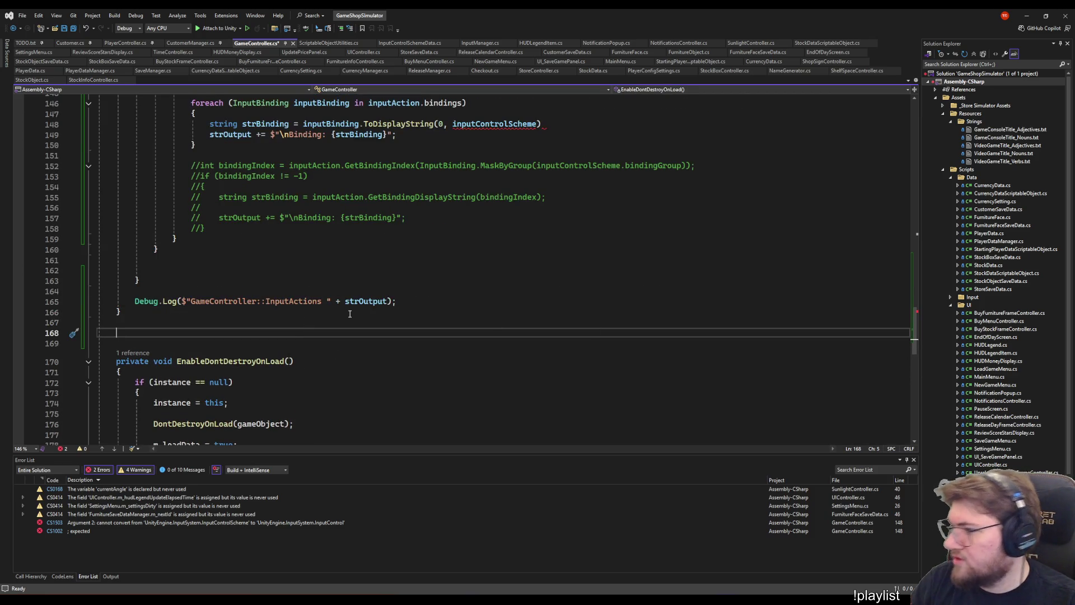
pyautogui.write('public')
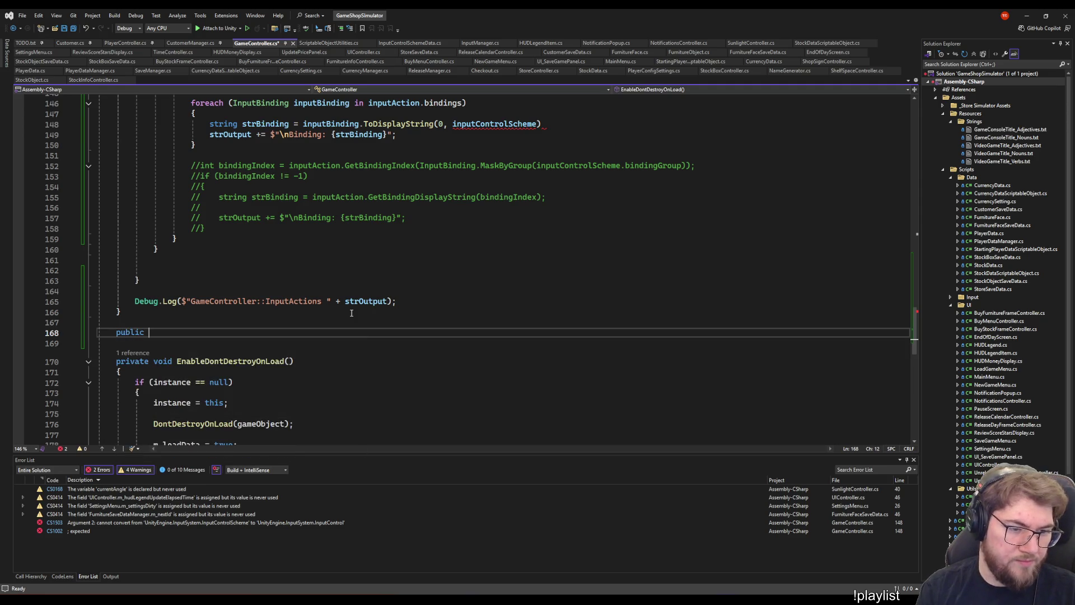
pyautogui.hotkey('shift', 'Home')
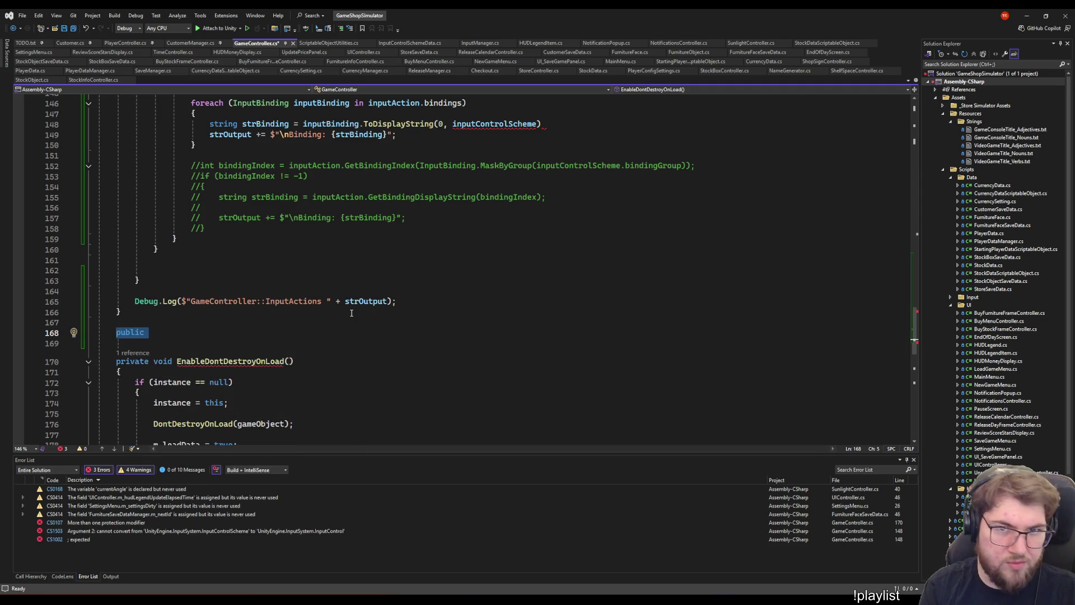
pyautogui.press('BackSpace')
pyautogui.press('BackSpace')
pyautogui.press('Delete')
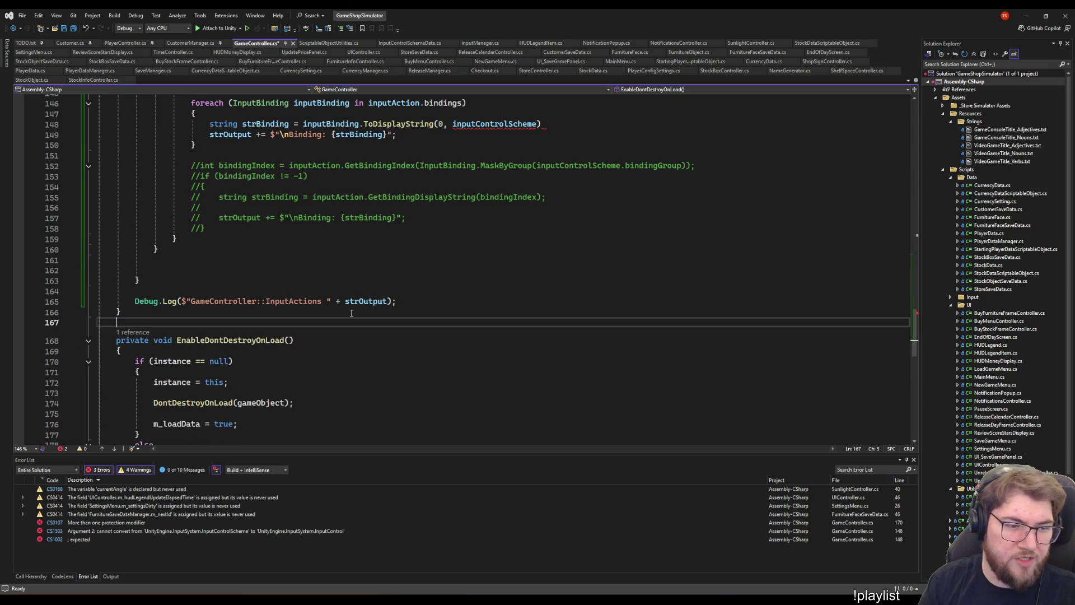
pyautogui.click(478, 43)
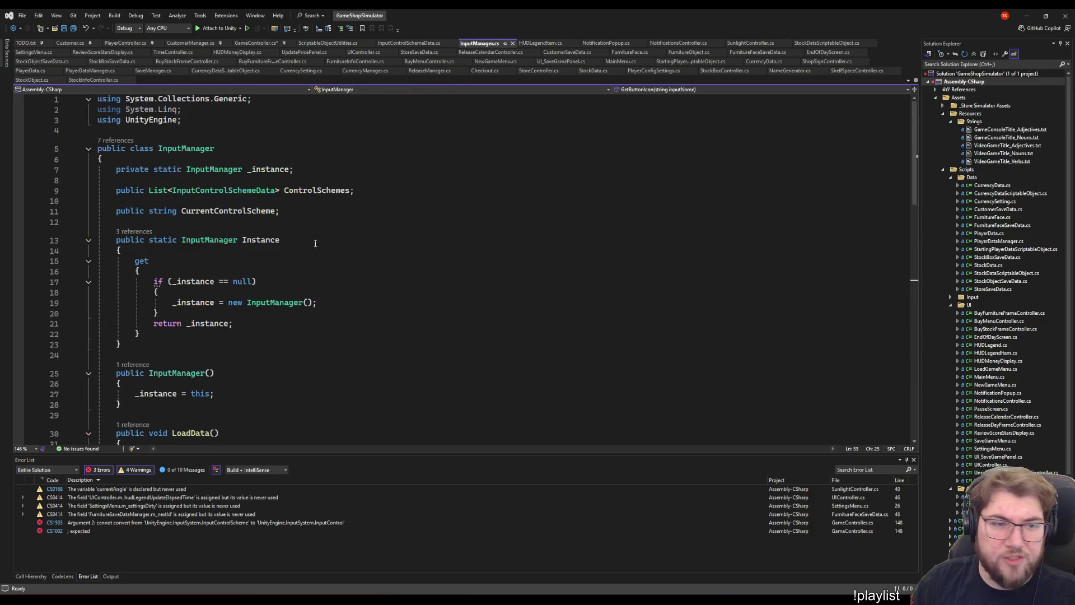
# - Below GetButtonIcon, declare public string GetBindingDisplayStringOrCompositeName(string scheme, InputAction action) with empty braces
pyautogui.scroll(-8, 276, 369)
pyautogui.click(160, 354)
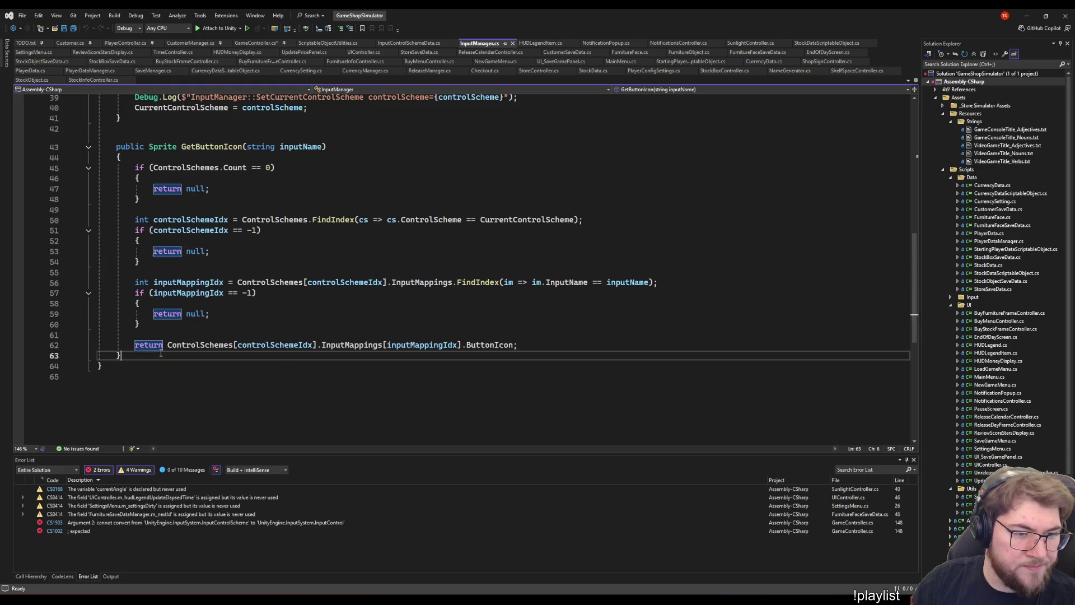
pyautogui.press('Return')
pyautogui.write('public')
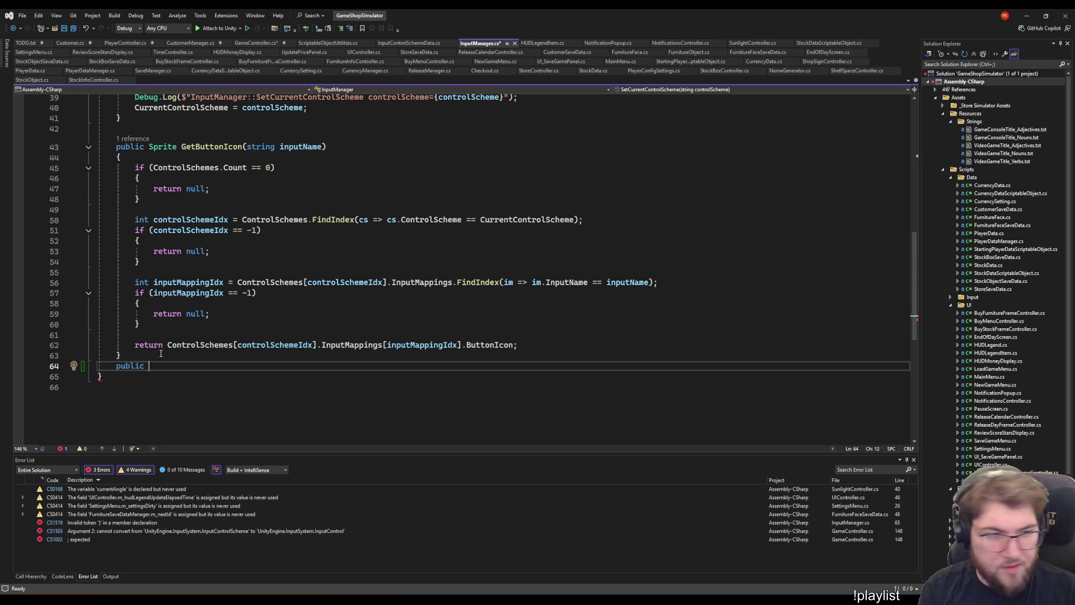
pyautogui.press('Home')
pyautogui.press('Return')
pyautogui.press('End')
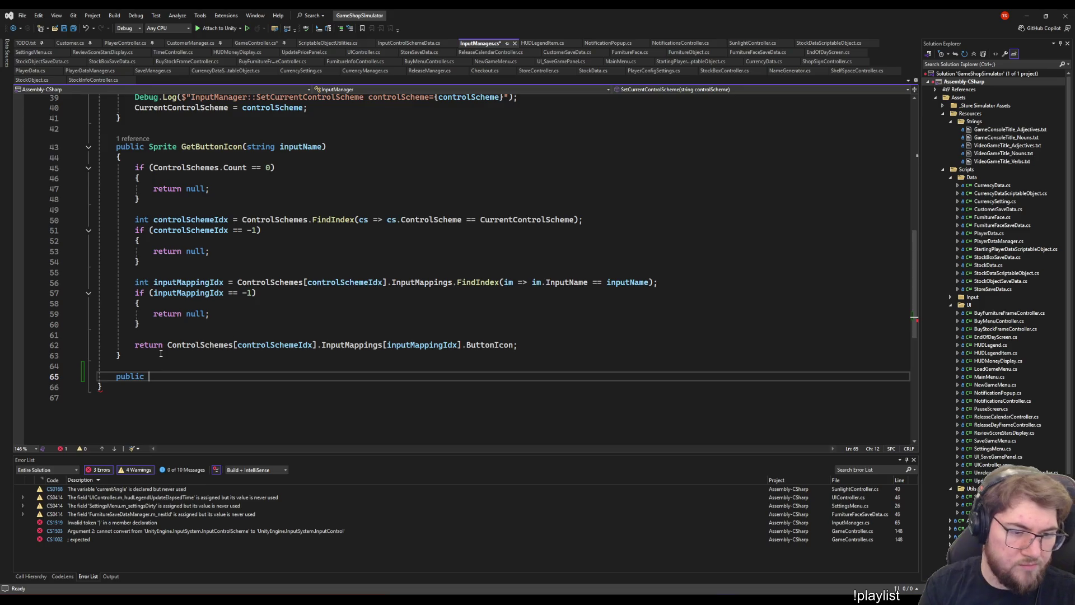
pyautogui.write('string Get')
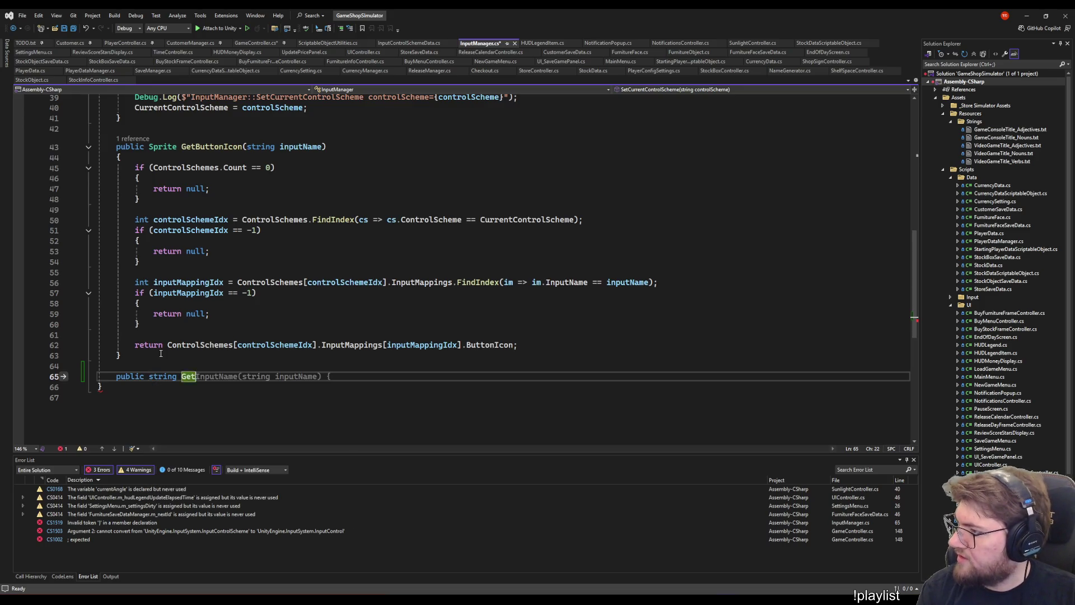
pyautogui.write('BindingDisplay')
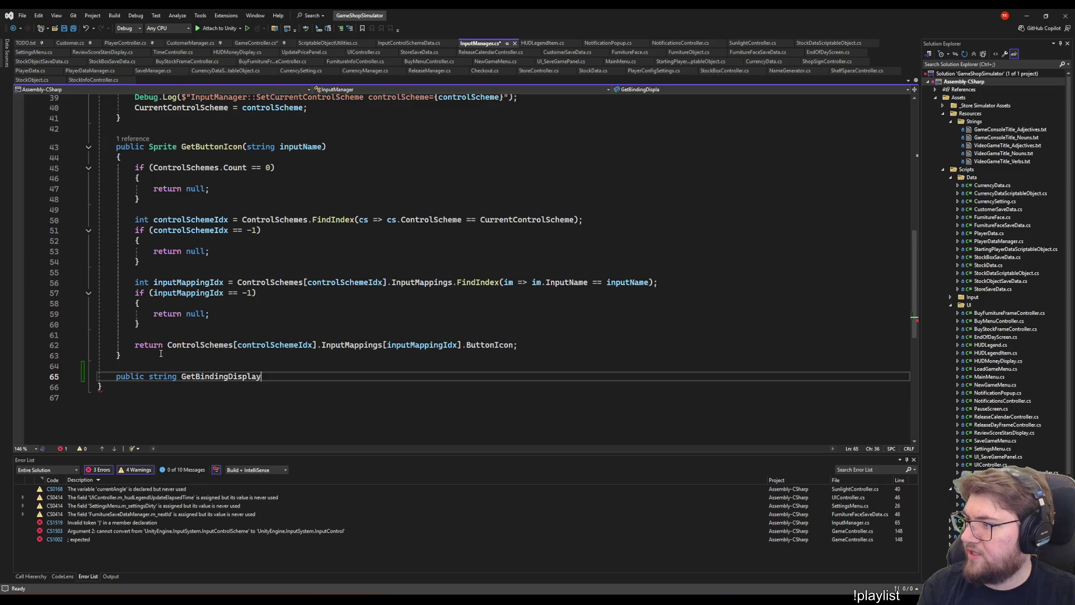
pyautogui.write('StringOrC')
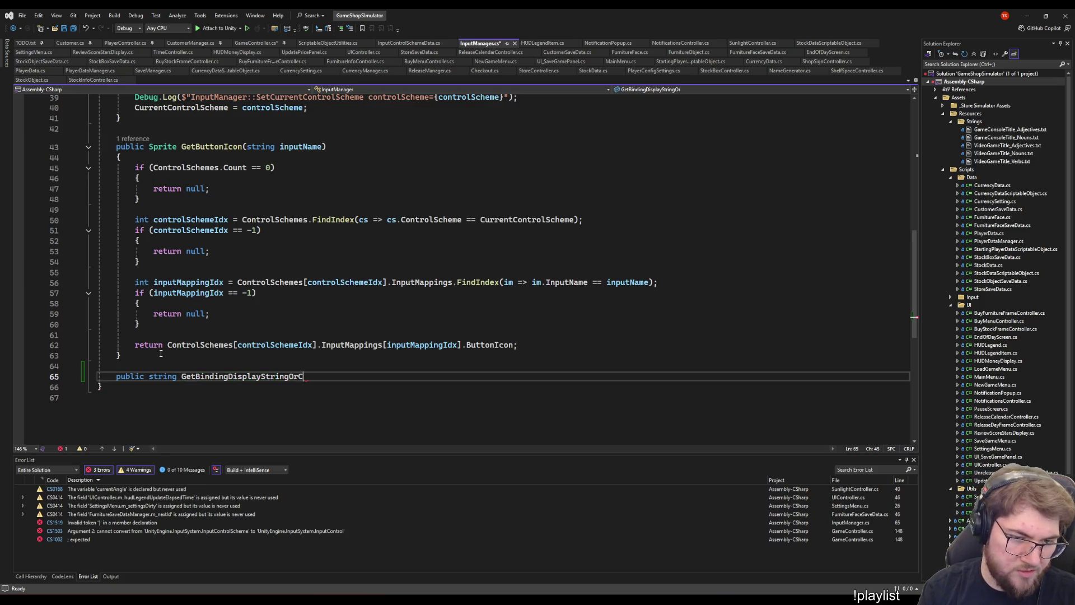
pyautogui.write('ompositeNa')
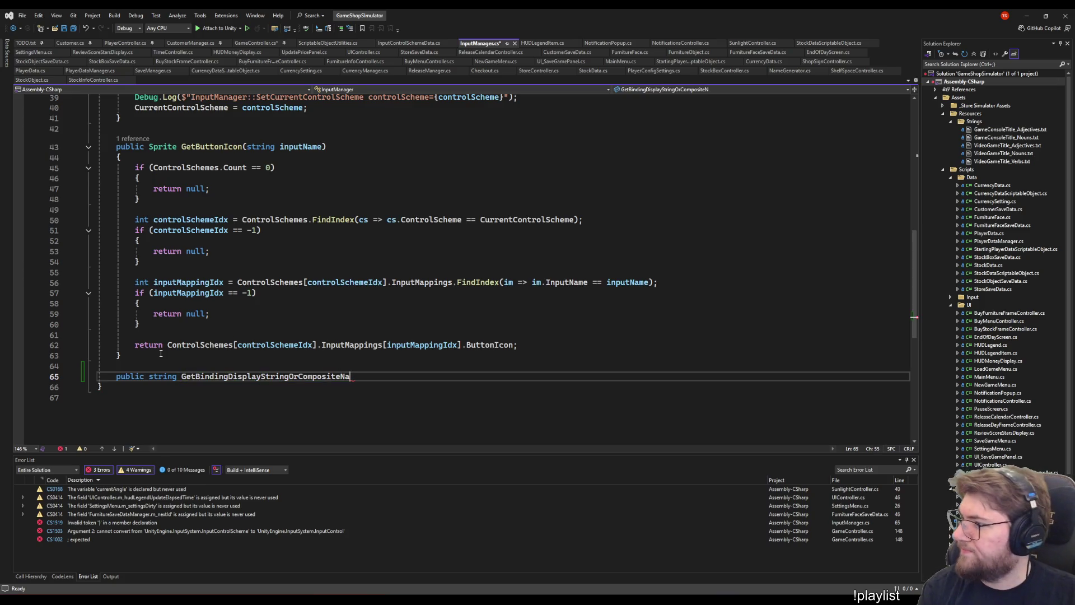
pyautogui.write('me(string scheme')
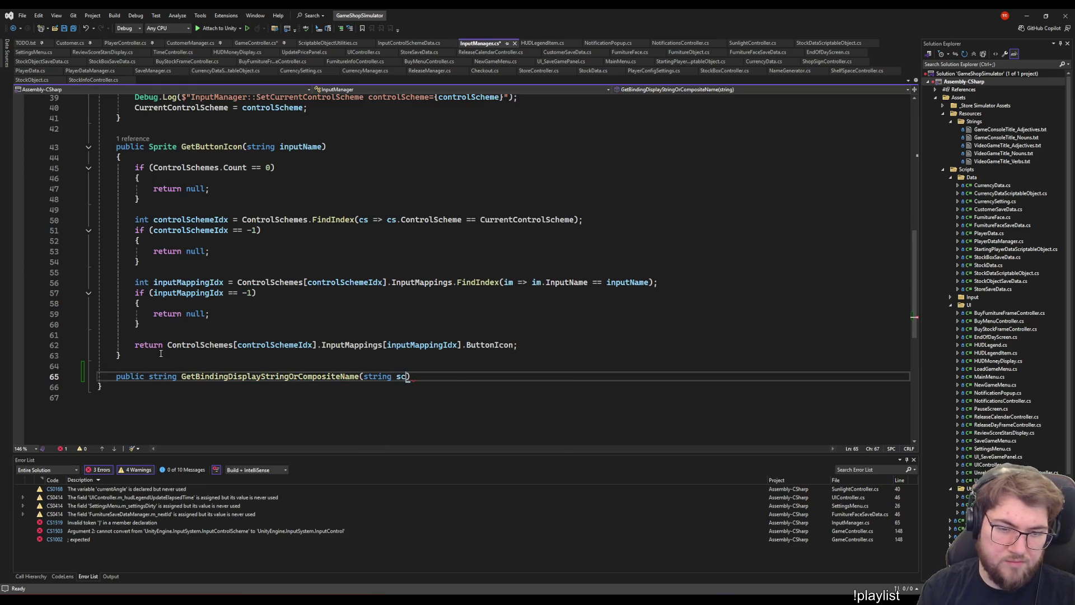
pyautogui.write(', ')
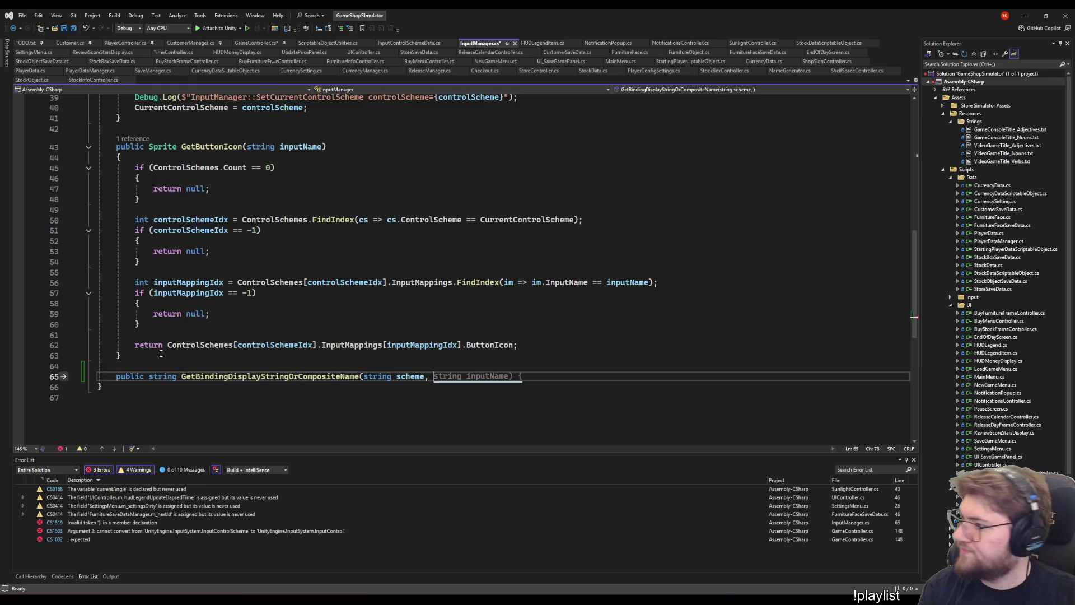
pyautogui.write('InputAc')
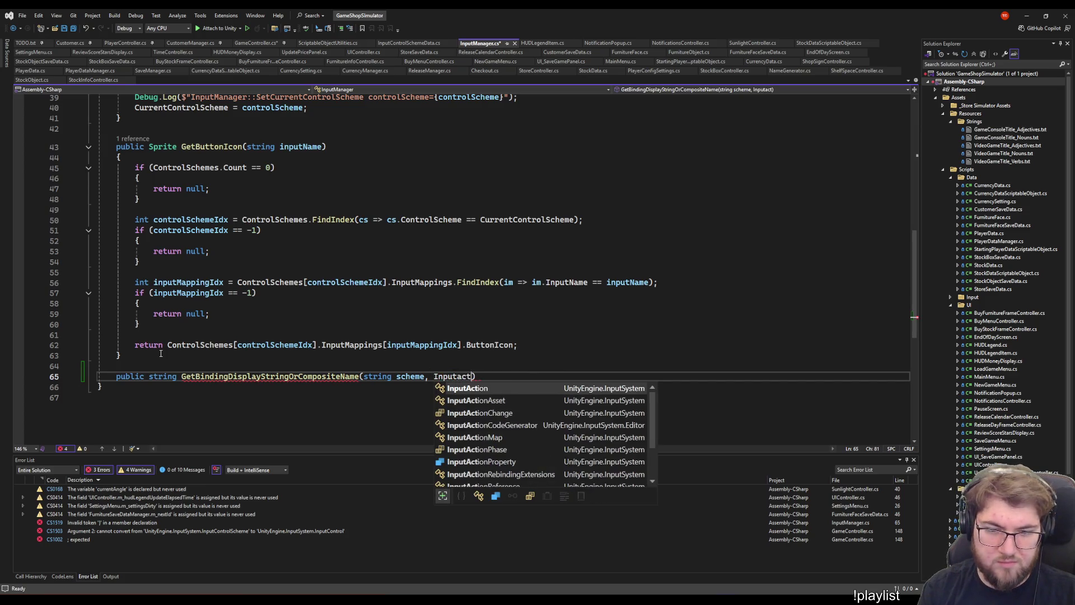
pyautogui.press('Tab')
pyautogui.write('action)')
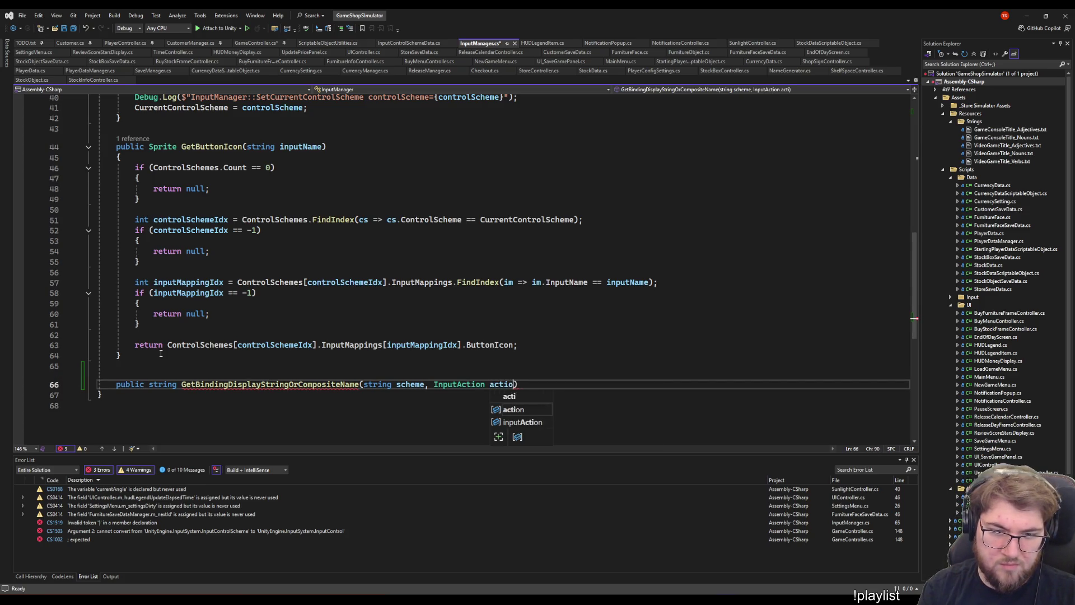
pyautogui.press('Return')
pyautogui.write('{')
pyautogui.press('Return')
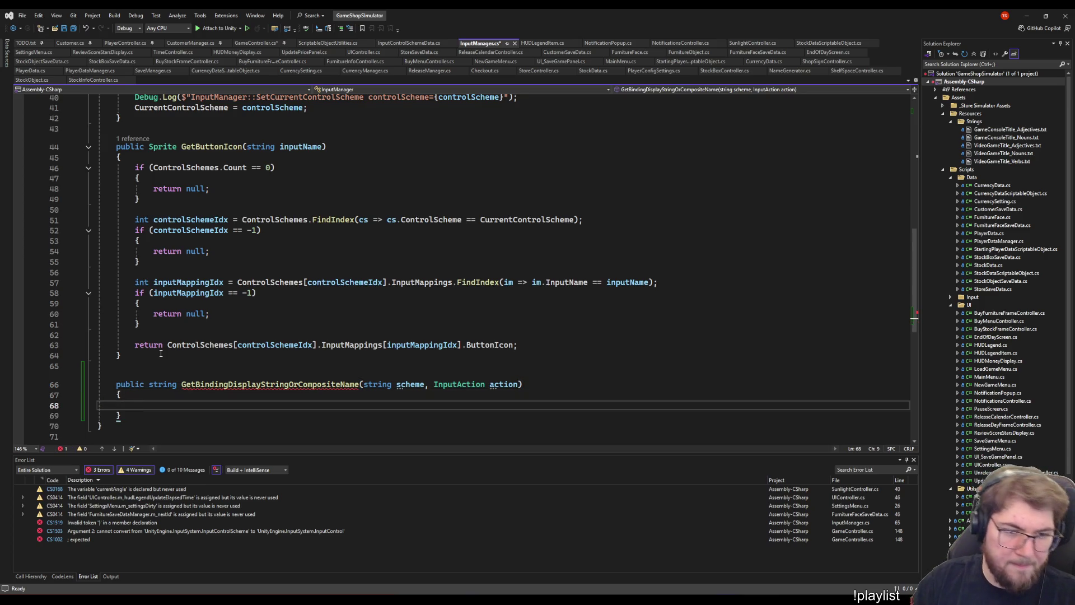
pyautogui.scroll(-2, 146, 359)
# - Add return string.Empty; with int bindingsCount = action.bindings.Count; above it
pyautogui.write('ret')
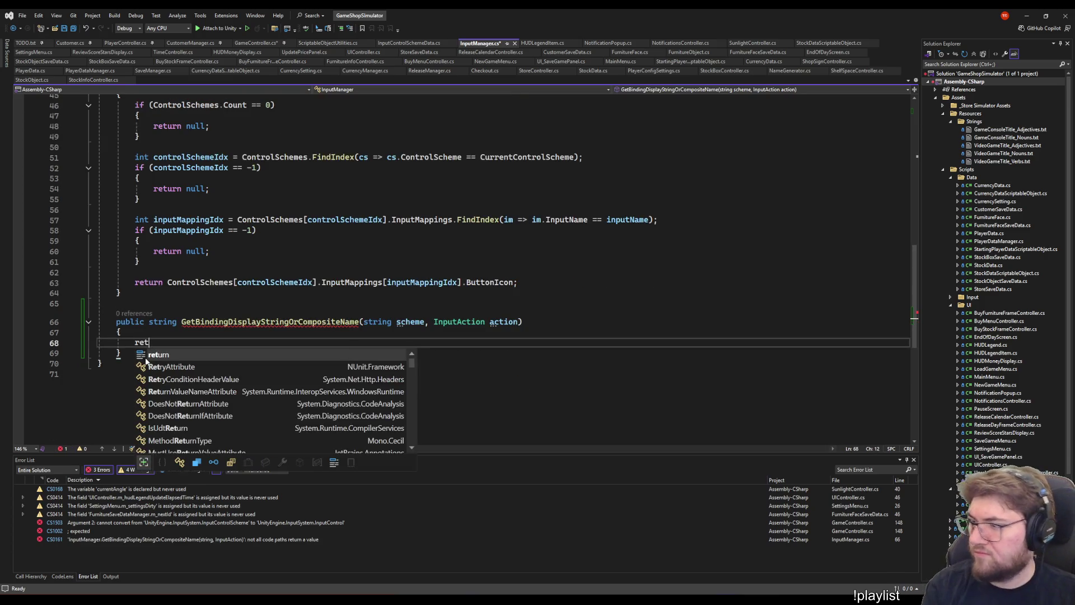
pyautogui.write('urn ')
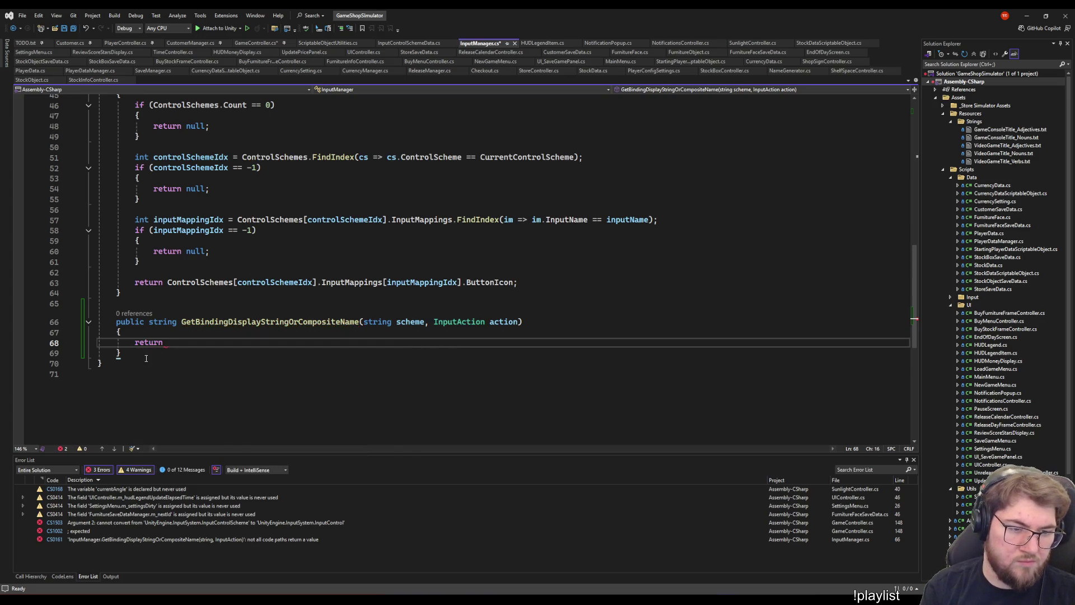
pyautogui.write('string.Empty;')
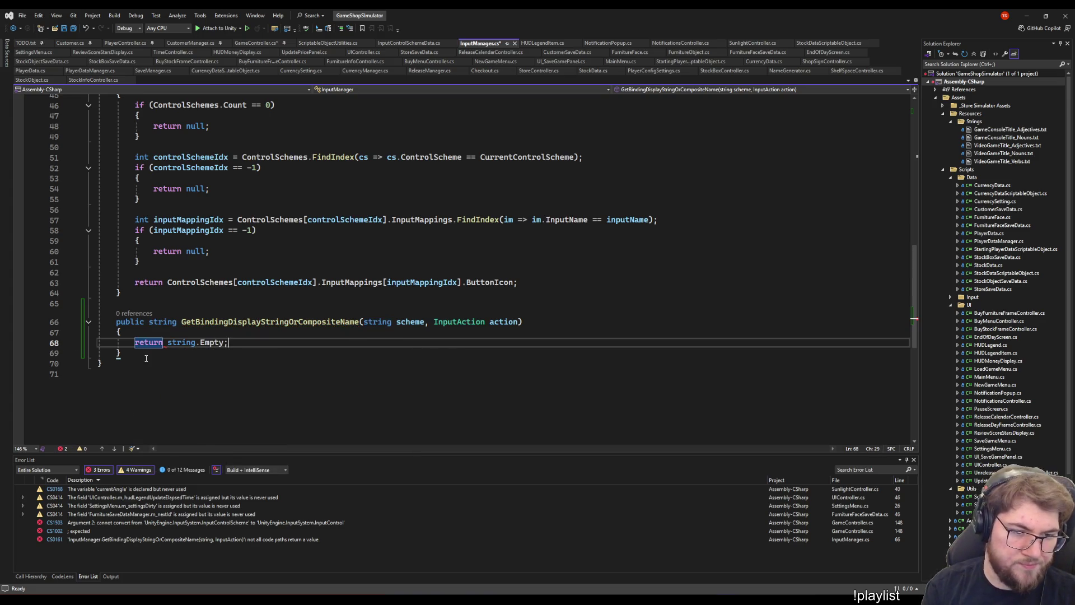
pyautogui.press('Up')
pyautogui.press('Return')
pyautogui.press('Return')
pyautogui.press('Up')
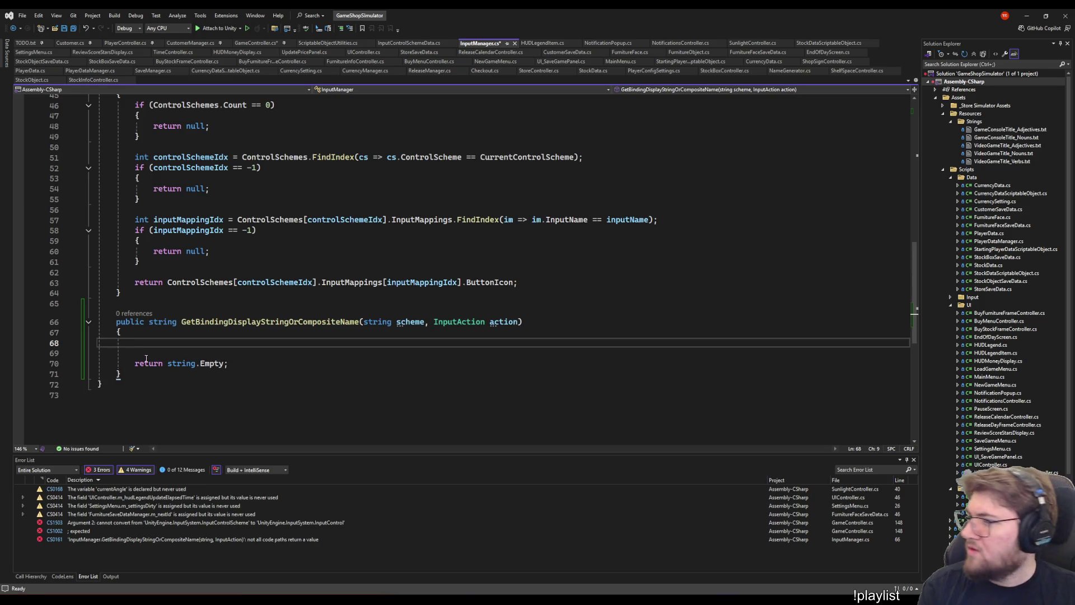
pyautogui.write('int ')
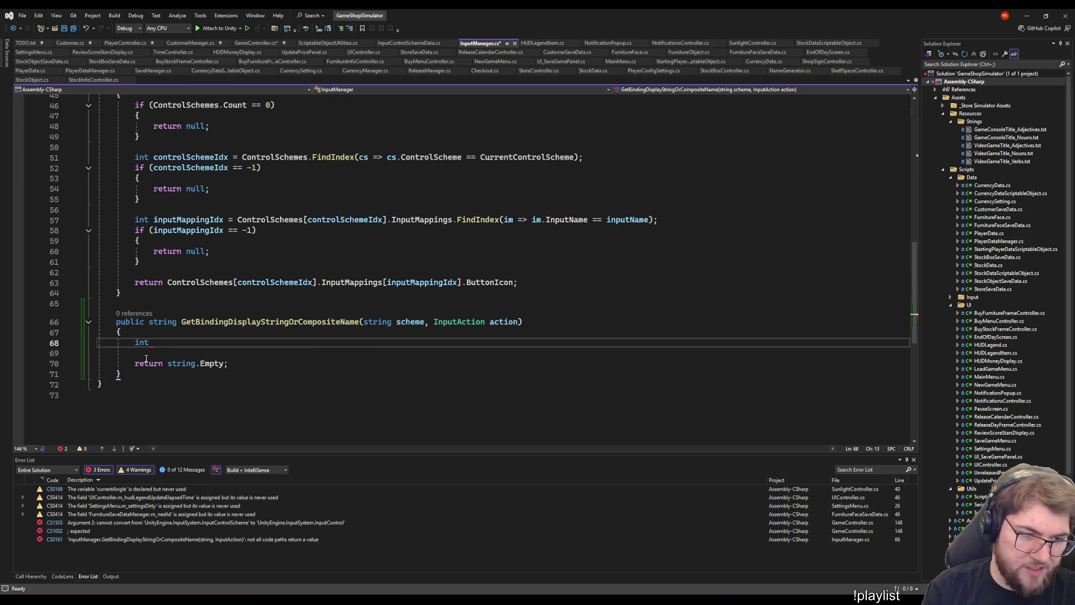
pyautogui.write('bindingsCount = action.bindings.Count')
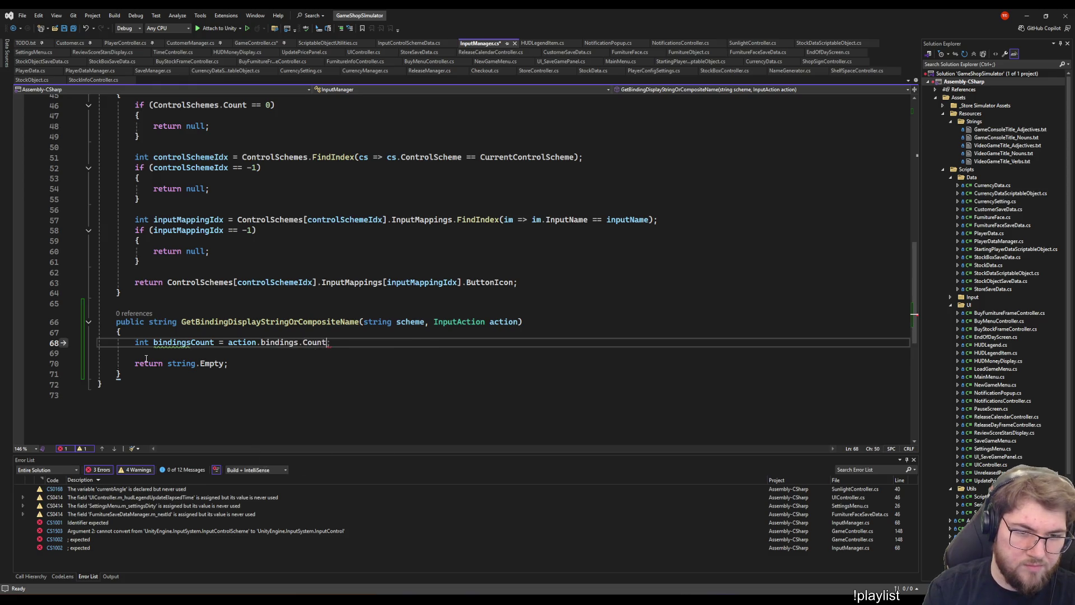
pyautogui.write(';')
pyautogui.press('Return')
pyautogui.press('Return')
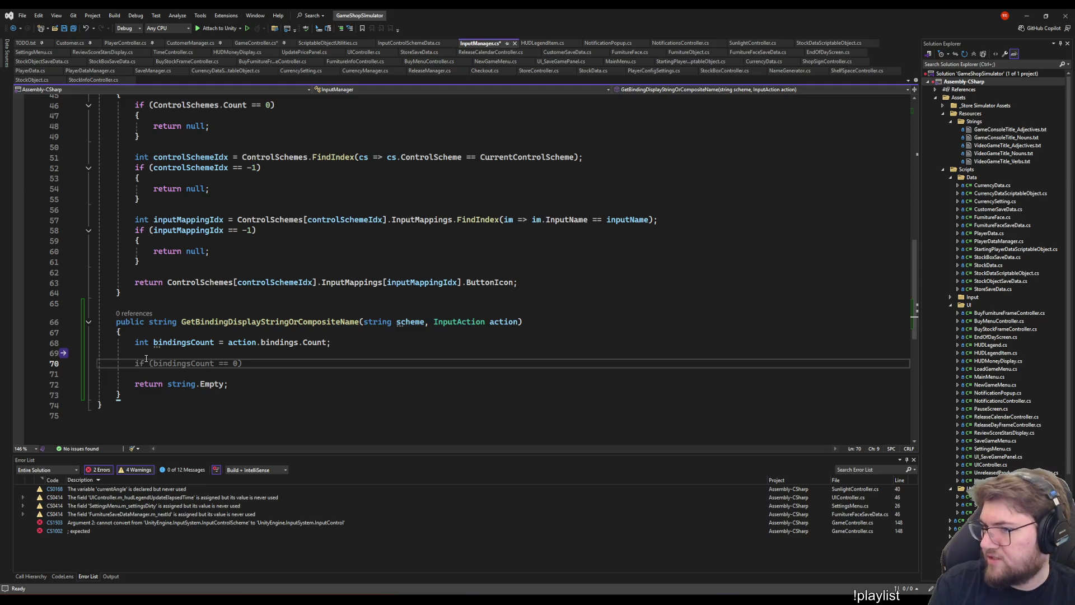
# - Add a for loop over i < bindingsCount that fetches InputBinding binding each iteration
pyautogui.write('for (')
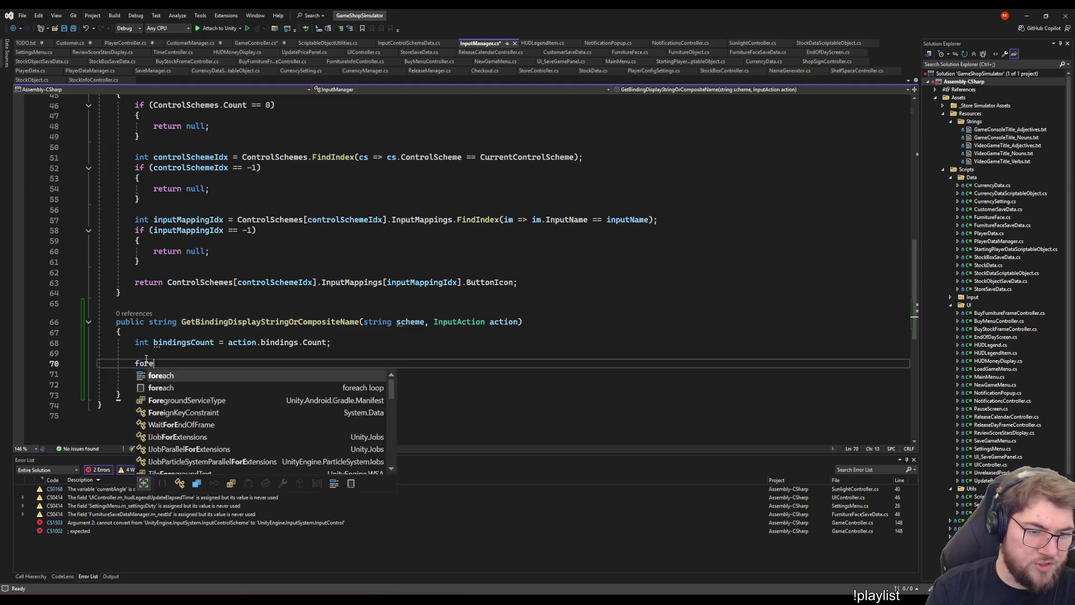
pyautogui.press('Tab')
pyautogui.write('i < ')
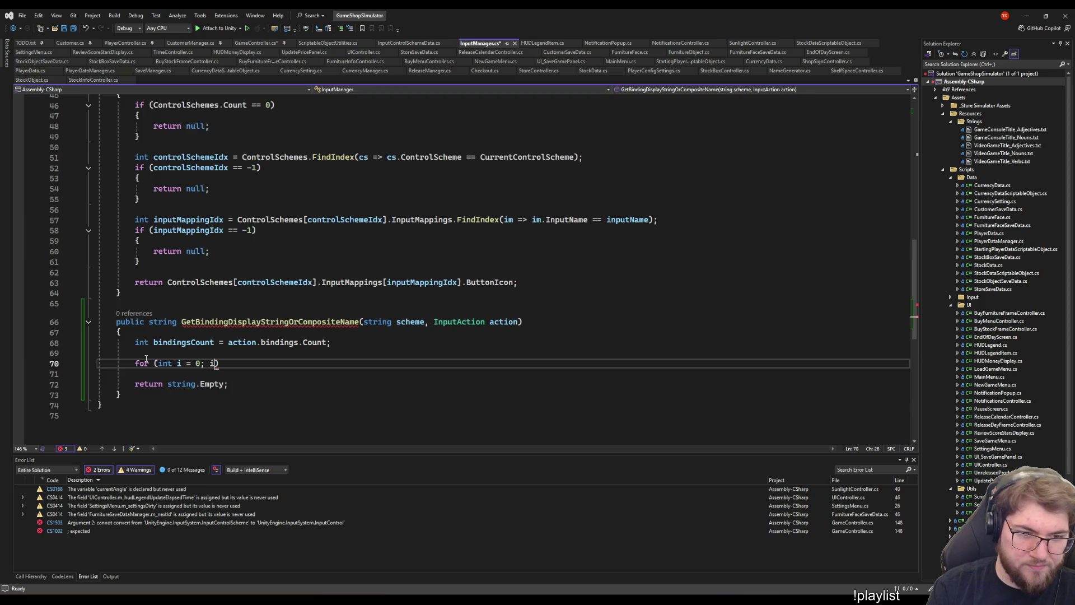
pyautogui.write('bindingsCount; i+')
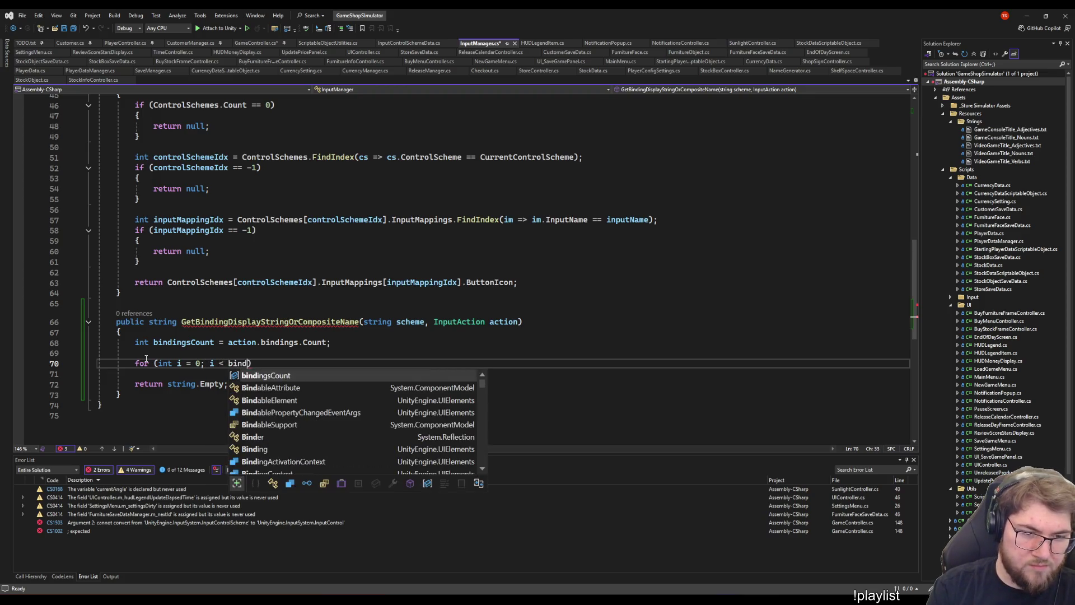
pyautogui.press('Tab')
pyautogui.press('Return')
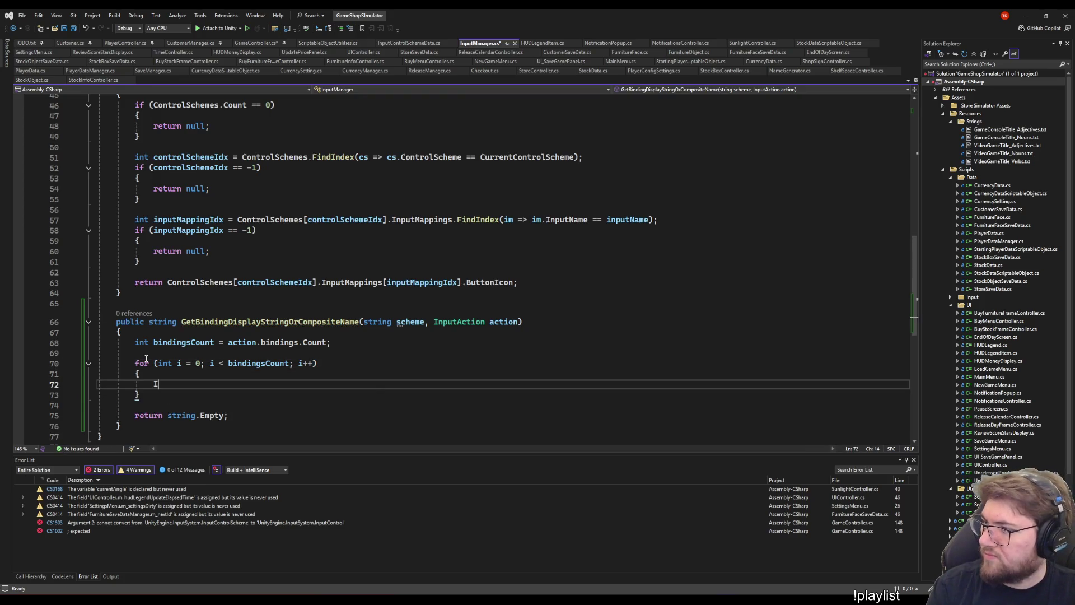
pyautogui.write('InputBinding b')
pyautogui.press('Tab')
pyautogui.press('Return')
# - Set bool isBindingMatchingScheme = InputBinding.MaskByGroup(scheme).Matches(binding) and begin an if on it
pyautogui.write('if (')
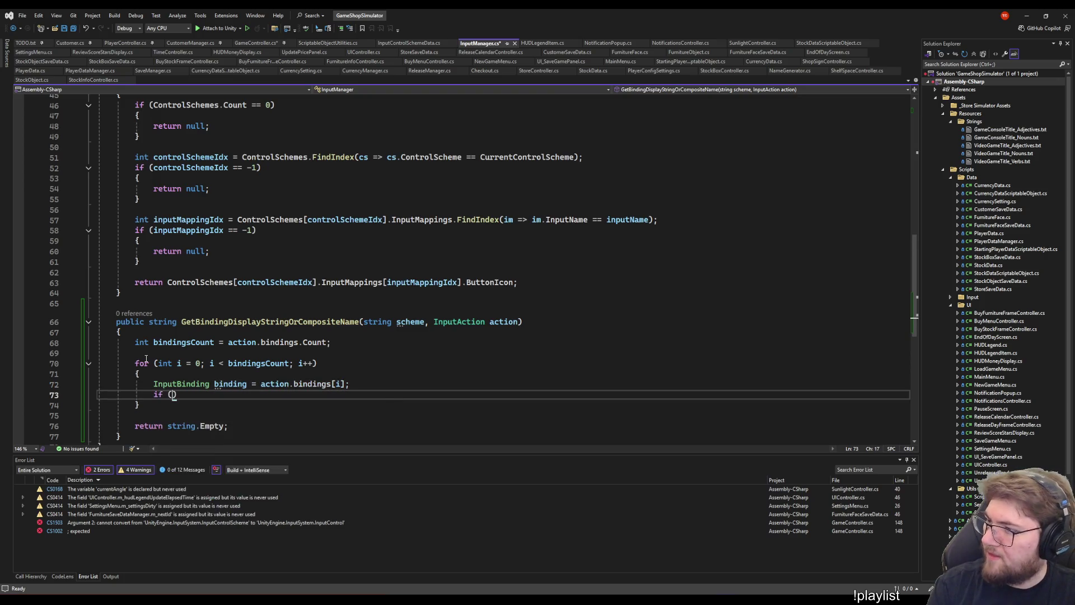
pyautogui.write('bool')
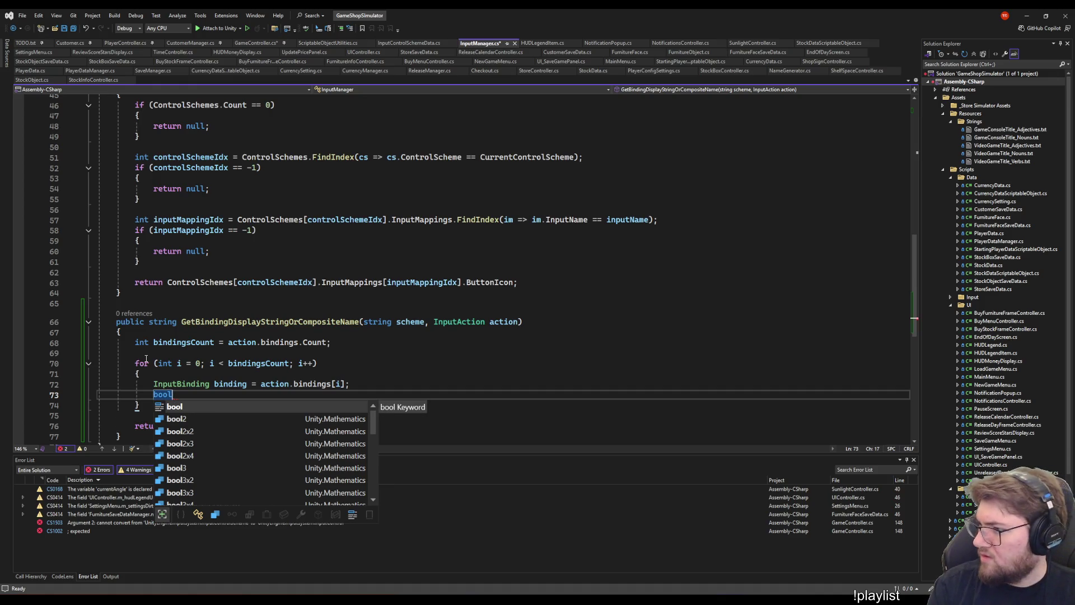
pyautogui.write(' isBindingMat')
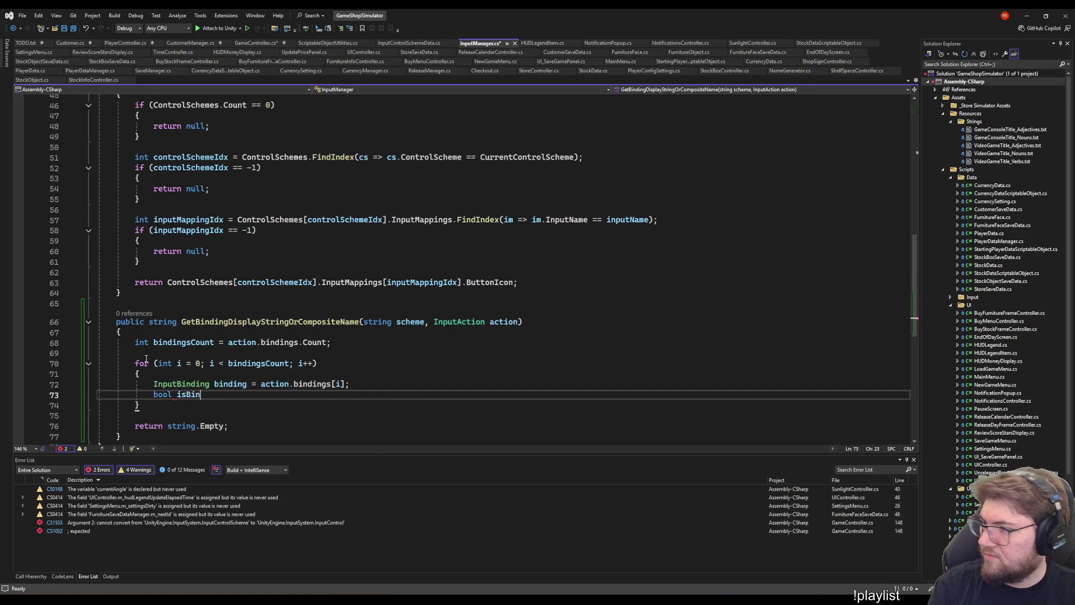
pyautogui.write('ch')
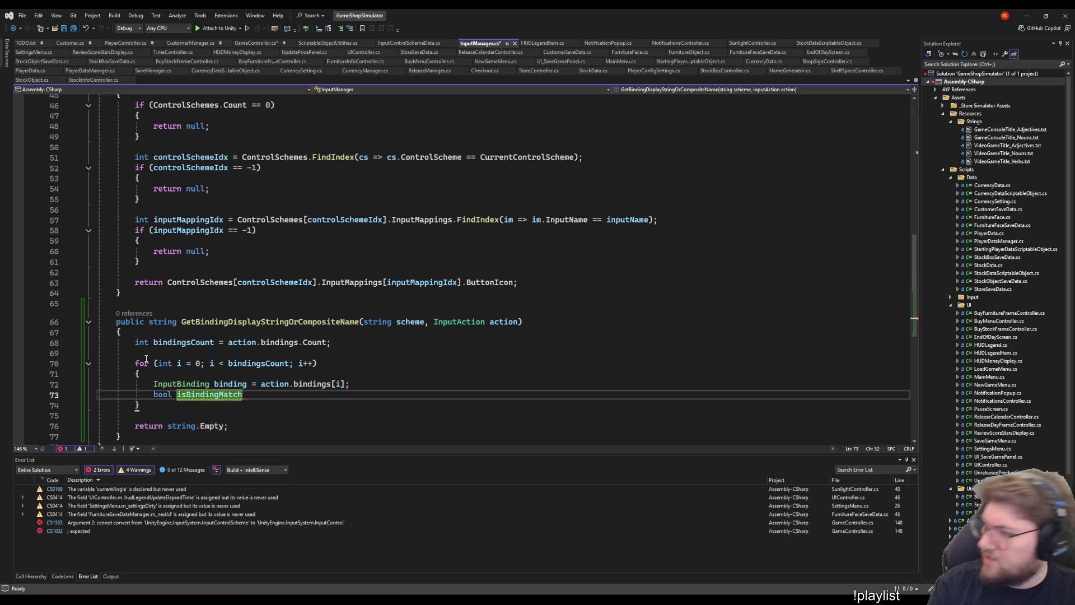
pyautogui.write('ingScheme = Inputbind')
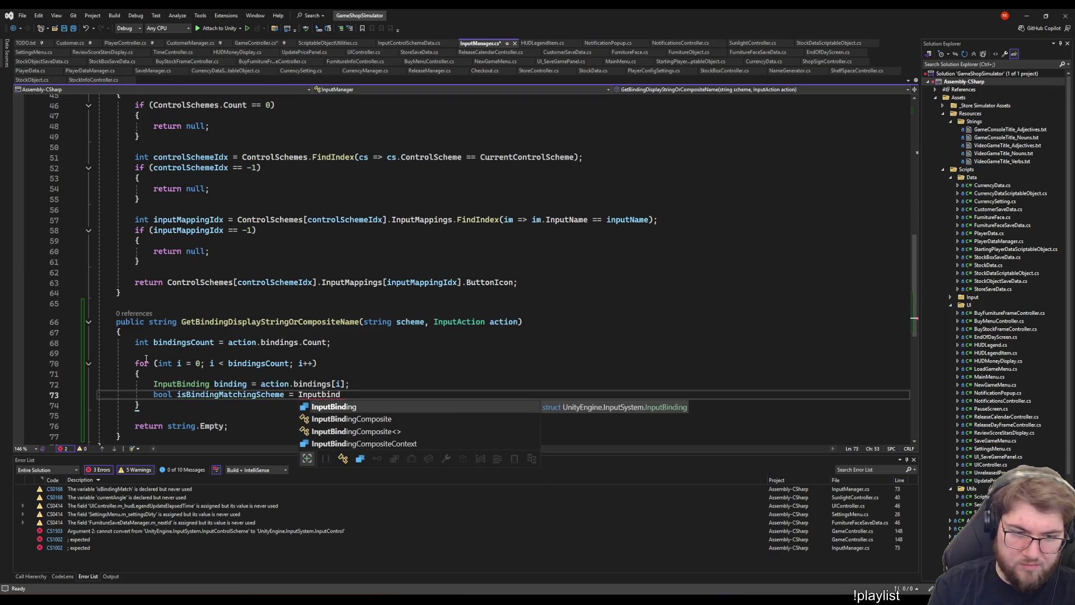
pyautogui.write('.ma')
pyautogui.press('Tab')
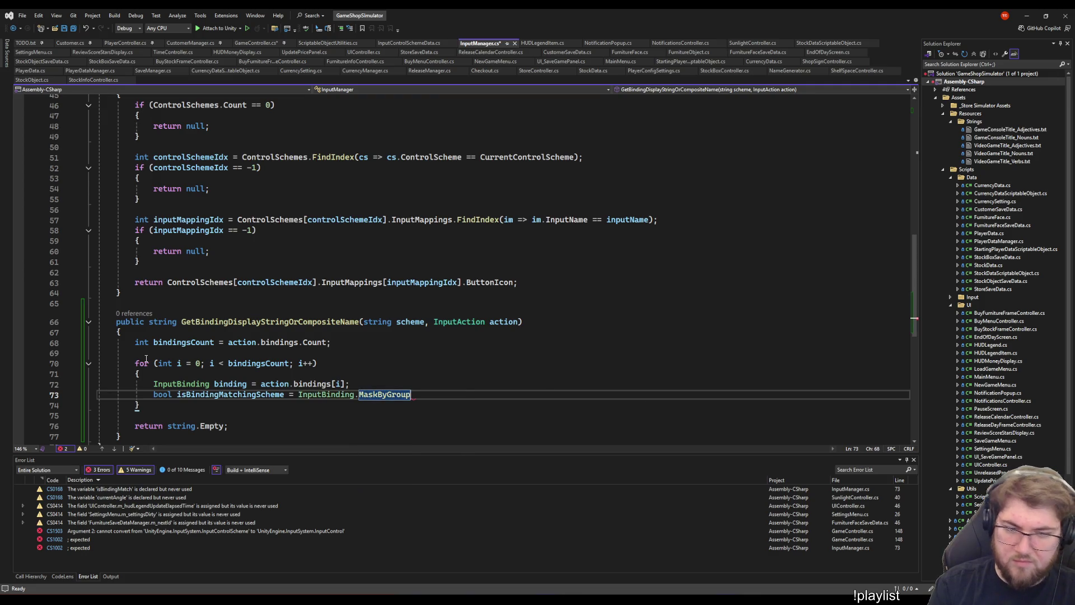
pyautogui.write('(scheme)')
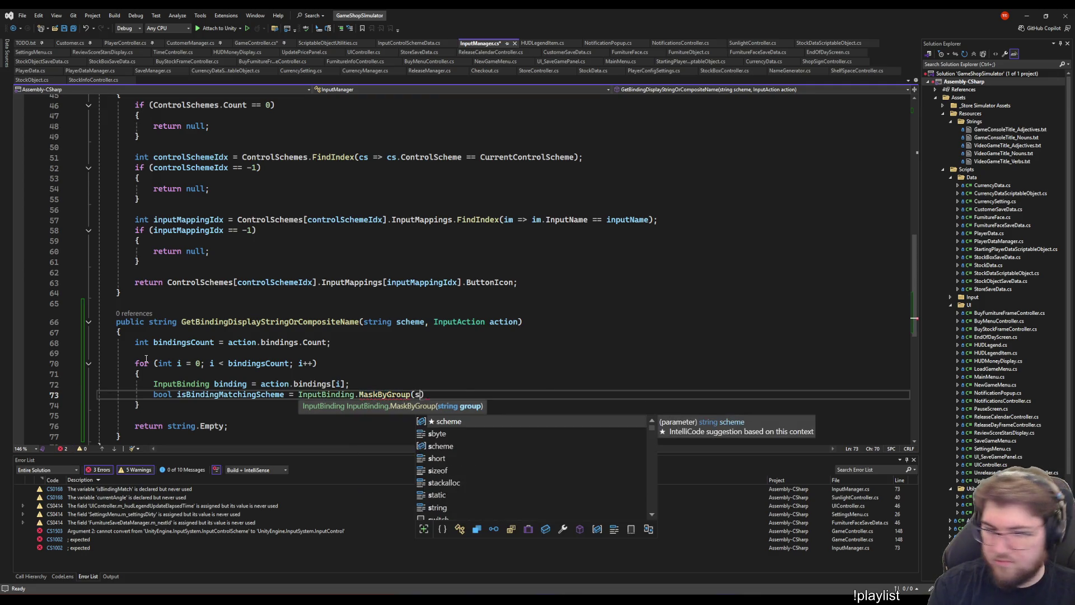
pyautogui.write('.Matches(binding);')
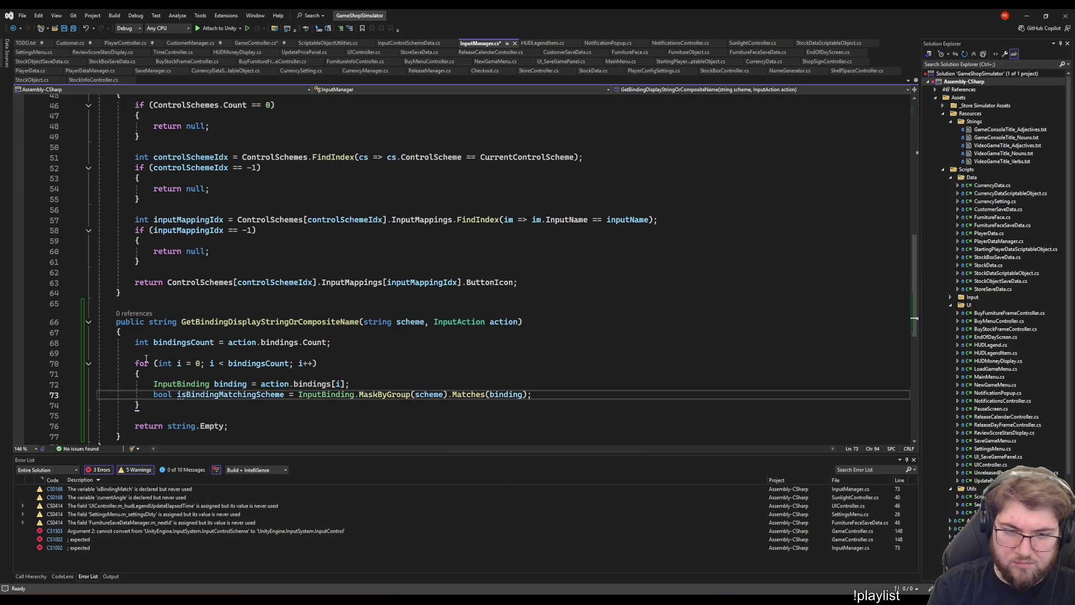
pyautogui.press('Return')
pyautogui.write('if (is')
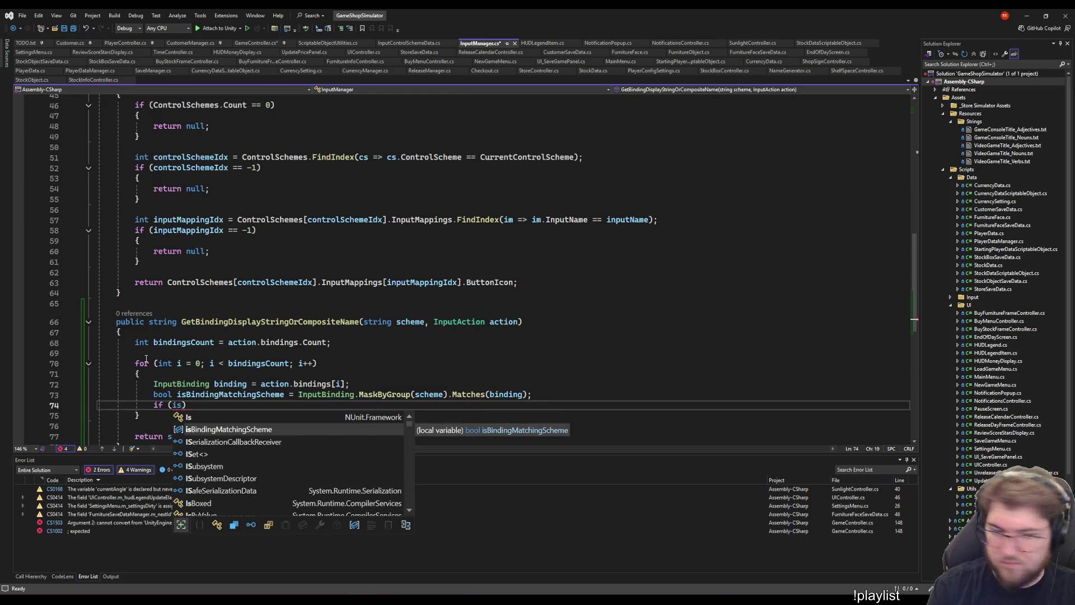